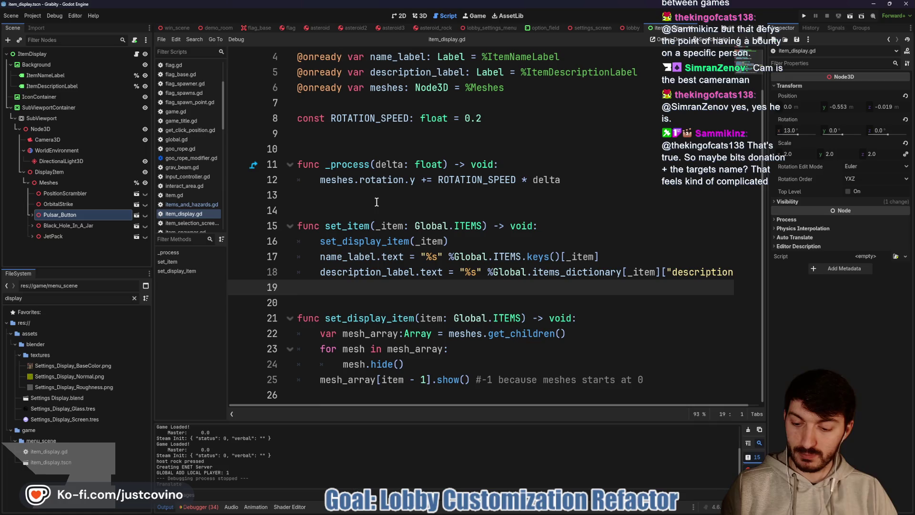
# Mark the gap between _process and set_item with annotations, then clear them
pyautogui.moveTo(319, 190)
pyautogui.mouseDown()
pyautogui.moveTo(365, 217)
pyautogui.moveTo(315, 187)
pyautogui.mouseUp()
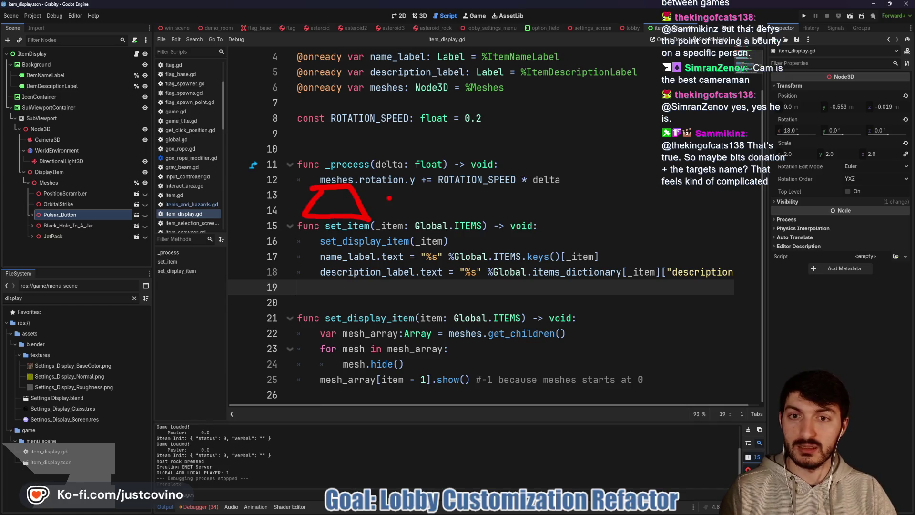
pyautogui.moveTo(355, 165); pyautogui.dragTo(440, 139)
pyautogui.moveTo(375, 225); pyautogui.dragTo(444, 258)
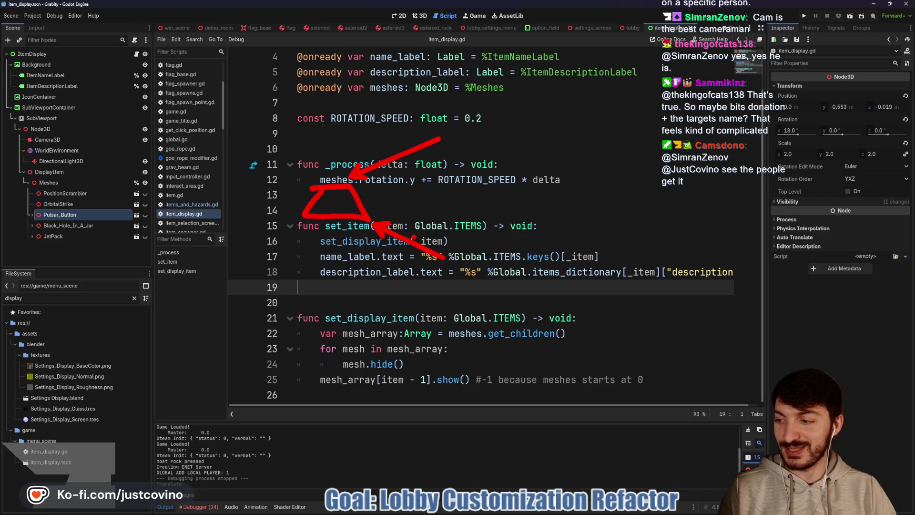
pyautogui.press('Escape')
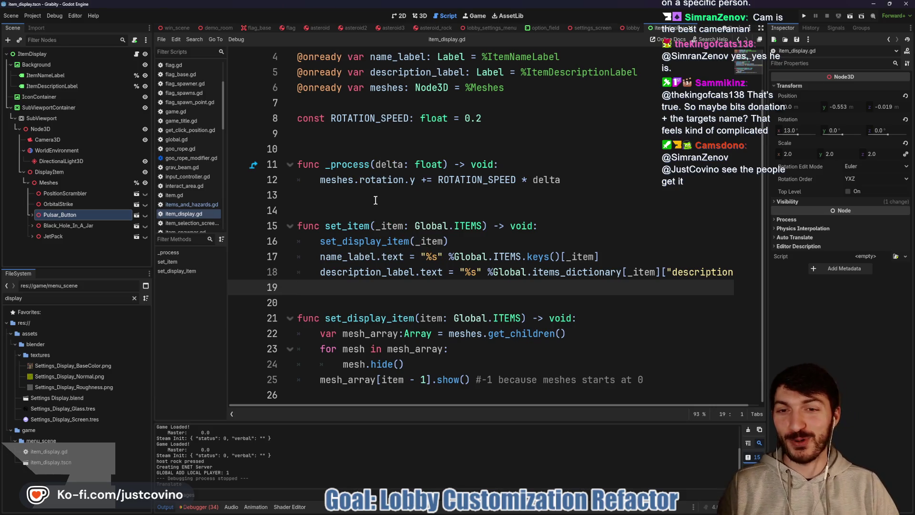
# Declare func set_initial_selection() -> void: at the end of item_display.gd
pyautogui.click(361, 135)
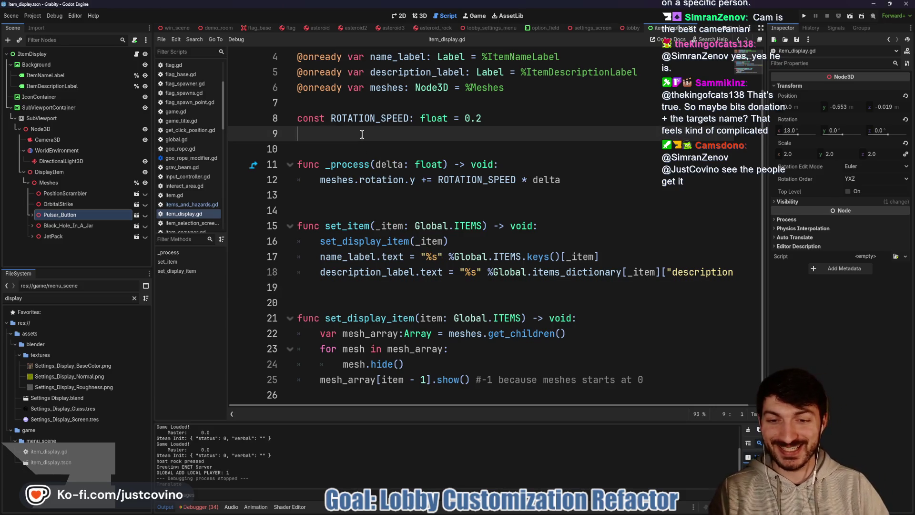
pyautogui.click(329, 395)
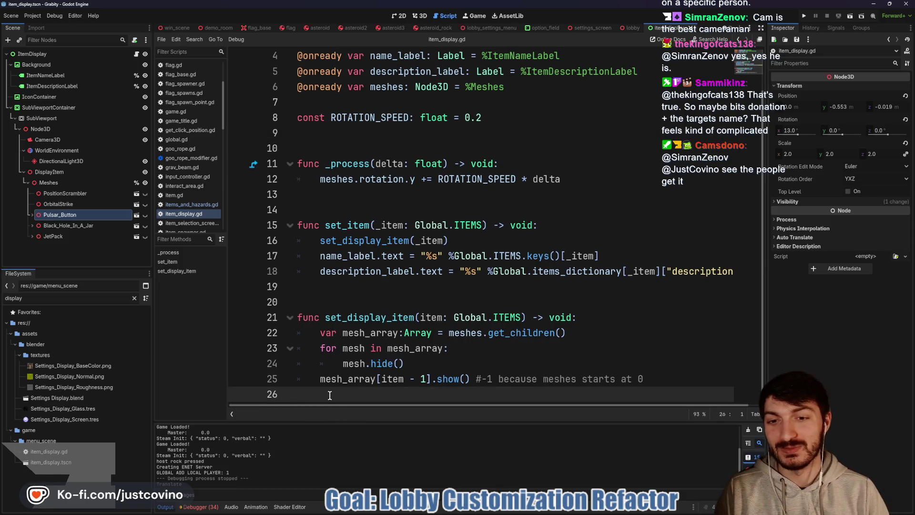
pyautogui.press('Return')
pyautogui.press('Return')
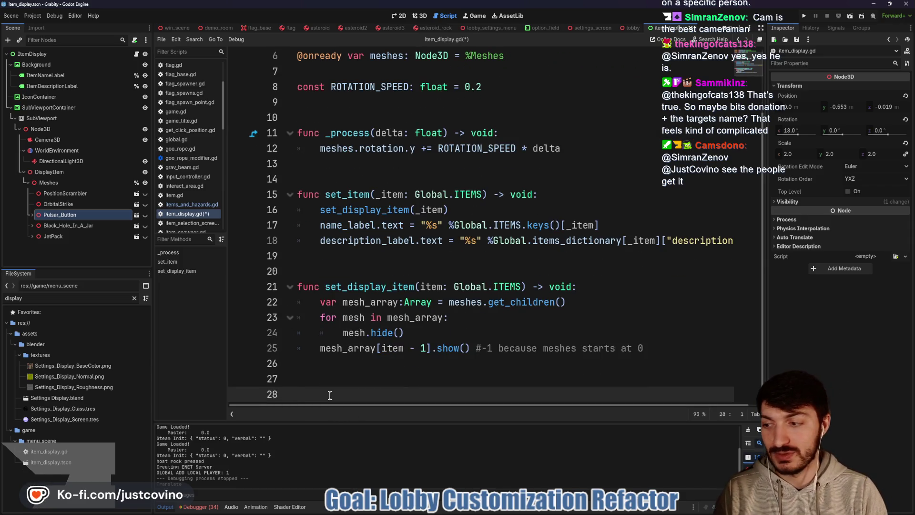
pyautogui.write('func set')
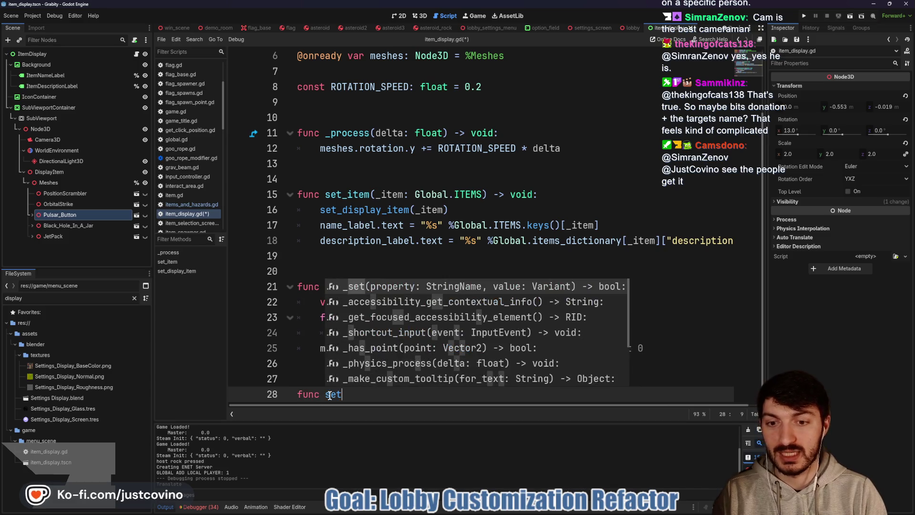
pyautogui.write('_initial_sel')
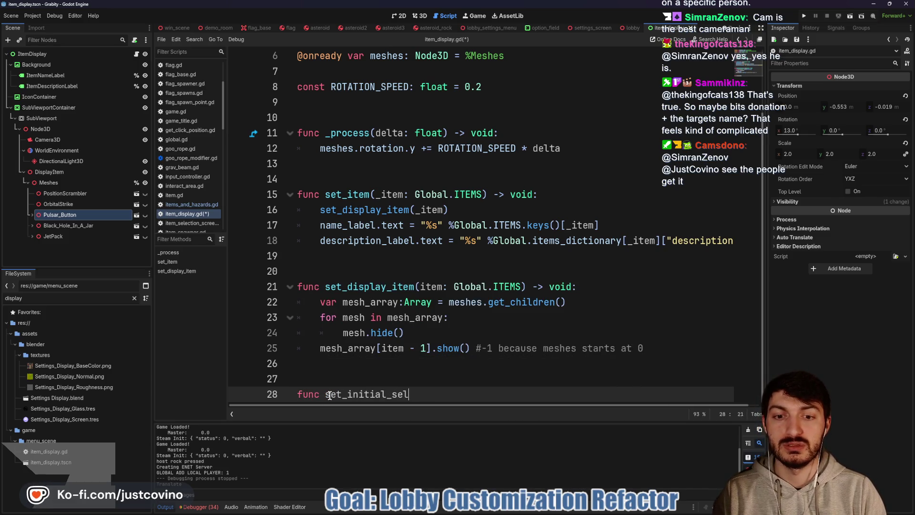
pyautogui.write('ection() -> void:')
pyautogui.press('Return')
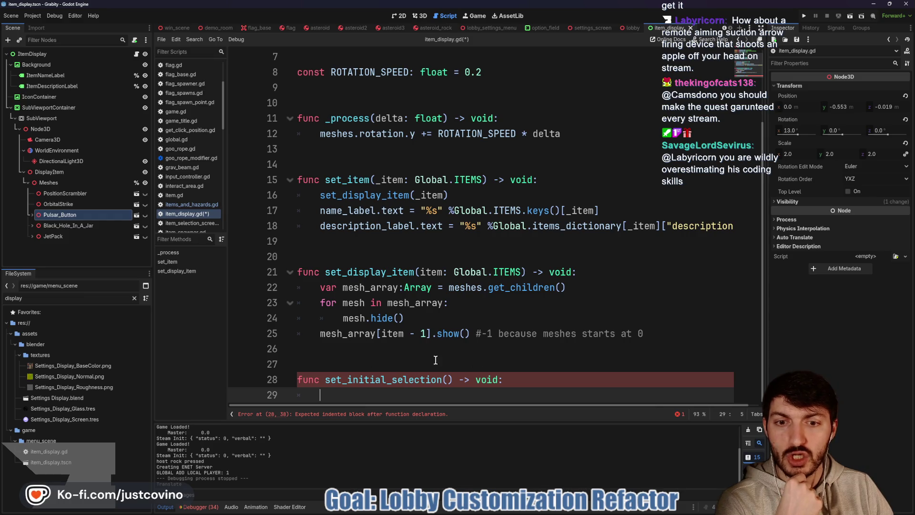
# Write a meshes.get_child(...).show() call in the set_initial_selection body
pyautogui.write('mesh')
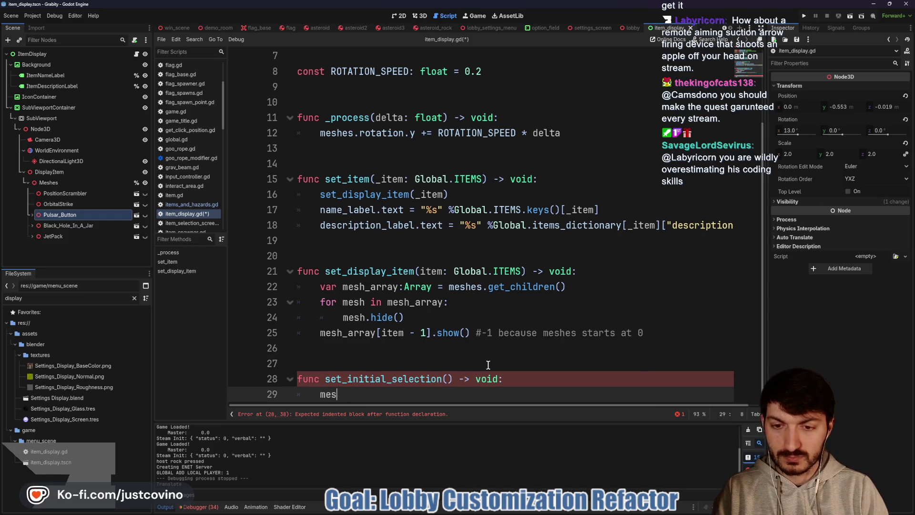
pyautogui.press('Return')
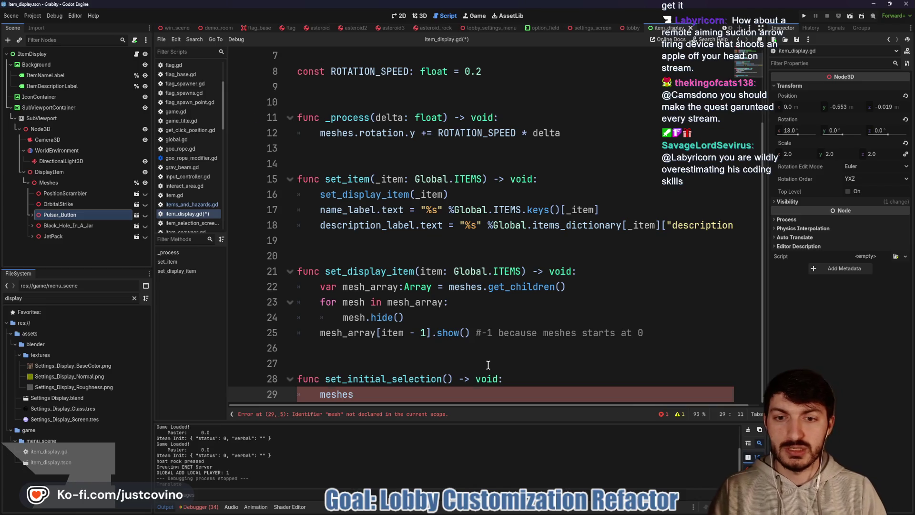
pyautogui.write('.get_child')
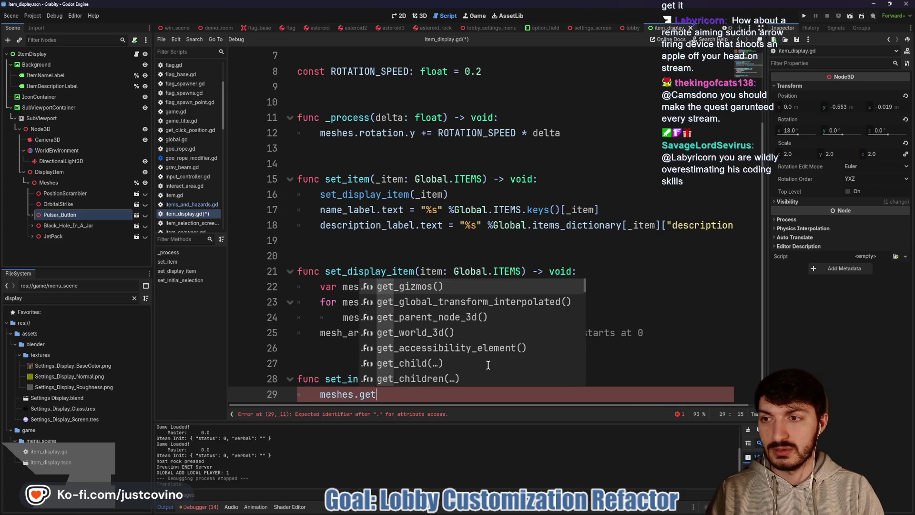
pyautogui.press('Return')
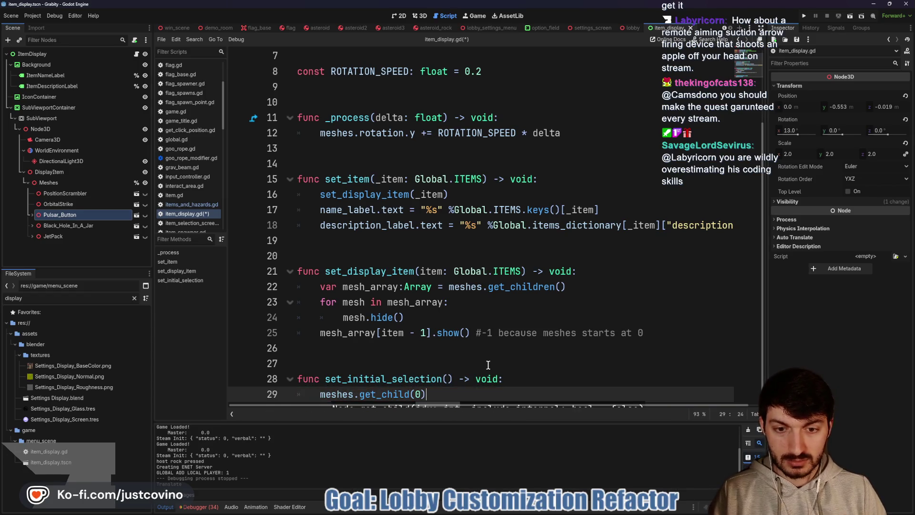
pyautogui.write('.show()')
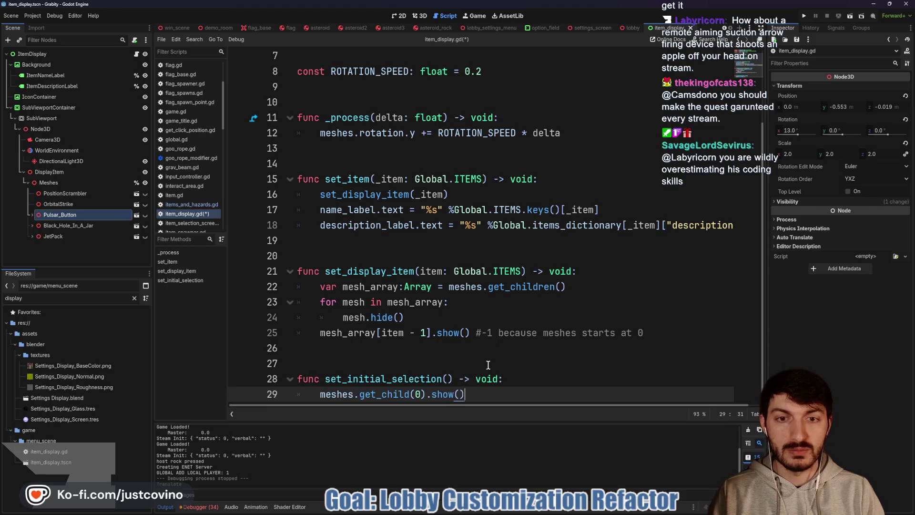
pyautogui.press('Return')
# Replace that call with set_display_item(0) followed by set_item(0)
pyautogui.write('se')
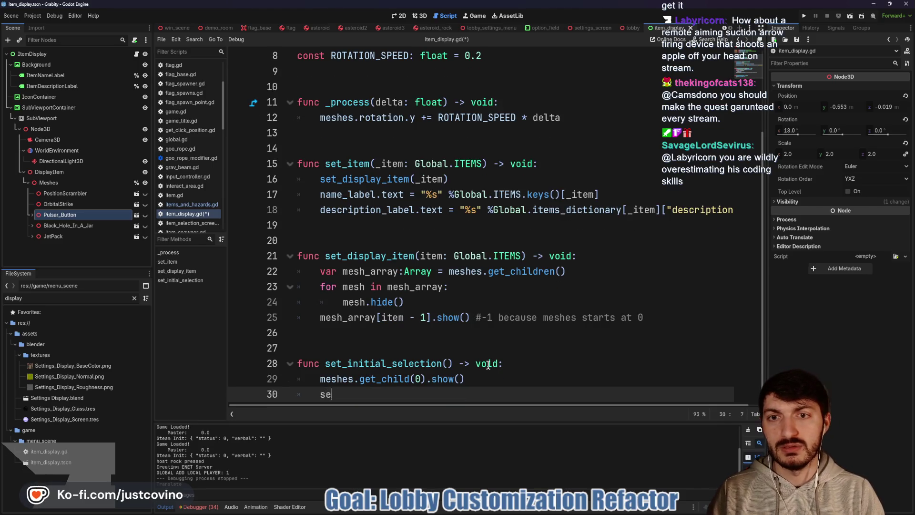
pyautogui.write('t)')
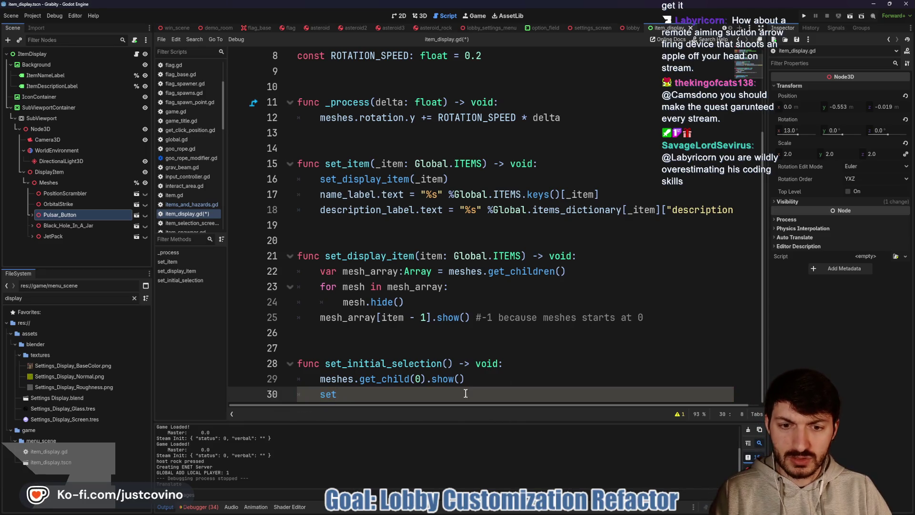
pyautogui.click(467, 378)
pyautogui.moveTo(467, 379); pyautogui.dragTo(321, 379)
pyautogui.write('set')
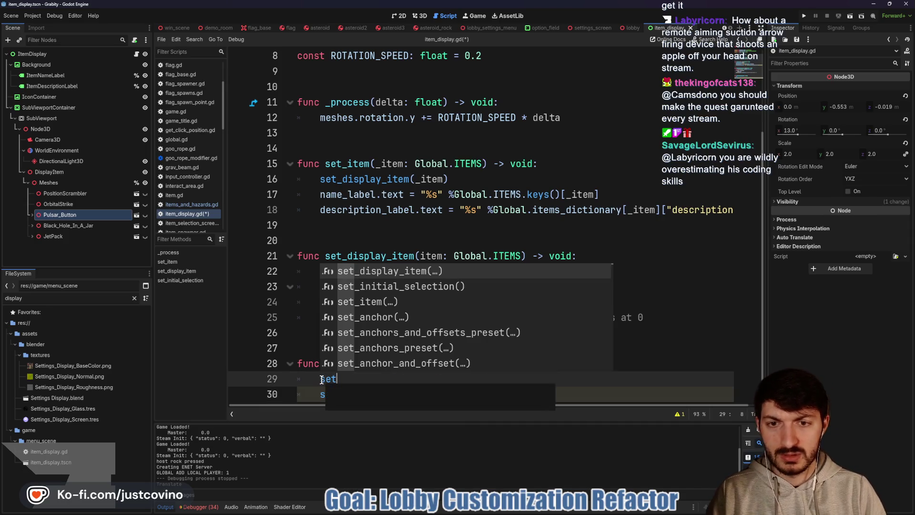
pyautogui.press('Return')
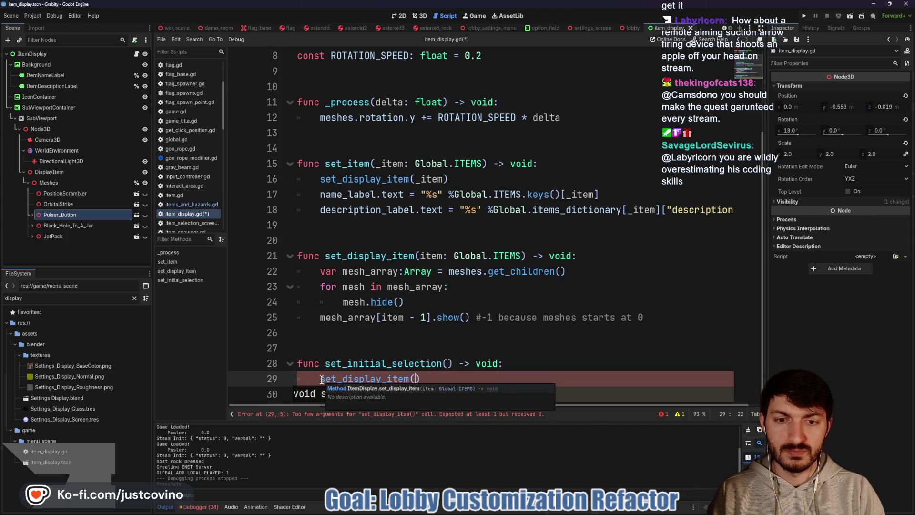
pyautogui.write('0')
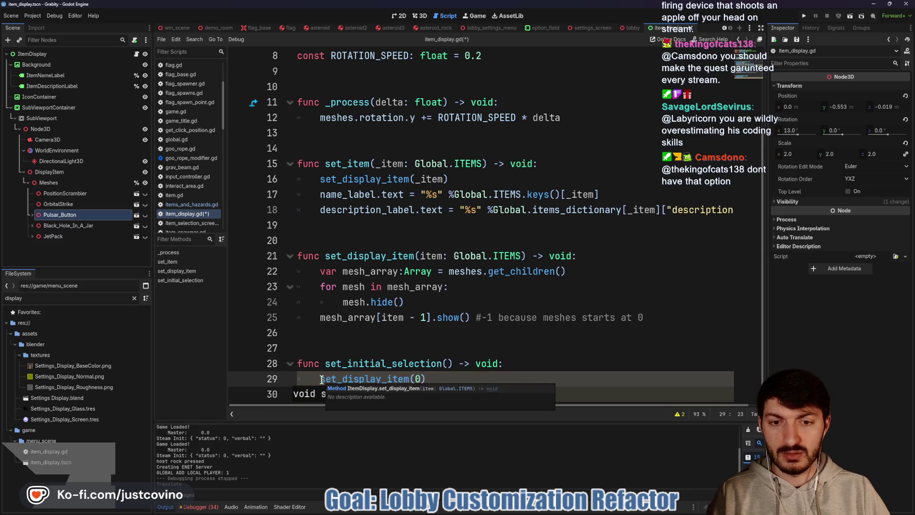
pyautogui.click(358, 393)
pyautogui.write('set')
pyautogui.write('set_item')
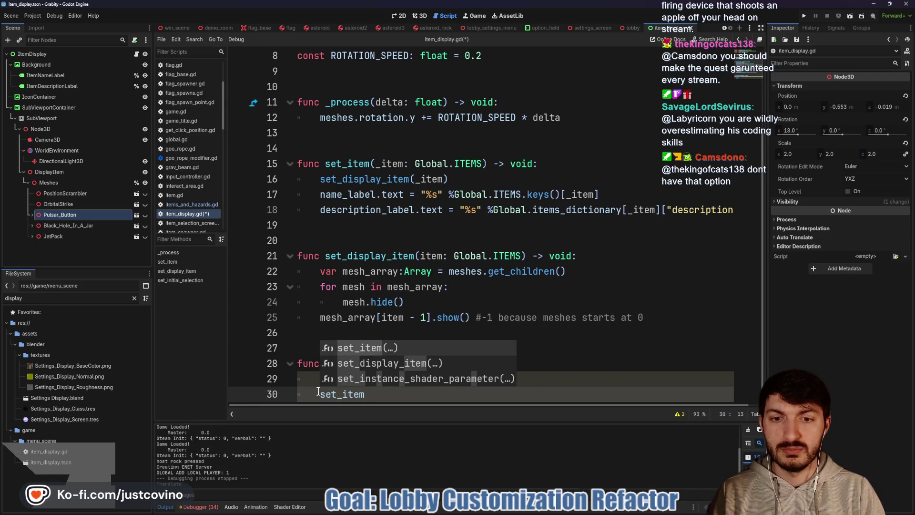
pyautogui.write('(0')
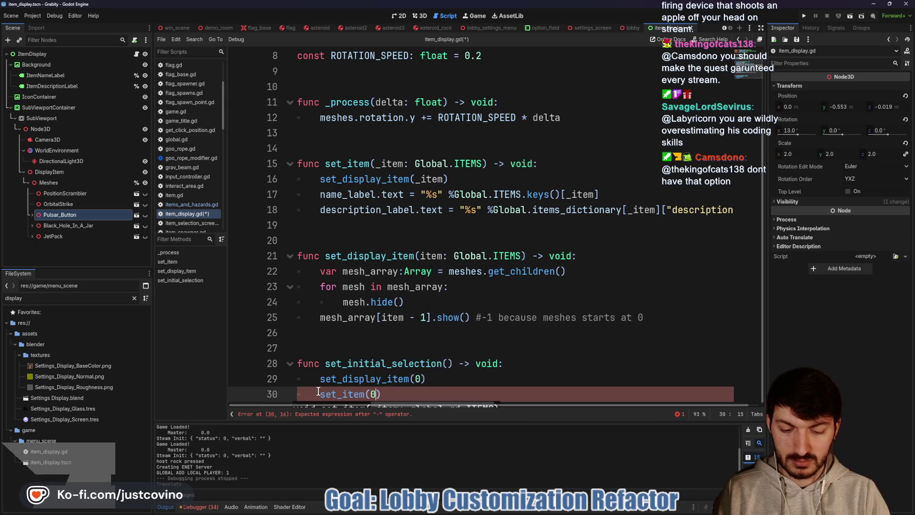
# Insert a blank line below the ROTATION_SPEED constant
pyautogui.scroll(3, 348, 190)
pyautogui.click(349, 168)
pyautogui.press('Return')
pyautogui.press('Return')
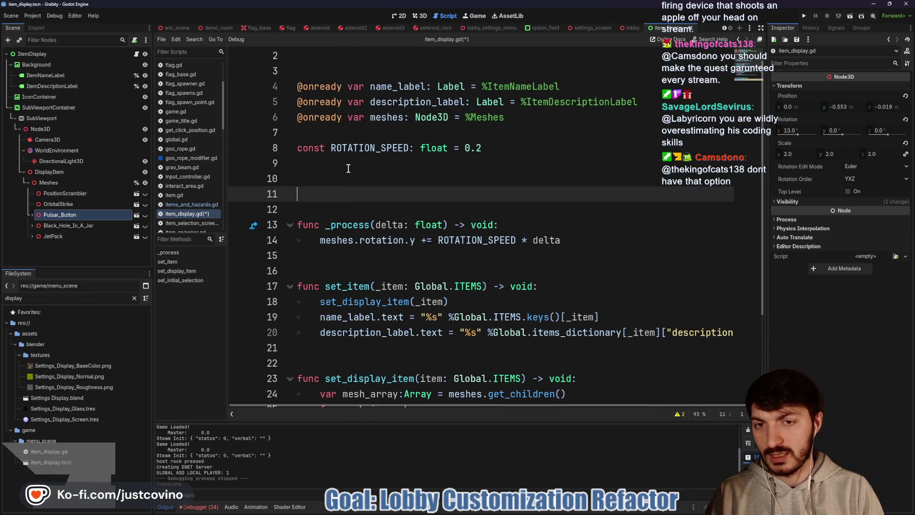
# Add a _ready() -> void function that calls set_initial_selection()
pyautogui.write('func')
pyautogui.press('Escape')
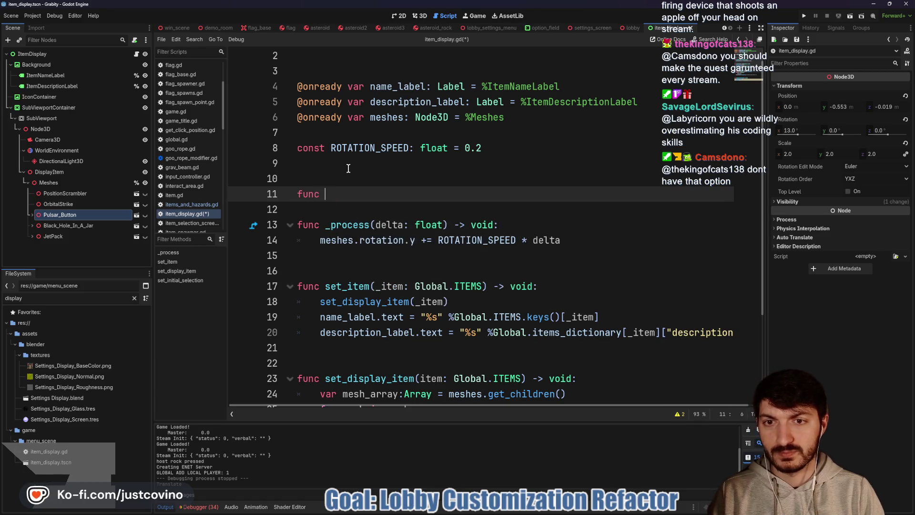
pyautogui.write('_re')
pyautogui.press('Return')
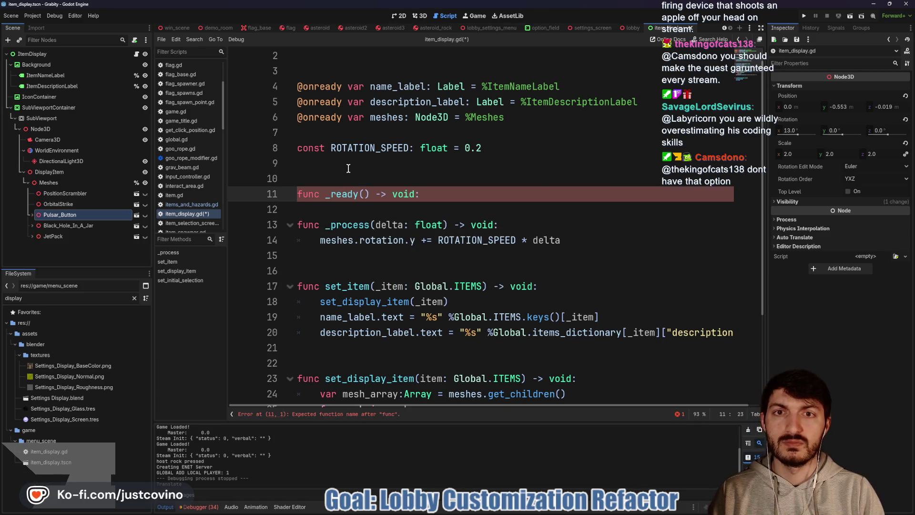
pyautogui.press('Return')
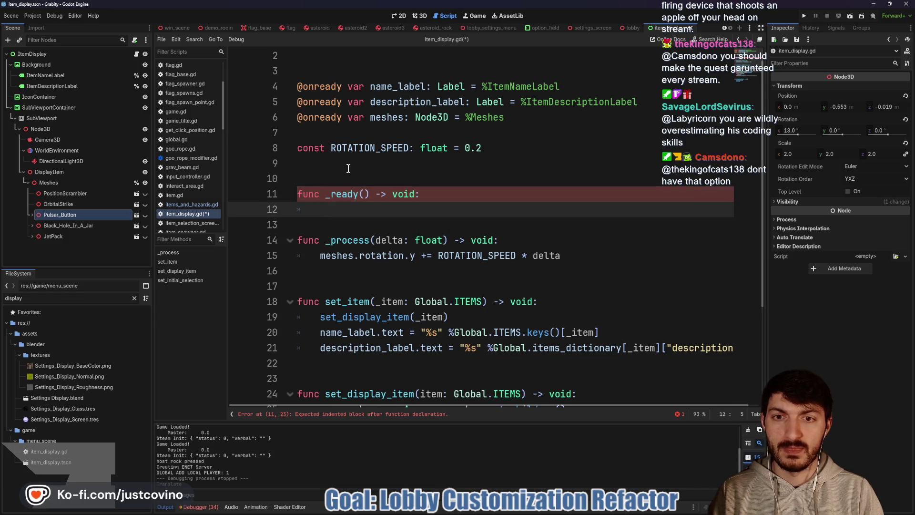
pyautogui.write('set_i')
pyautogui.press('Return')
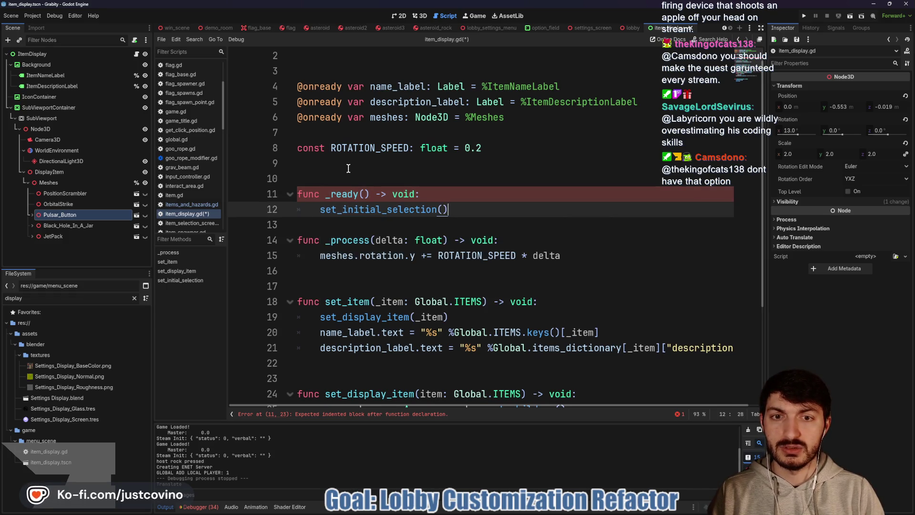
# Save the script and scene, then run Grabity to test
pyautogui.click(448, 225)
pyautogui.press('Return')
pyautogui.hotkey('ctrl', 's')
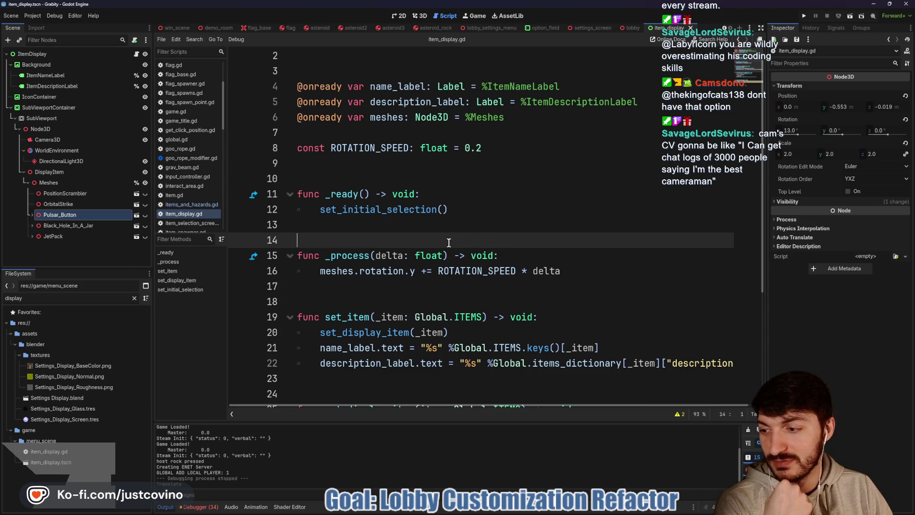
pyautogui.click(424, 183)
pyautogui.hotkey('ctrl', 's')
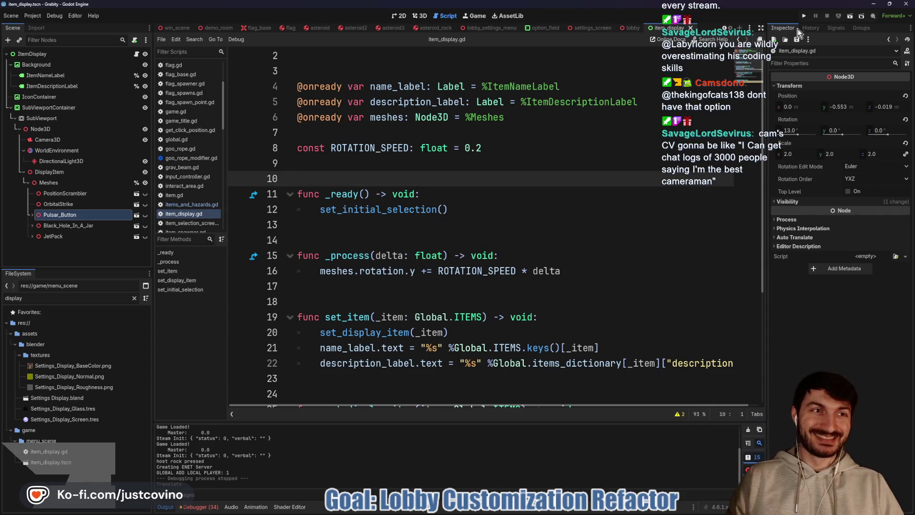
pyautogui.click(803, 17)
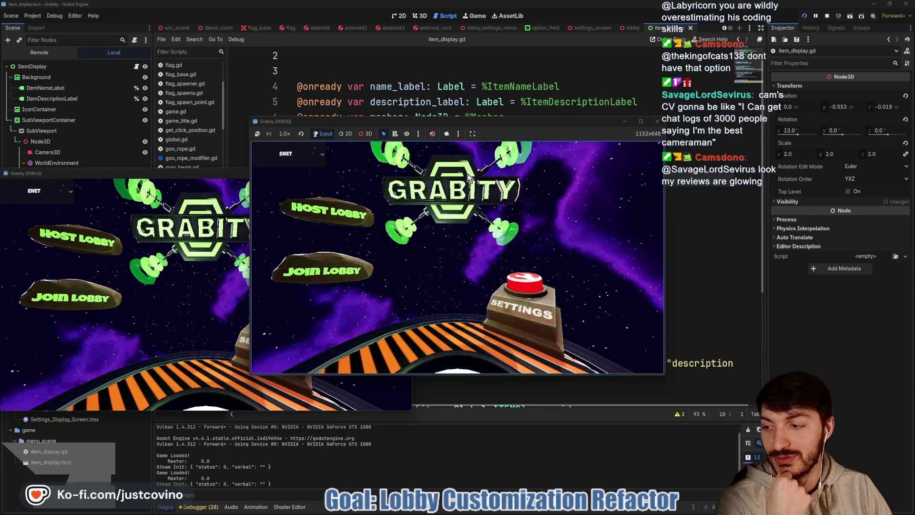
# Host a lobby, browse the Item Selection screen's items, then stop the game
pyautogui.click(338, 222)
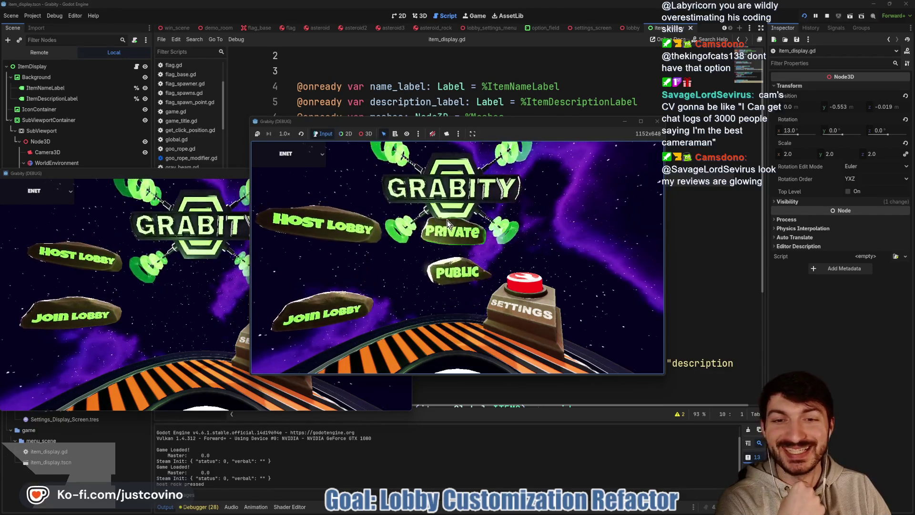
pyautogui.click(447, 219)
pyautogui.click(446, 216)
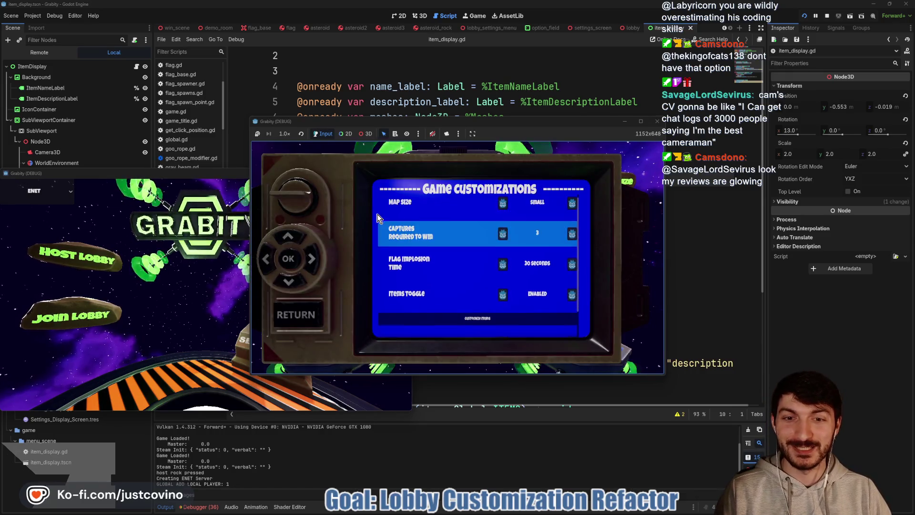
pyautogui.press('Down')
pyautogui.press('Down')
pyautogui.press('Down')
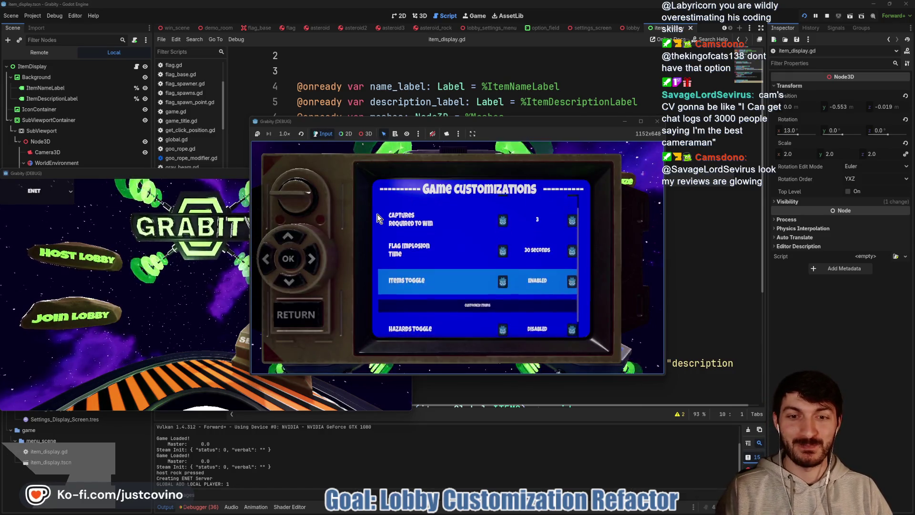
pyautogui.press('Return')
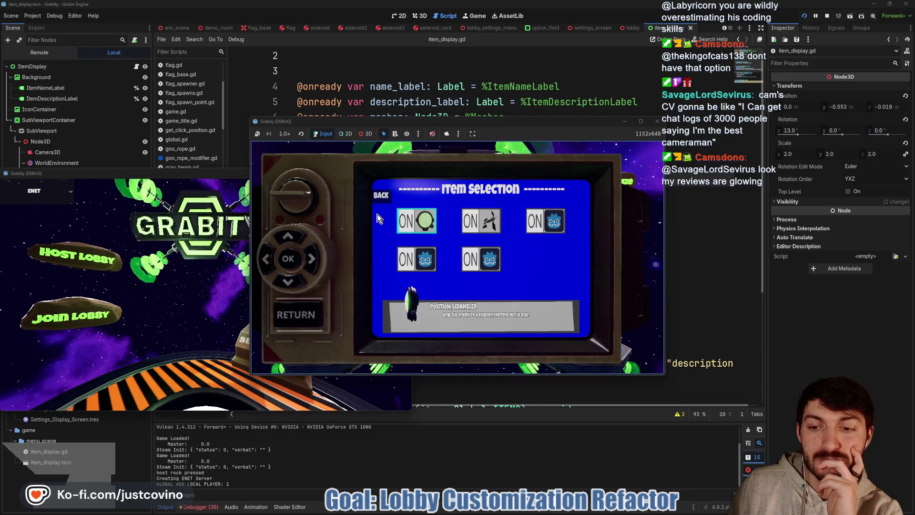
pyautogui.press('Right')
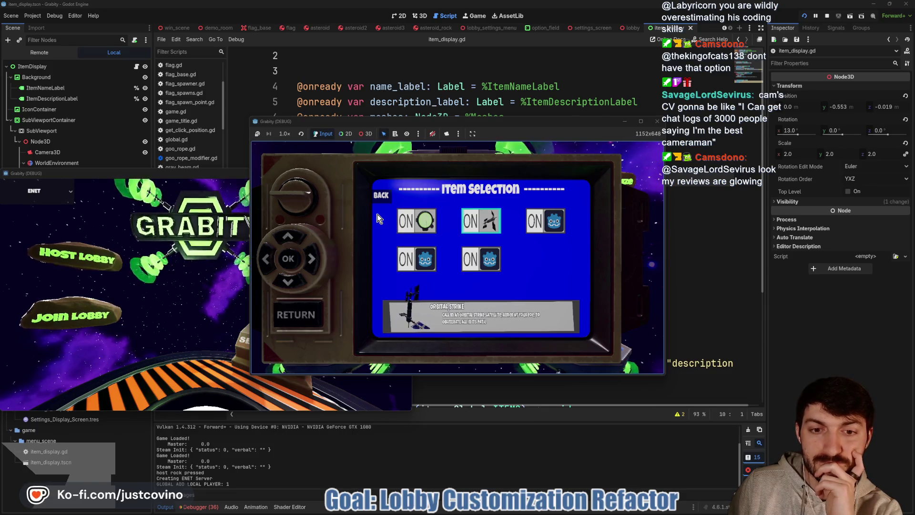
pyautogui.click(826, 16)
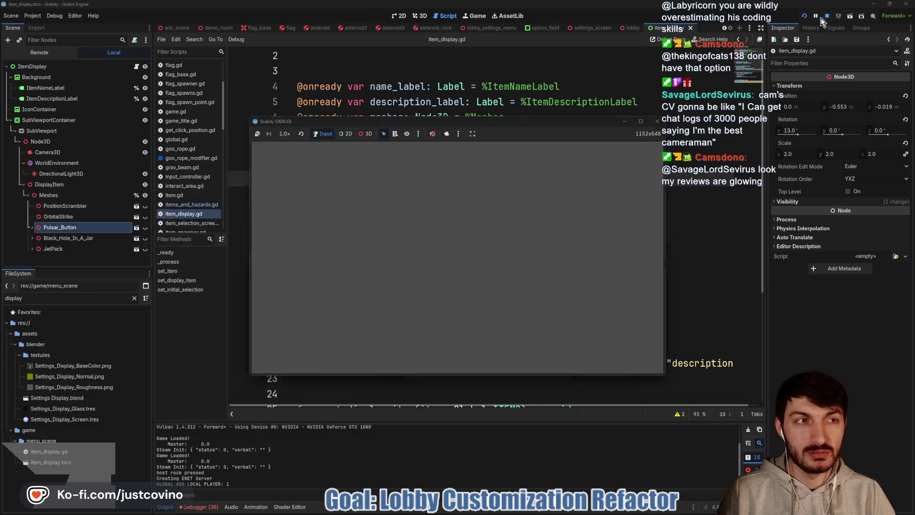
# Change the set_display_item and set_item arguments from 0 to 1, save, and rerun
pyautogui.scroll(-4, 462, 235)
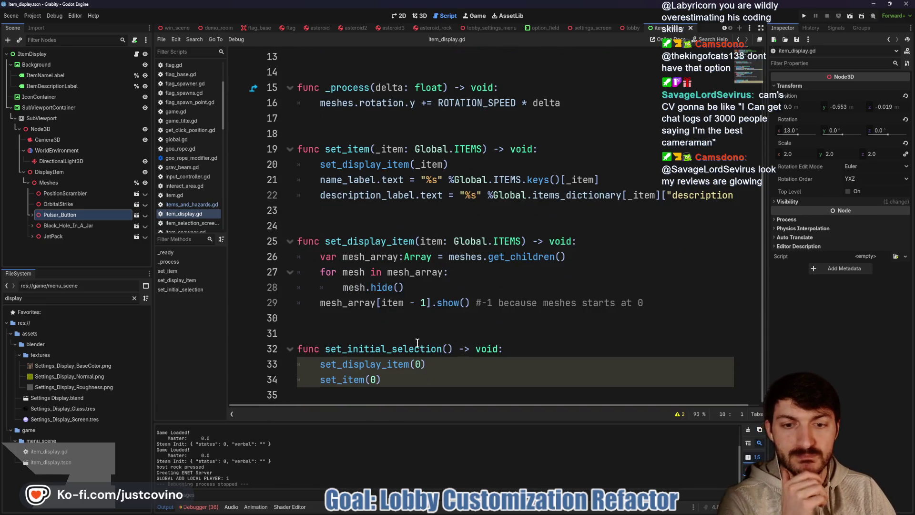
pyautogui.click(421, 364)
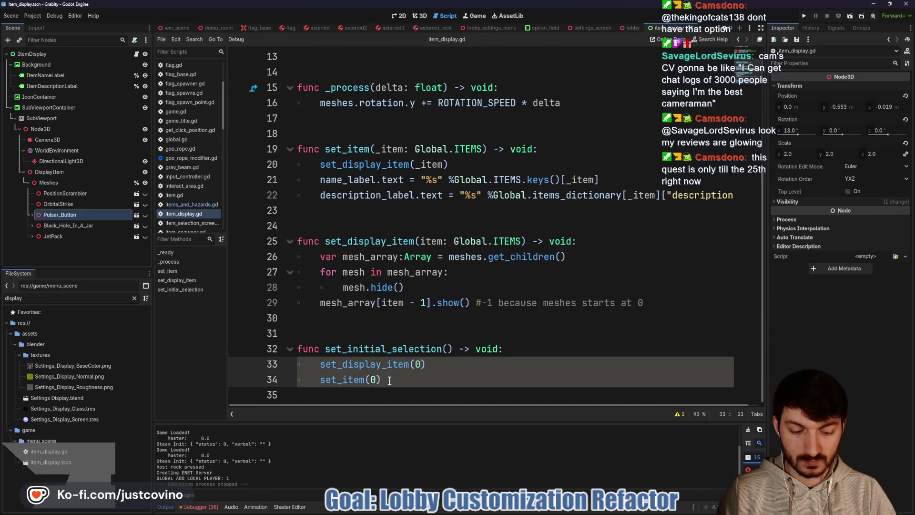
pyautogui.press('BackSpace')
pyautogui.write('1')
pyautogui.click(489, 351)
pyautogui.hotkey('ctrl', 's')
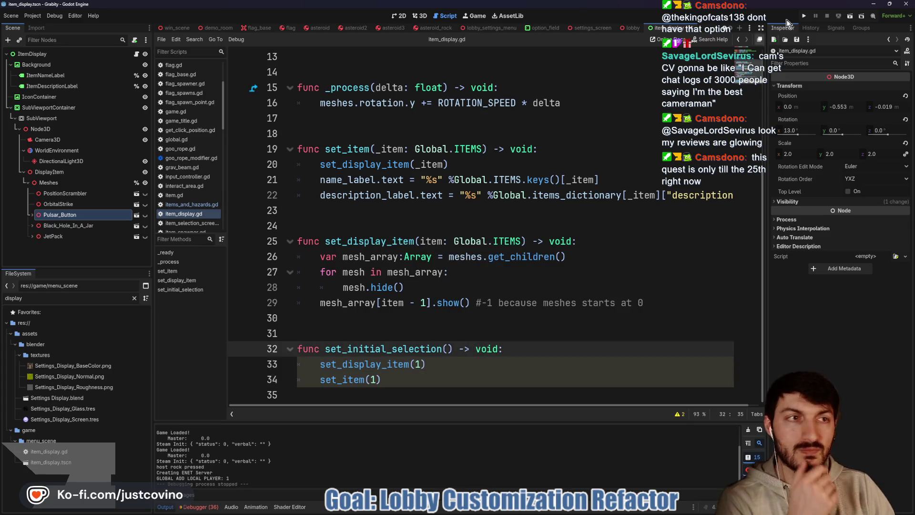
pyautogui.click(805, 16)
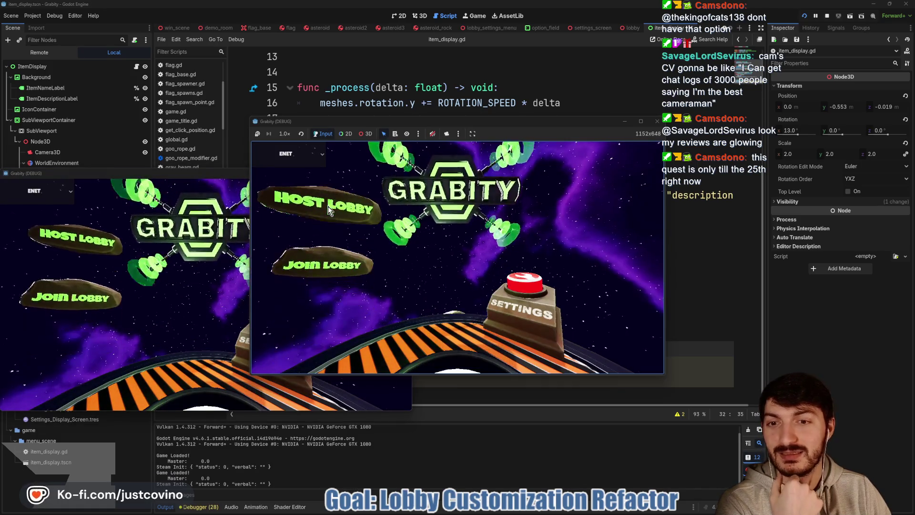
# Host a lobby and open the Item Selection screen from Game Customizations
pyautogui.click(415, 217)
pyautogui.click(415, 217)
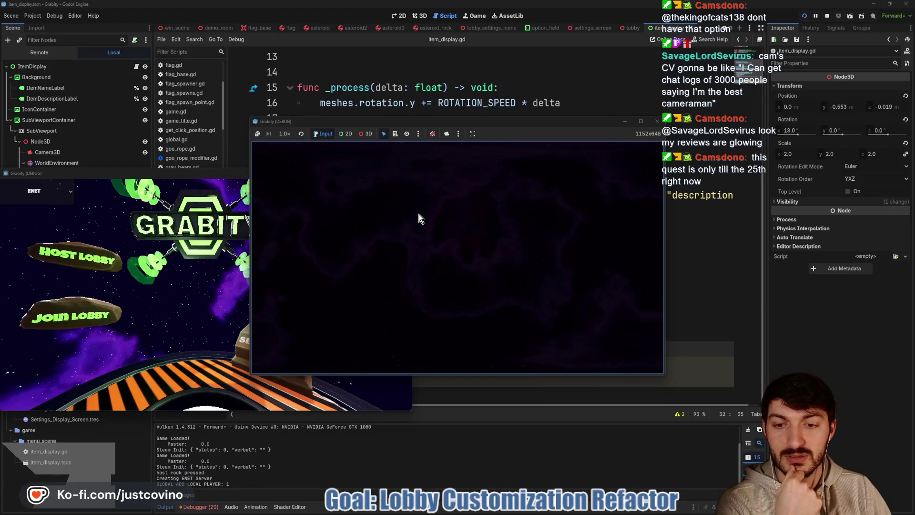
pyautogui.click(633, 181)
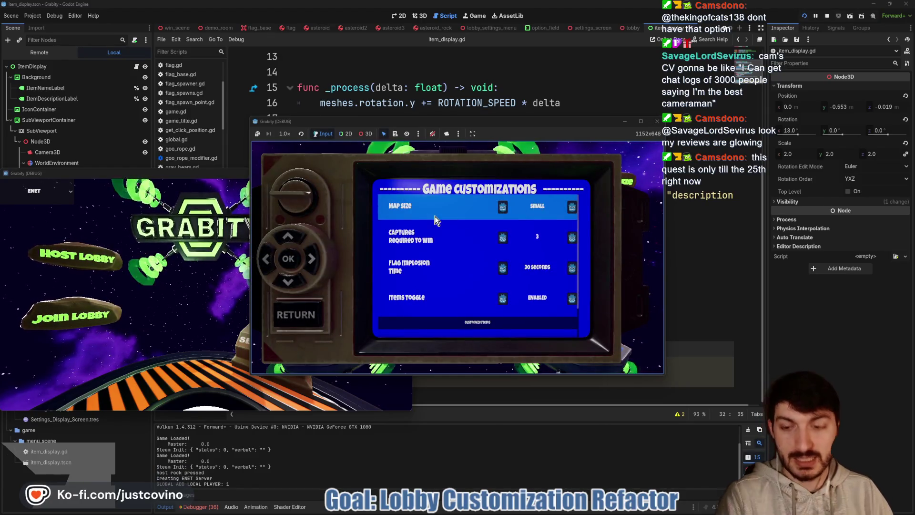
pyautogui.scroll(-1, 427, 228)
pyautogui.press('Down')
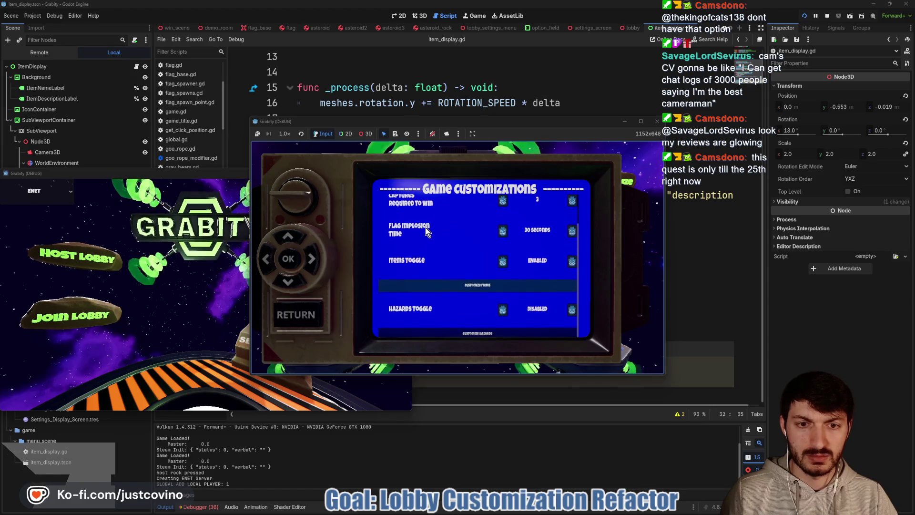
pyautogui.press('Return')
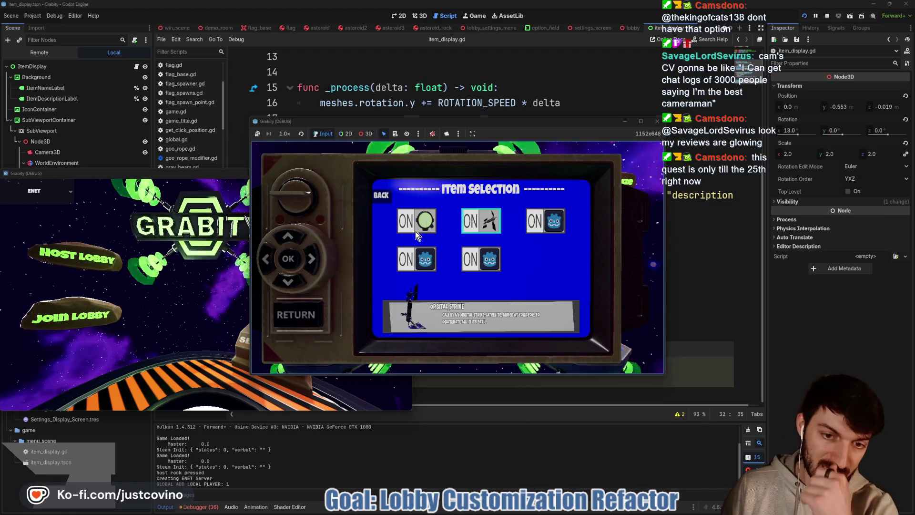
pyautogui.press('Down')
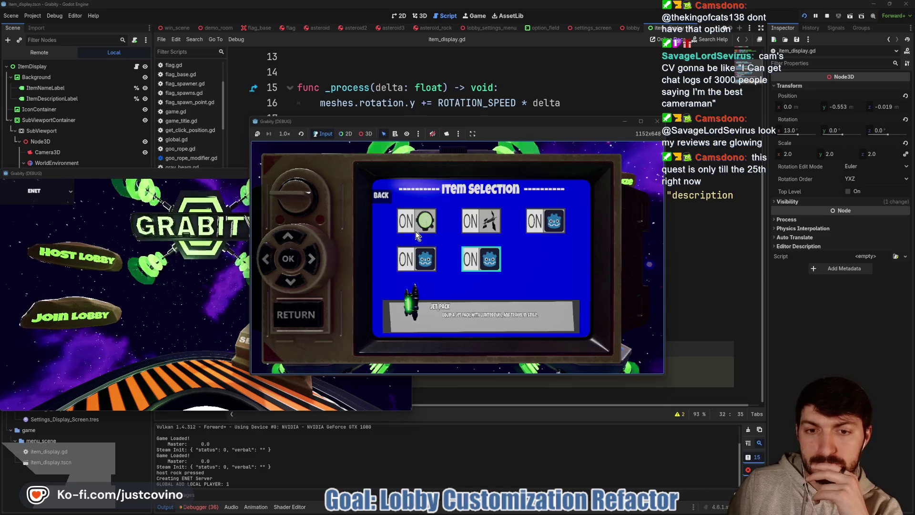
pyautogui.press('Left')
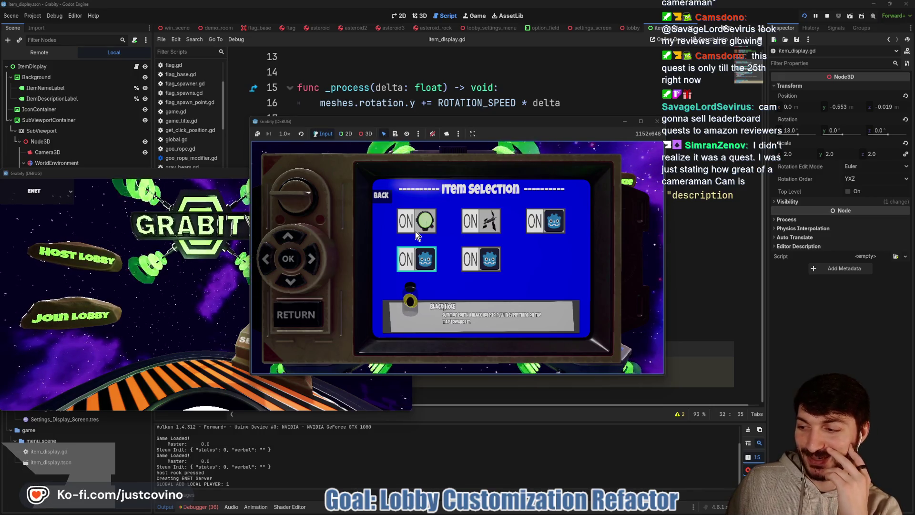
# Switch off Position Scrambler, Orbital Strike, the top-right item, Jet Pack and Black Hole, then ready up
pyautogui.click(415, 231)
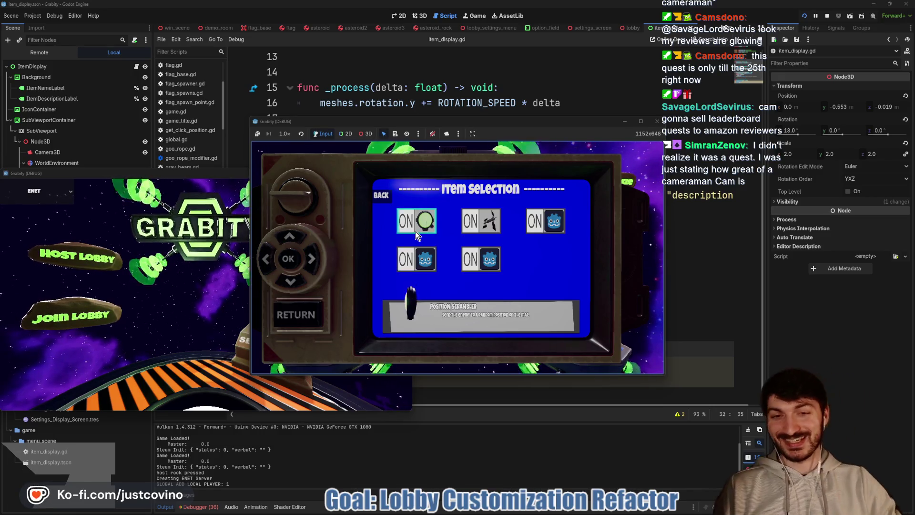
pyautogui.click(482, 222)
pyautogui.click(546, 222)
pyautogui.click(494, 264)
pyautogui.press('Left')
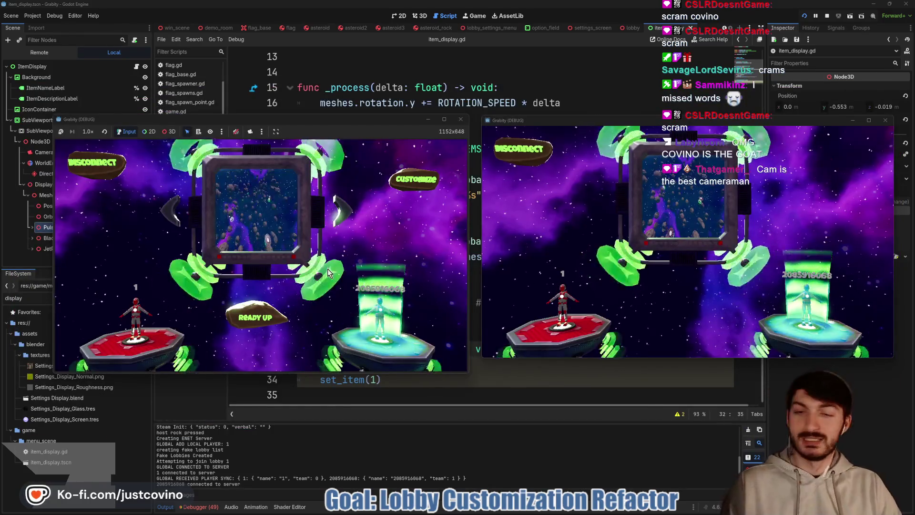
pyautogui.click(255, 317)
# Start the match, move the red player with W and S, and stop with F8
pyautogui.click(251, 321)
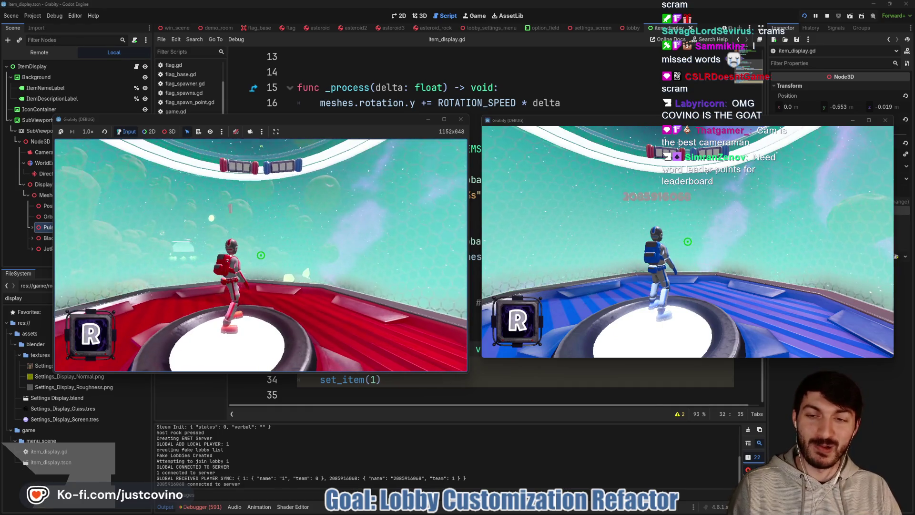
pyautogui.press('super')
pyautogui.click(261, 256)
pyautogui.press('w')
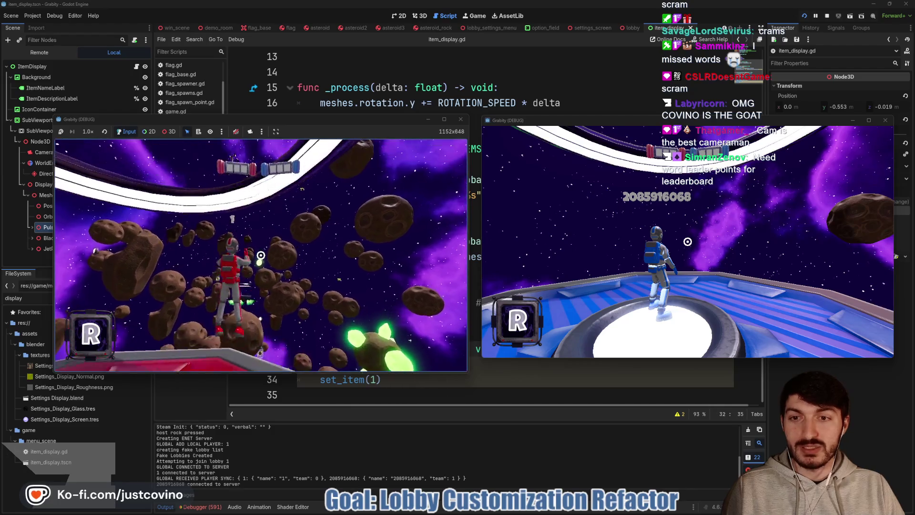
pyautogui.press('s')
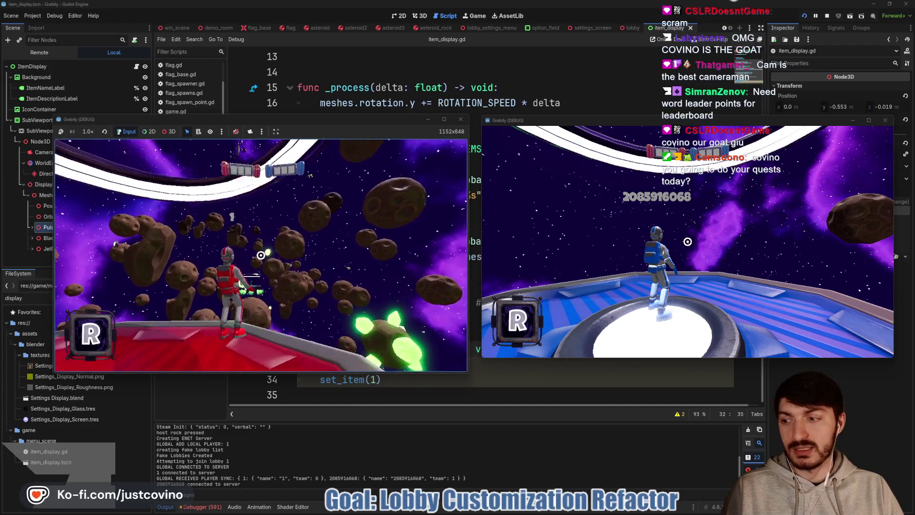
pyautogui.press('s')
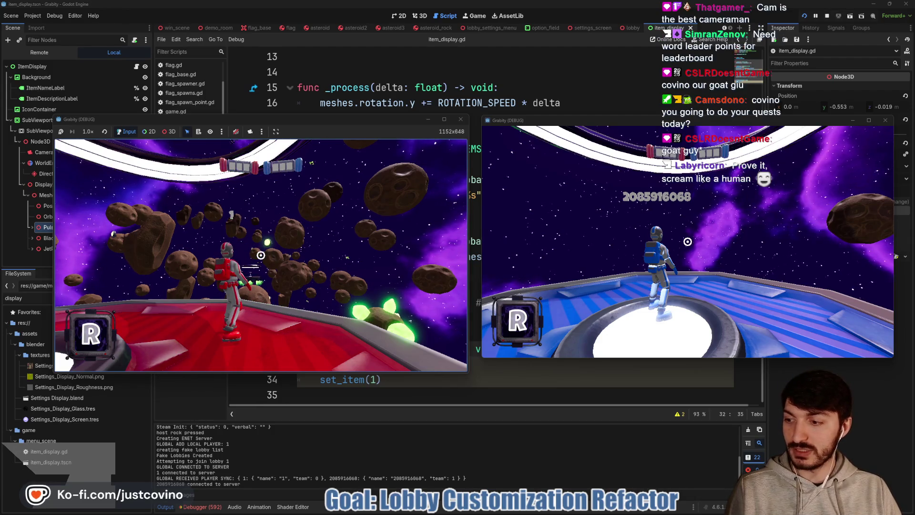
pyautogui.press('F8')
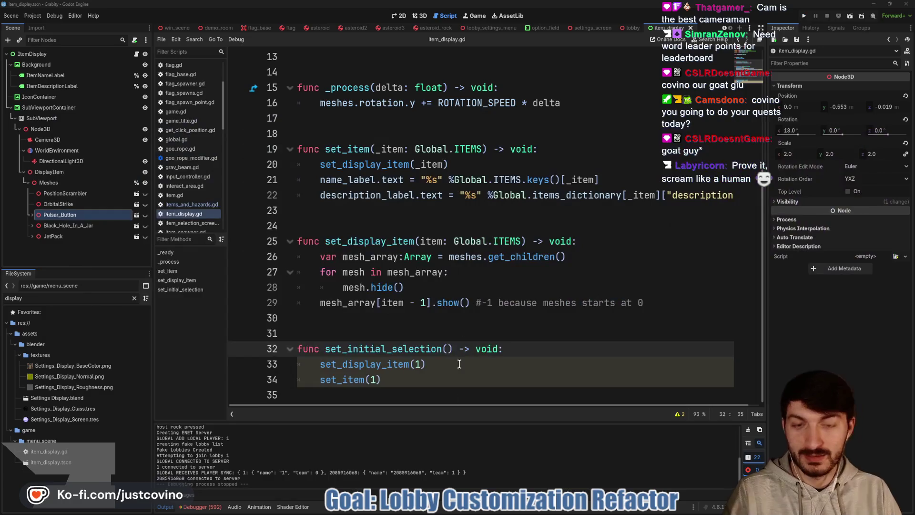
pyautogui.hotkey('alt', 'Tab')
# Scroll through the Quests page, then return to the Leaderboard home page
pyautogui.click(491, 142)
pyautogui.scroll(-5, 593, 230)
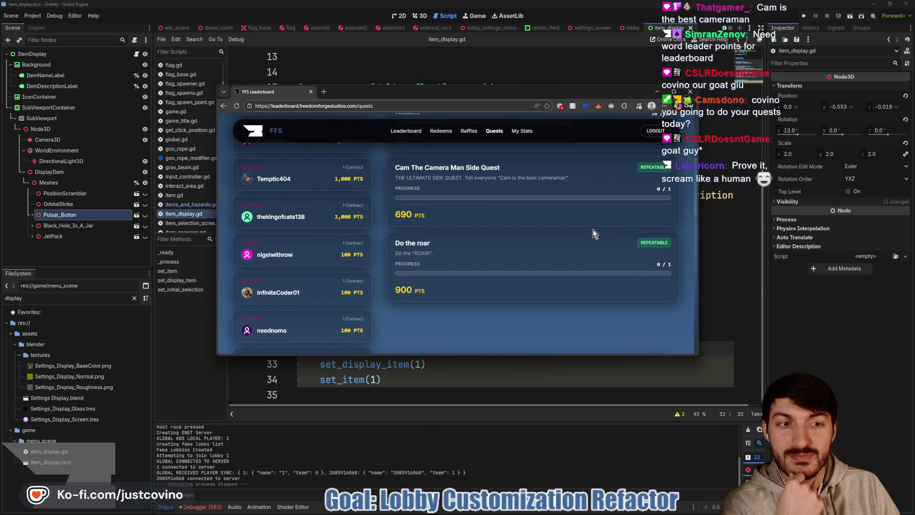
pyautogui.scroll(1, 593, 230)
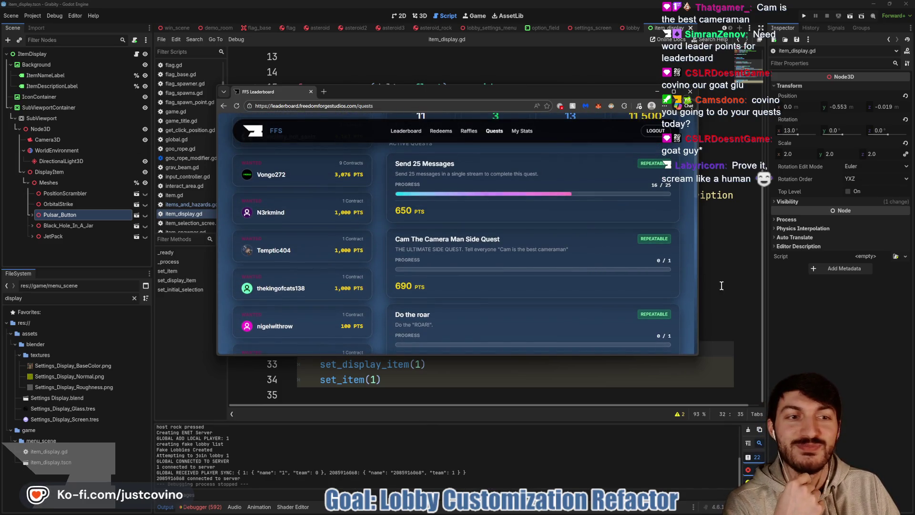
pyautogui.click(253, 130)
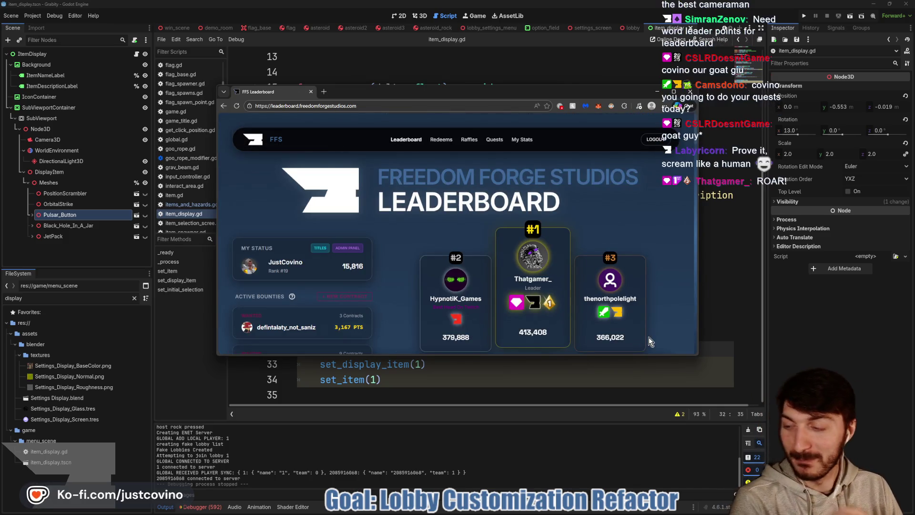
# Review item_display.gd around lines 24–30, then bring the leaderboard browser forward
pyautogui.click(730, 302)
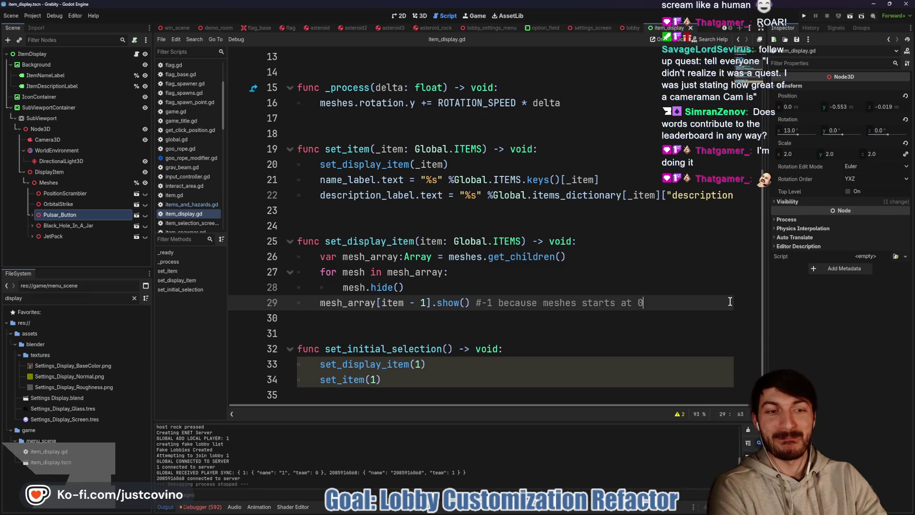
pyautogui.click(479, 320)
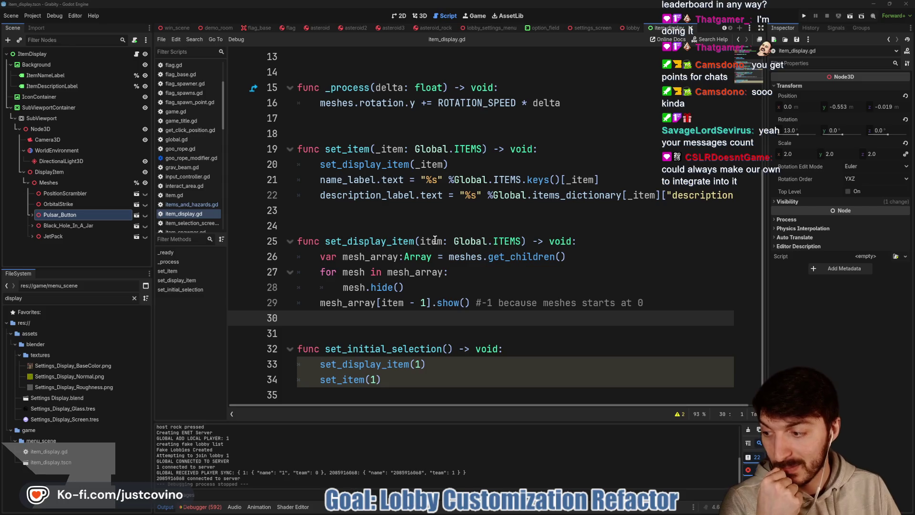
pyautogui.moveTo(431, 249)
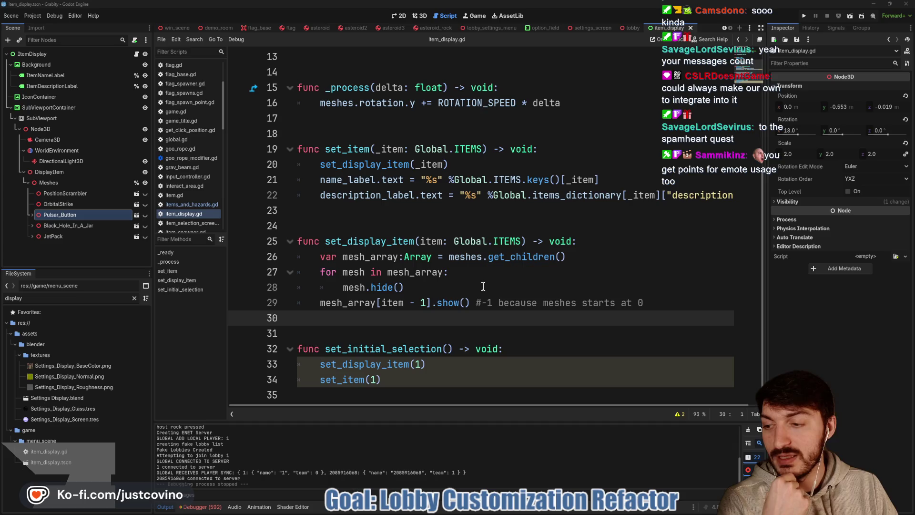
pyautogui.click(464, 272)
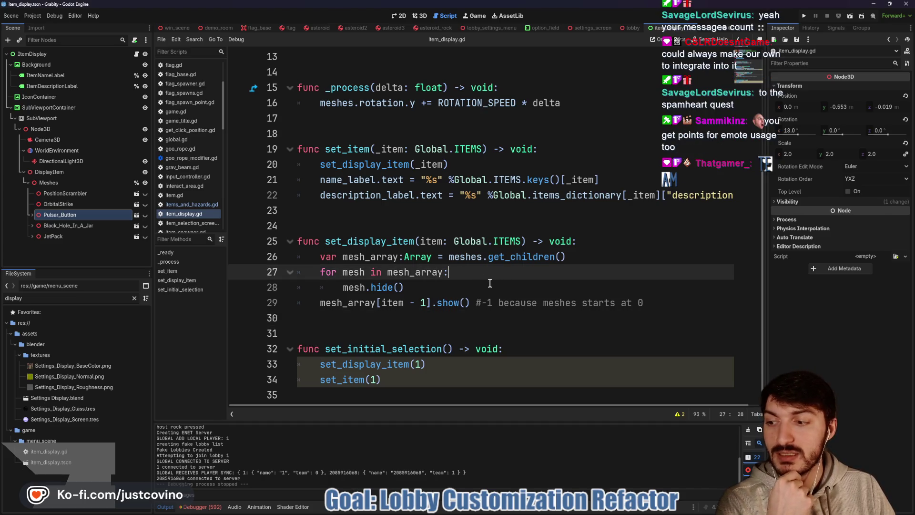
pyautogui.click(401, 322)
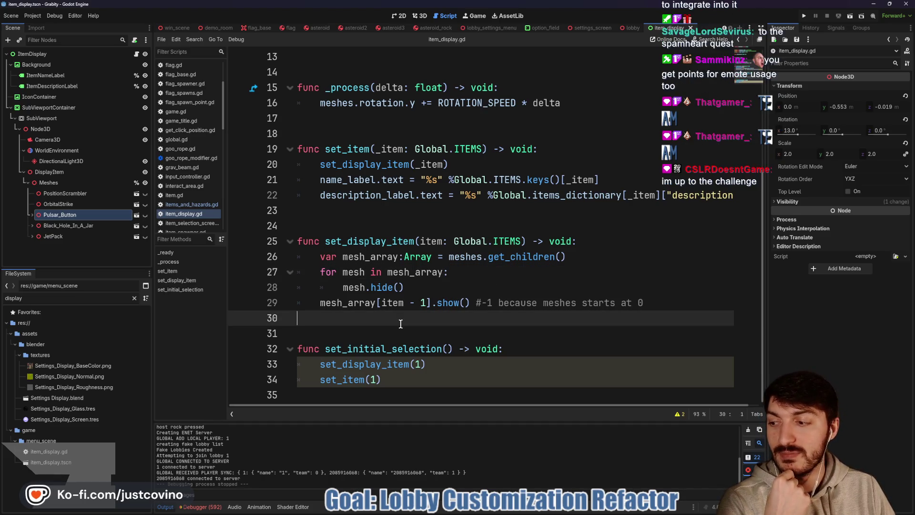
pyautogui.click(425, 220)
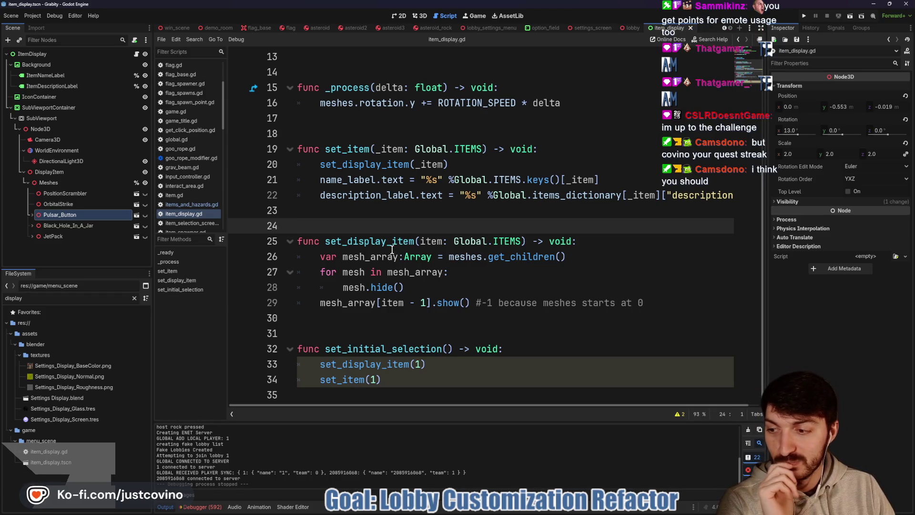
pyautogui.moveTo(506, 513)
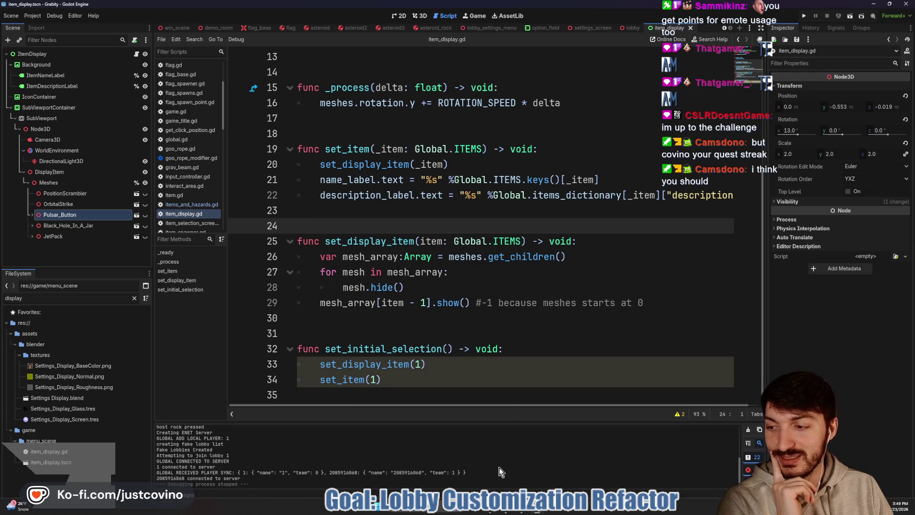
pyautogui.click(506, 513)
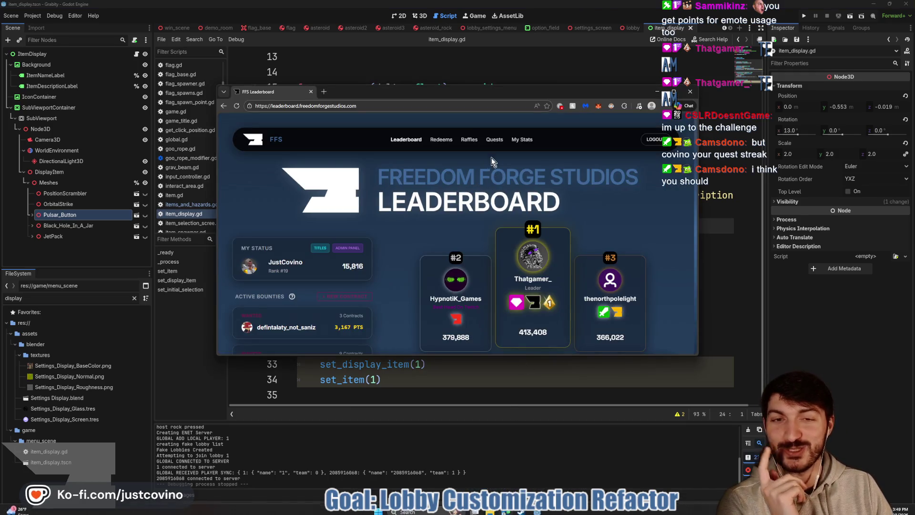
# Enlarge the leaderboard window, scroll the rankings to place 10, and switch back to Godot
pyautogui.moveTo(698, 357)
pyautogui.mouseDown()
pyautogui.moveTo(777, 419)
pyautogui.moveTo(798, 472)
pyautogui.mouseUp()
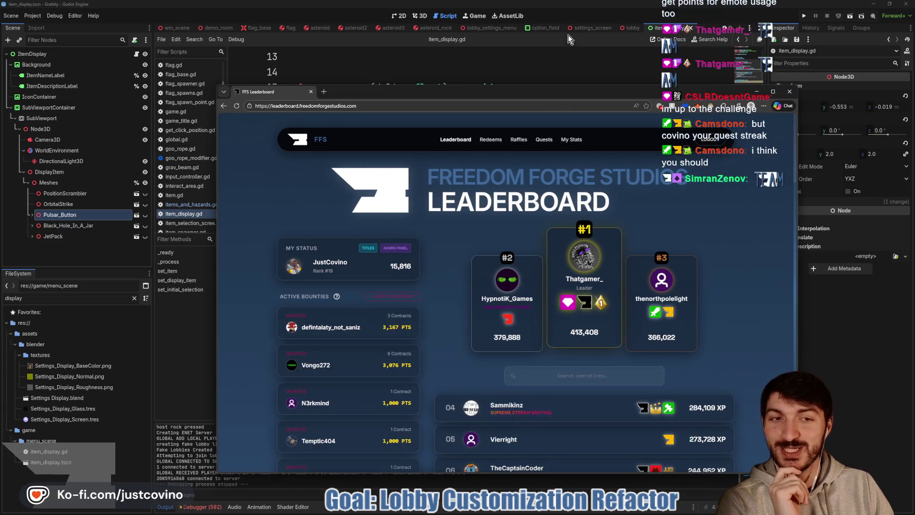
pyautogui.moveTo(566, 94); pyautogui.dragTo(518, 53)
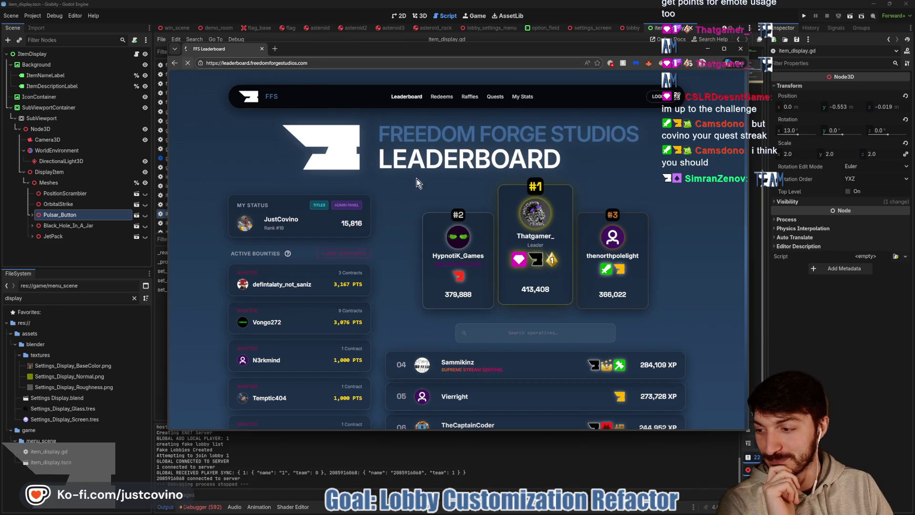
pyautogui.scroll(-3, 491, 173)
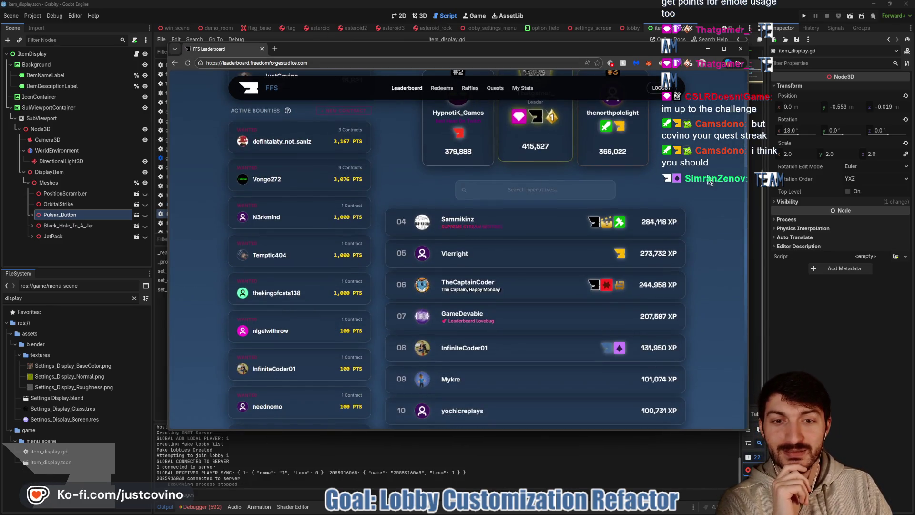
pyautogui.hotkey('alt', 'Tab')
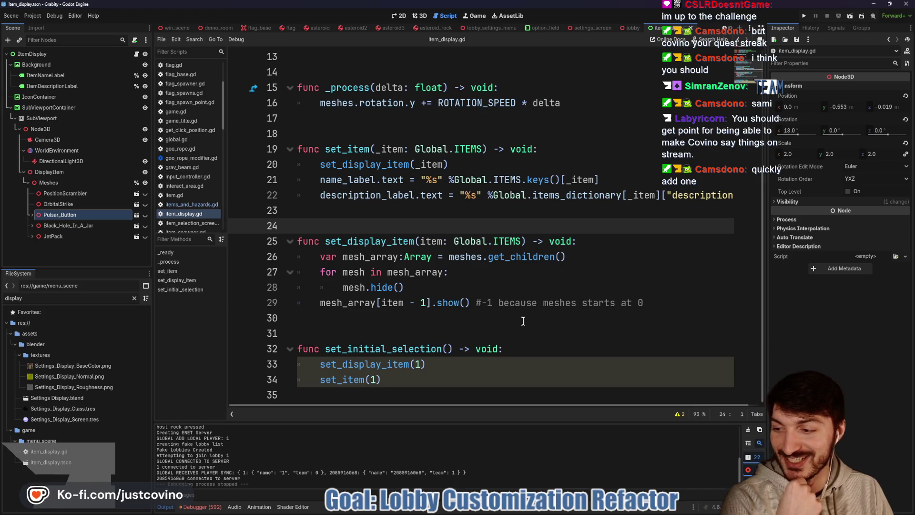
# Leave item_display.gd and switch to the lobby_settings_menu scene to view its script
pyautogui.click(435, 324)
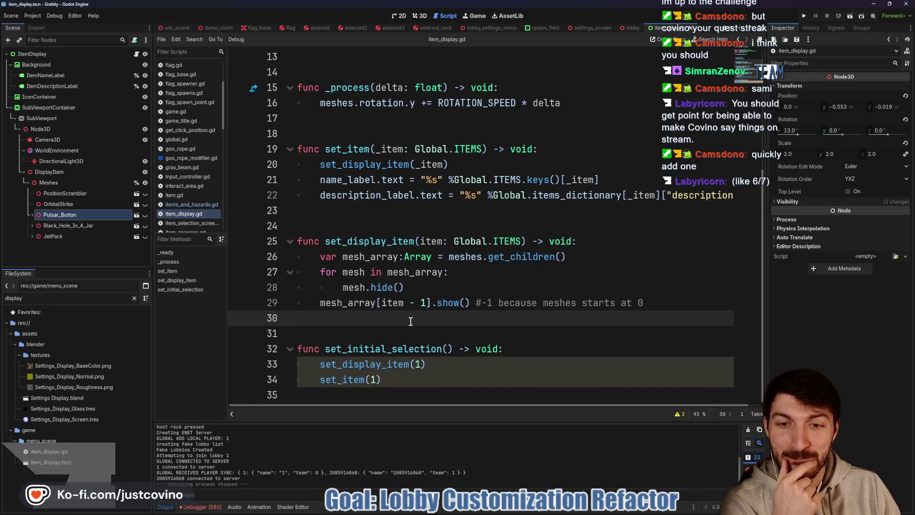
pyautogui.scroll(2, 413, 321)
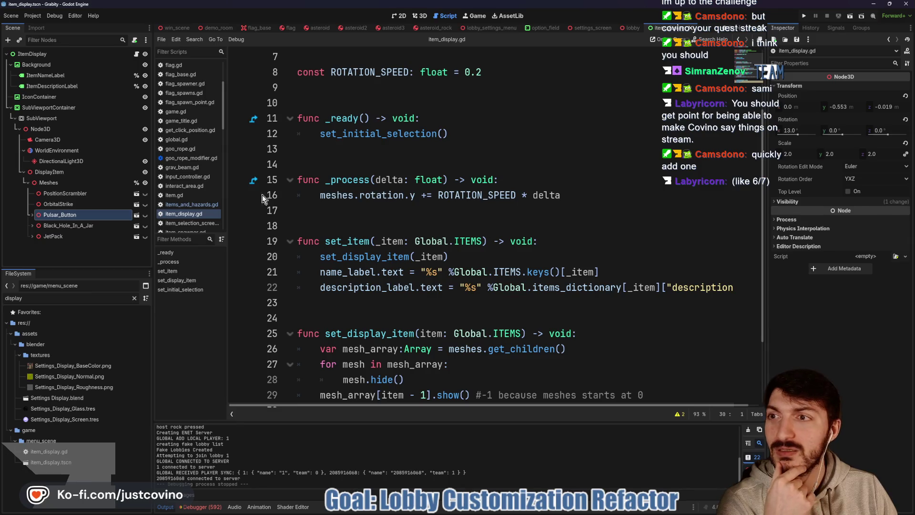
pyautogui.click(491, 28)
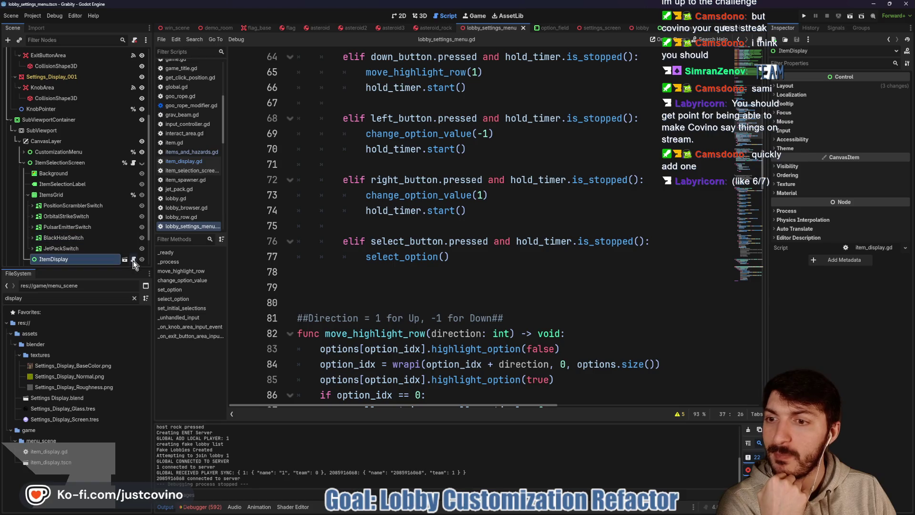
# Open item_selection_screen.gd from the ItemSelectionScreen node and save the lobby settings scene
pyautogui.click(134, 162)
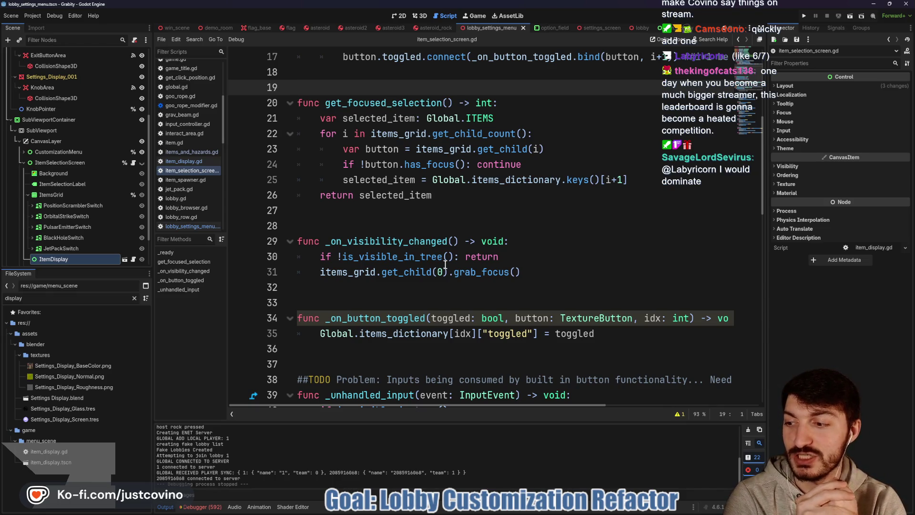
pyautogui.click(388, 220)
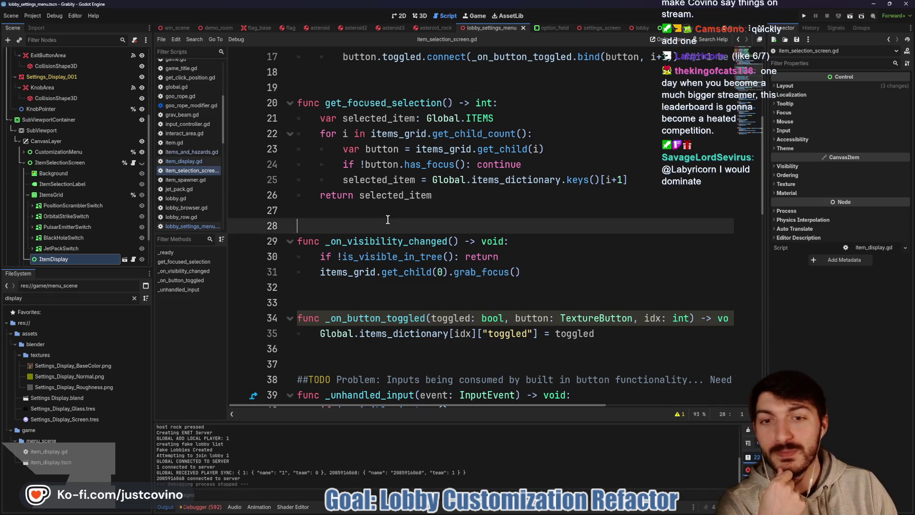
pyautogui.scroll(-2, 514, 299)
pyautogui.click(351, 265)
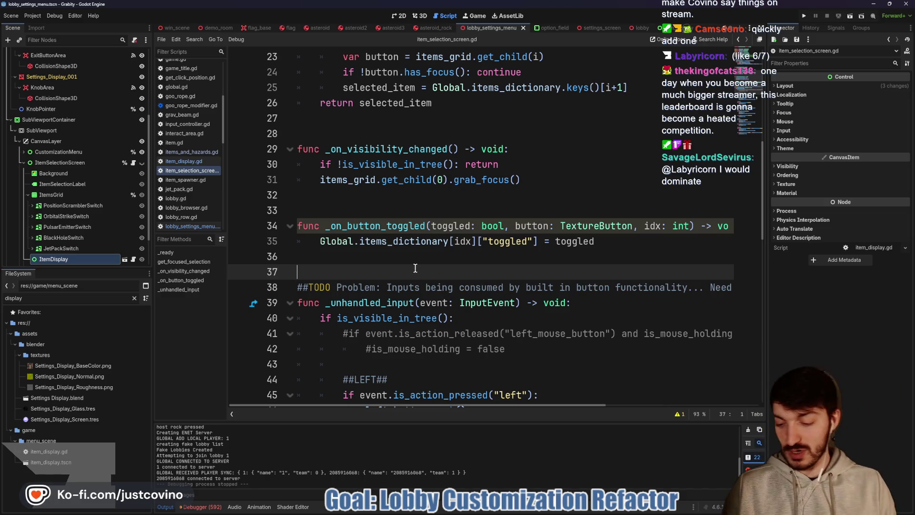
pyautogui.hotkey('ctrl', 's')
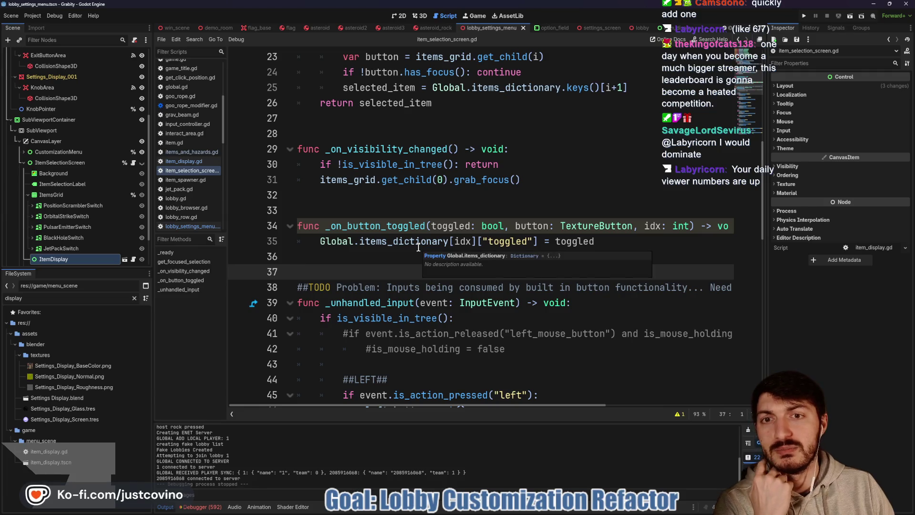
# Scroll through item_selection_screen.gd around lines 11–12, then switch to the space_map scene
pyautogui.scroll(4, 419, 247)
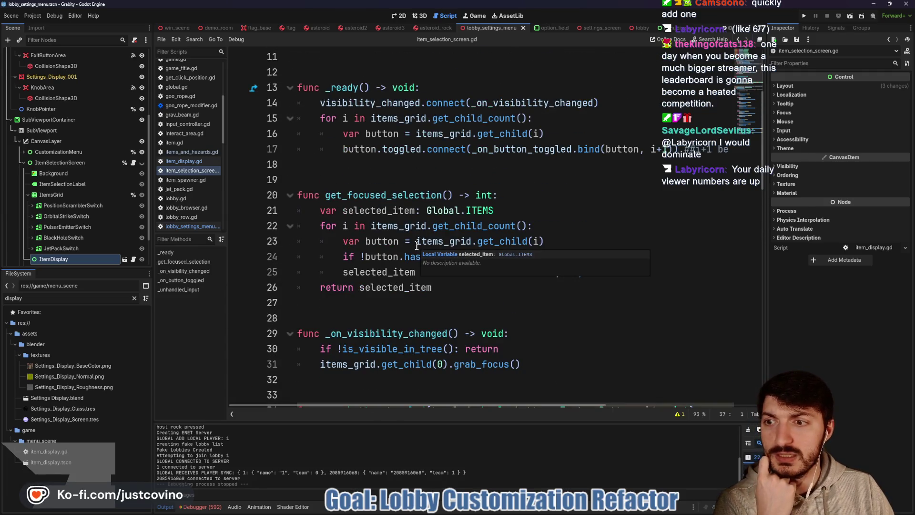
pyautogui.scroll(3, 418, 246)
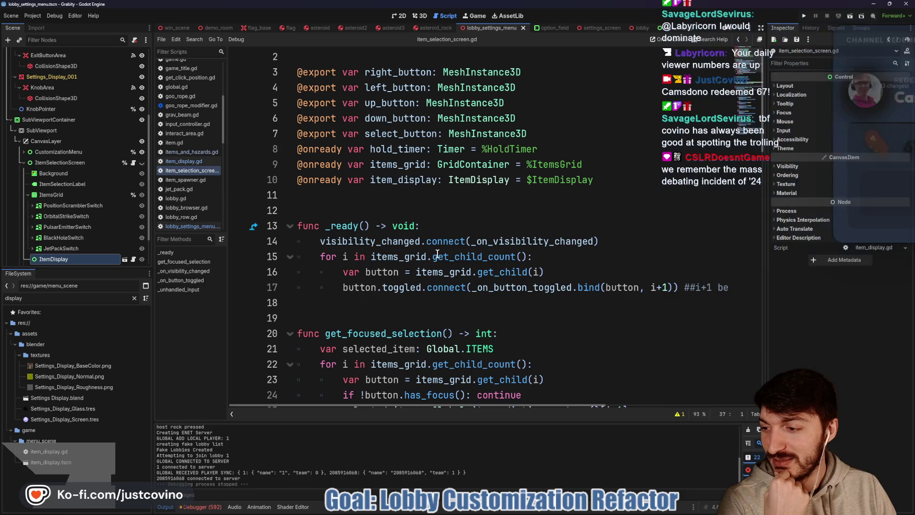
pyautogui.moveTo(437, 253)
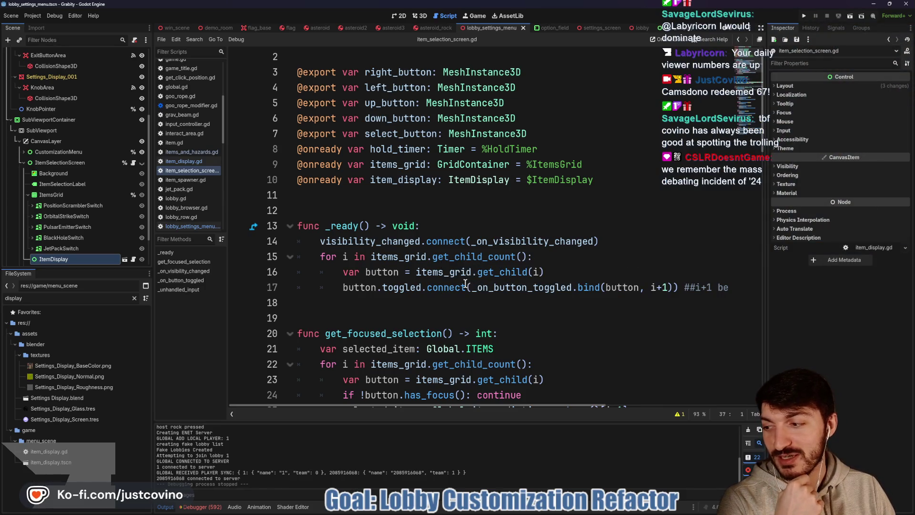
pyautogui.click(390, 199)
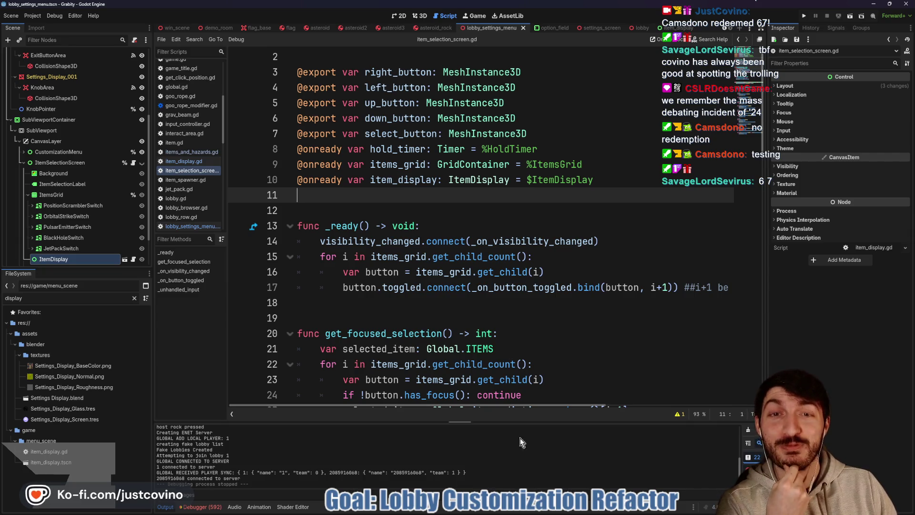
pyautogui.click(384, 210)
pyautogui.scroll(-4, 395, 230)
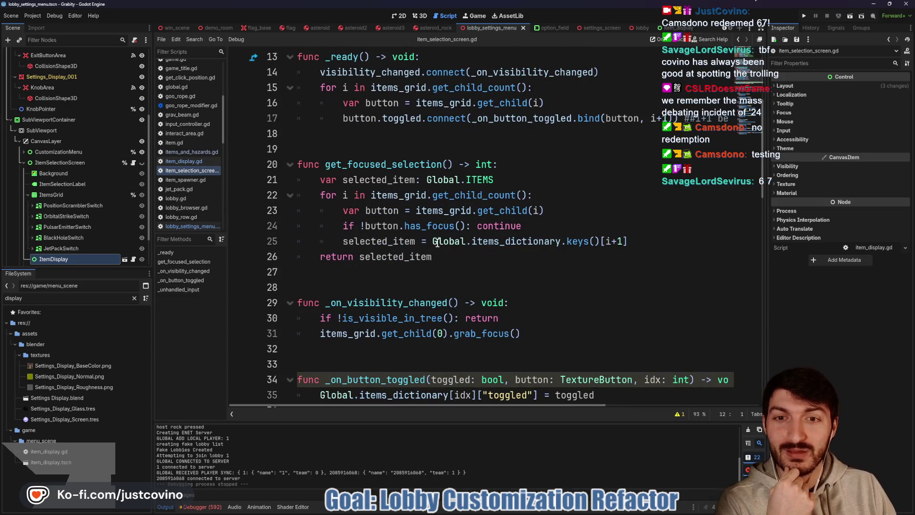
pyautogui.scroll(-5, 404, 219)
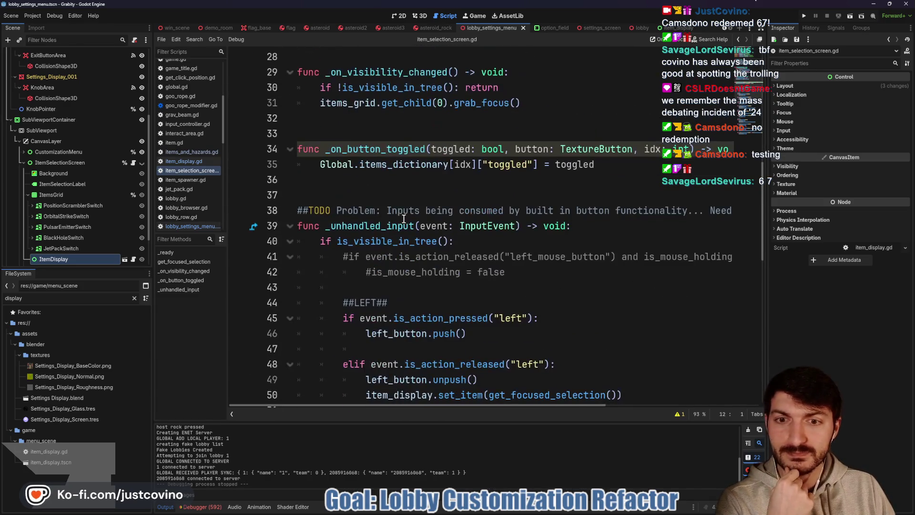
pyautogui.scroll(3, 238, 28)
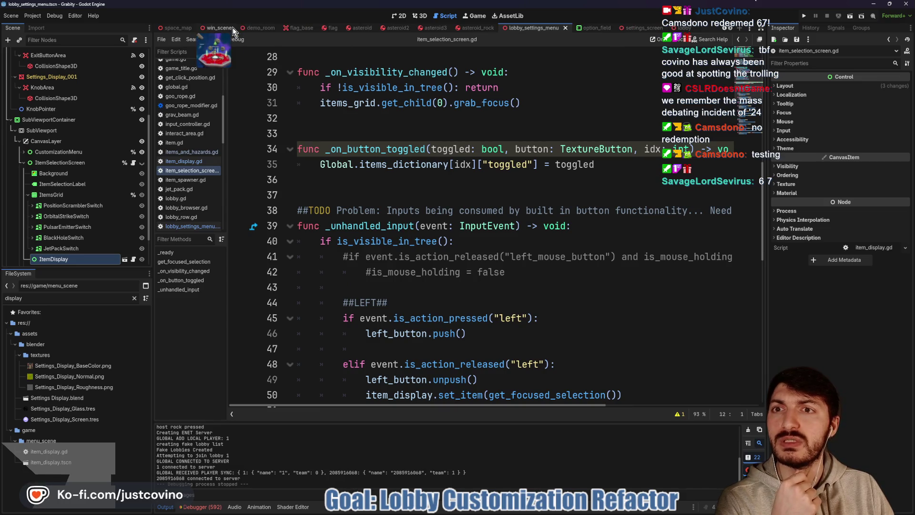
pyautogui.click(234, 28)
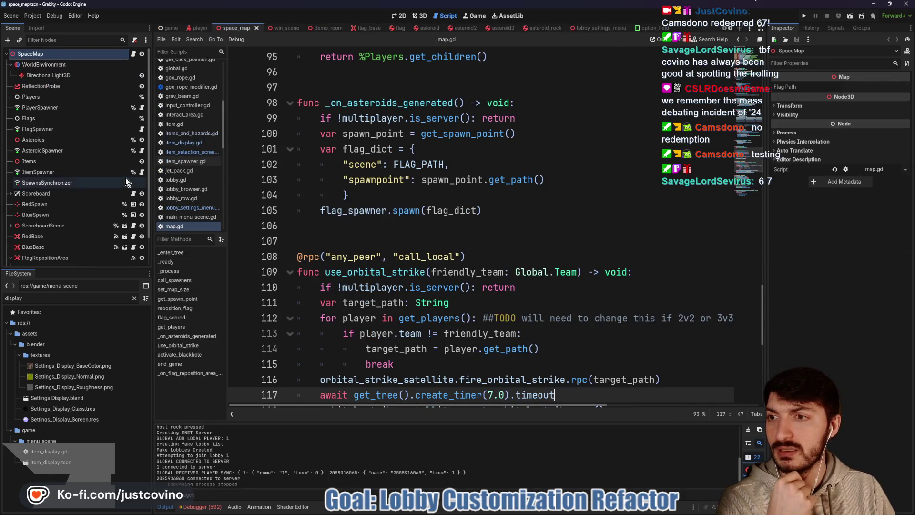
# Open item_spawner.gd and inspect the all_items_toggled check on line 17
pyautogui.click(186, 161)
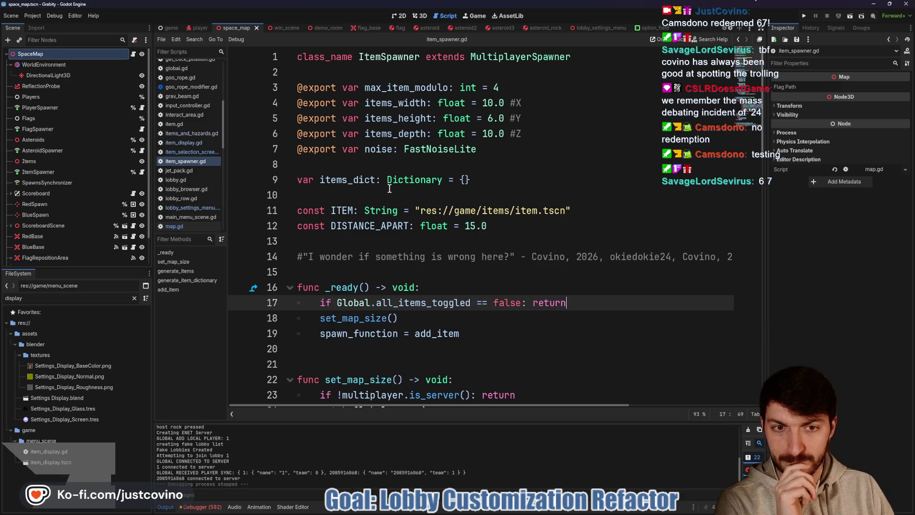
pyautogui.scroll(-2, 390, 188)
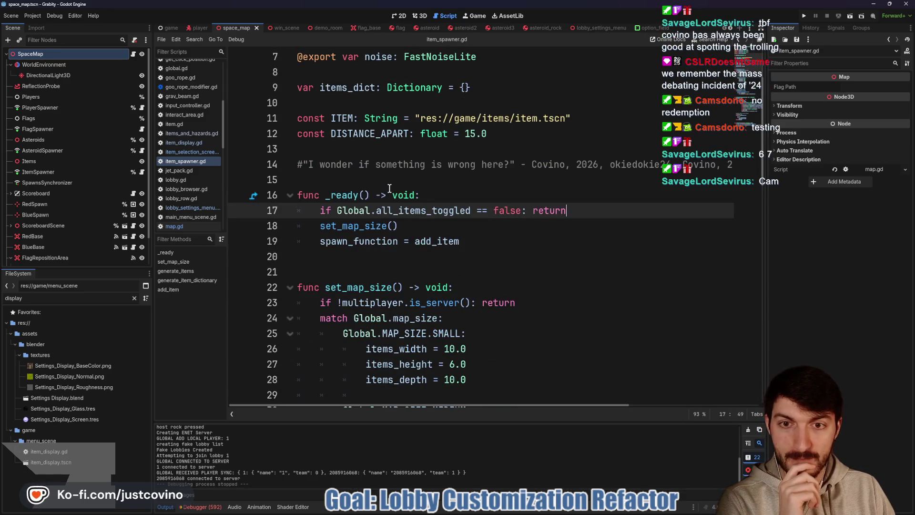
pyautogui.scroll(-1, 389, 189)
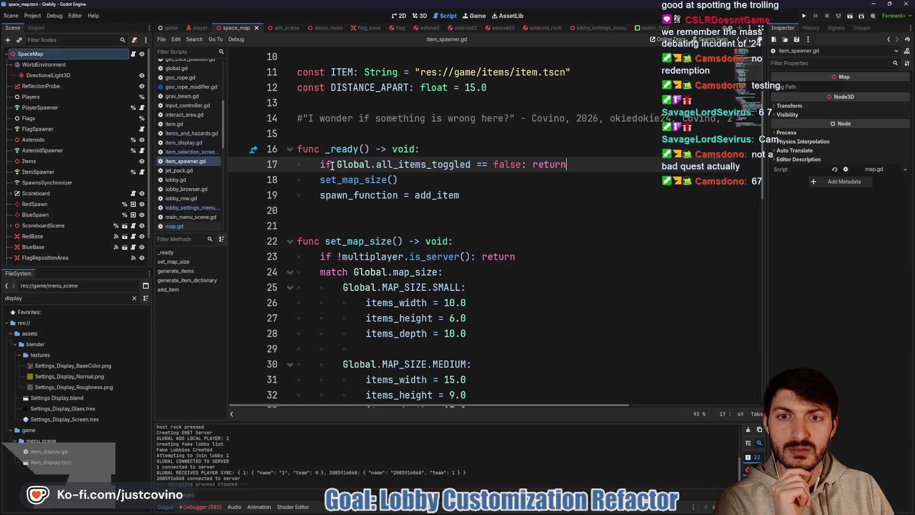
pyautogui.click(430, 164)
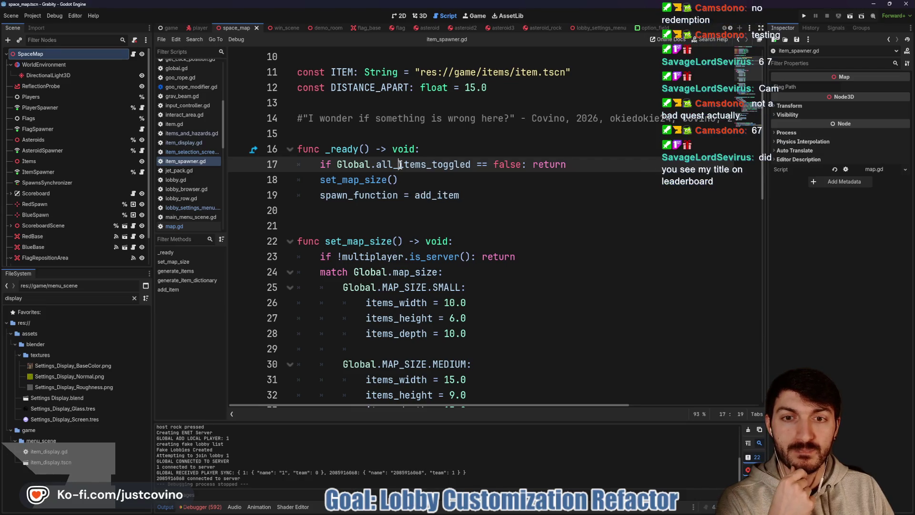
pyautogui.moveTo(386, 165)
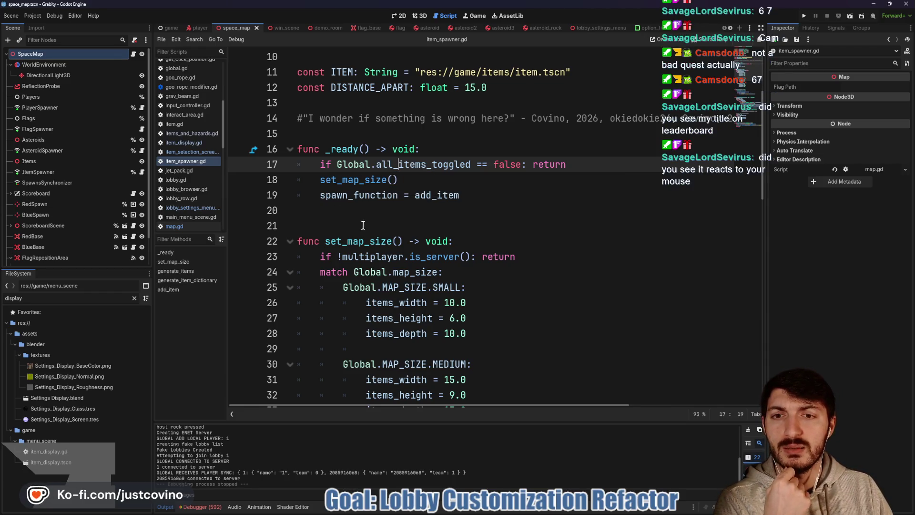
pyautogui.scroll(-3, 326, 221)
pyautogui.scroll(-7, 326, 221)
pyautogui.scroll(11, 495, 248)
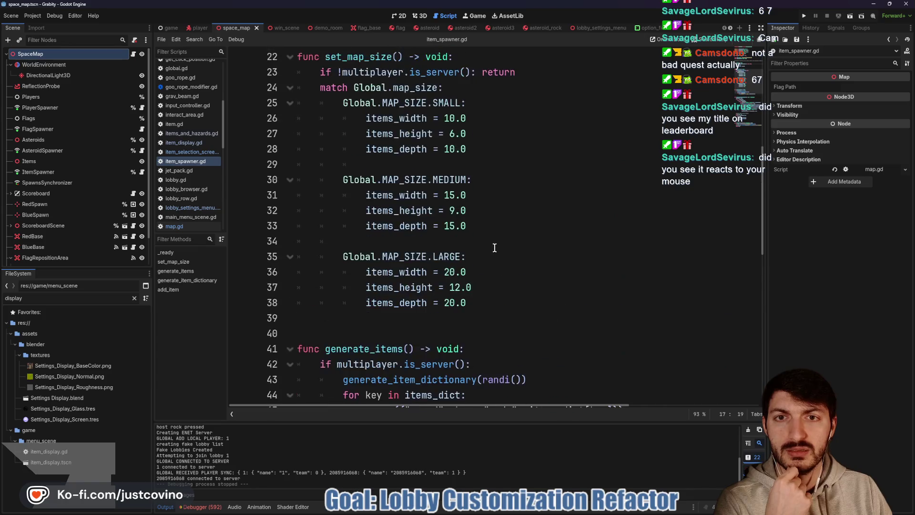
# Remove the surplus blank lines after _ready and clear the 'disp' FileSystem filter
pyautogui.click(340, 274)
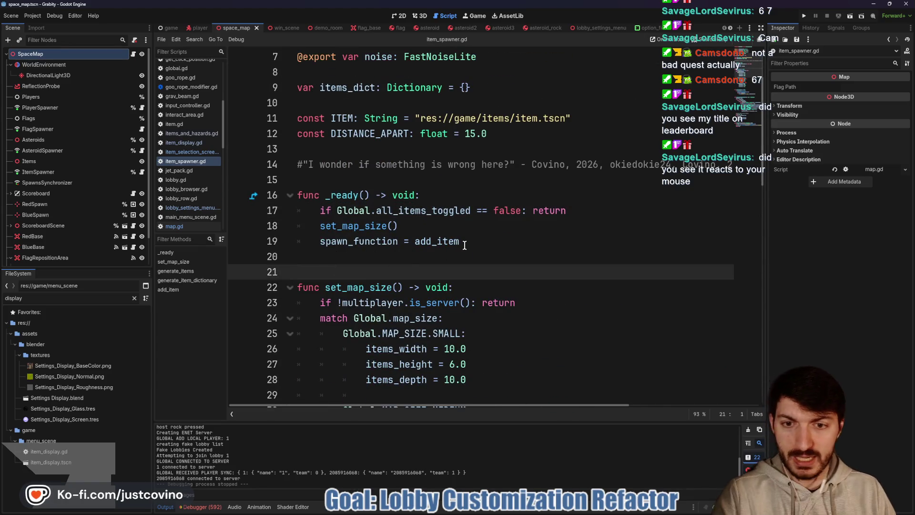
pyautogui.press('Return')
pyautogui.press('Return')
pyautogui.press('Up')
pyautogui.press('Up')
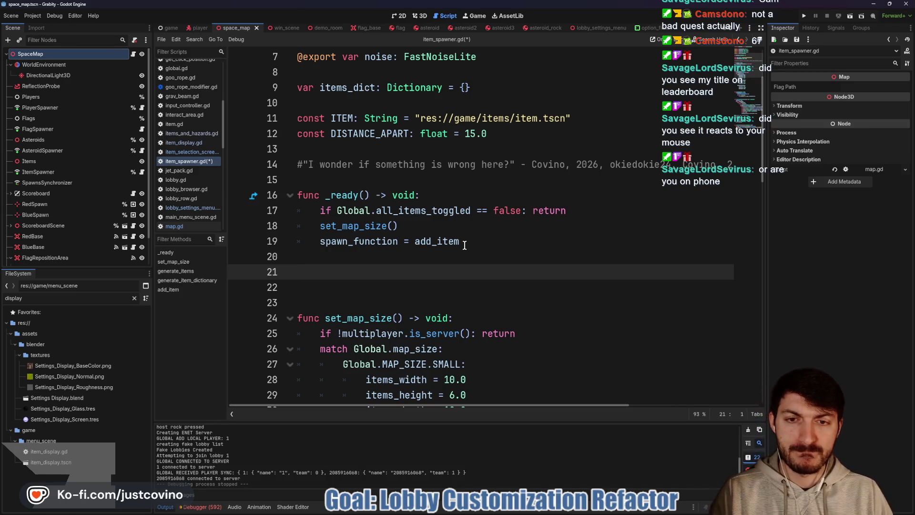
pyautogui.scroll(-10, 465, 244)
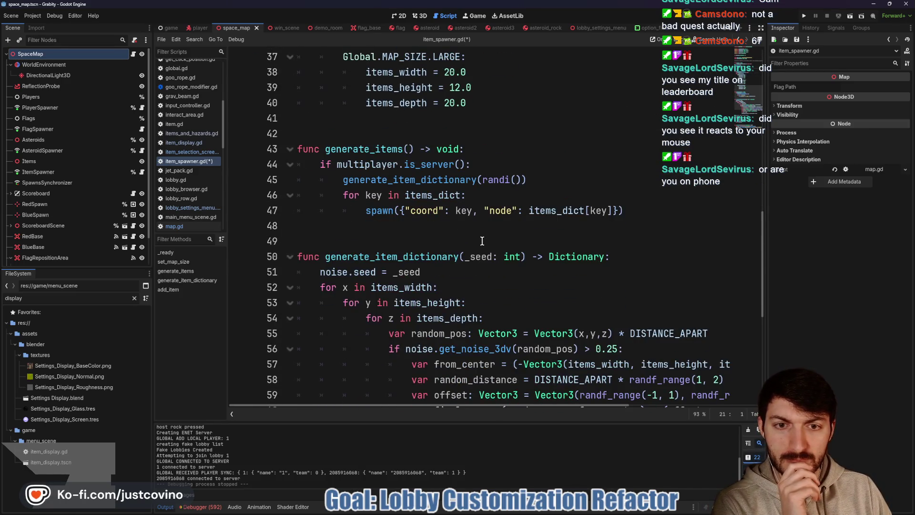
pyautogui.scroll(-3, 482, 240)
pyautogui.scroll(7, 477, 237)
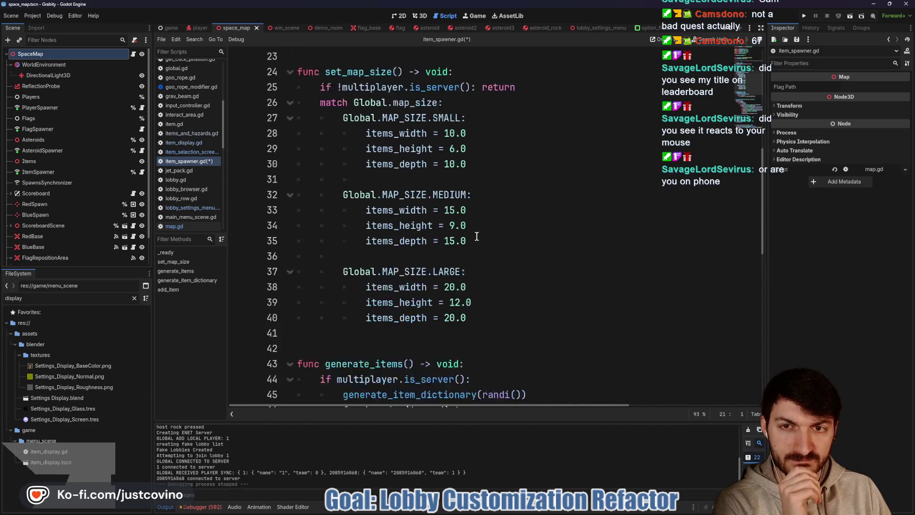
pyautogui.scroll(5, 477, 236)
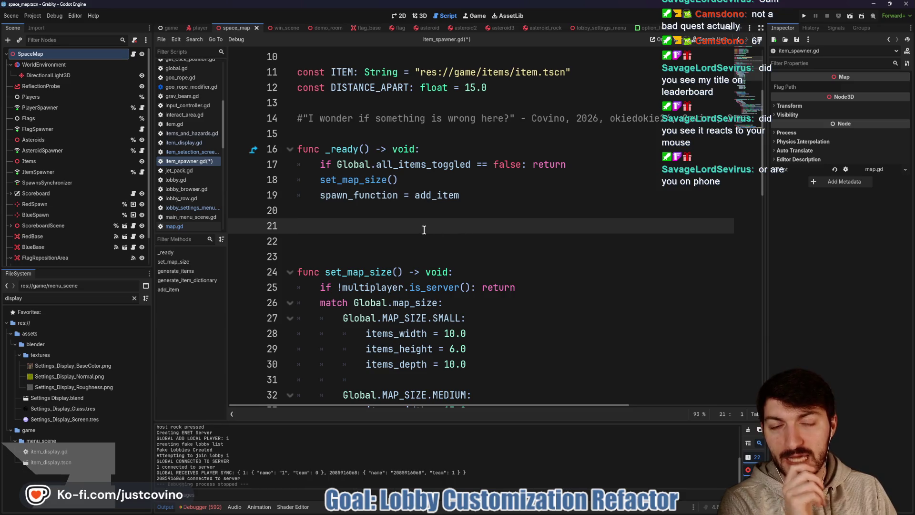
pyautogui.press('Delete')
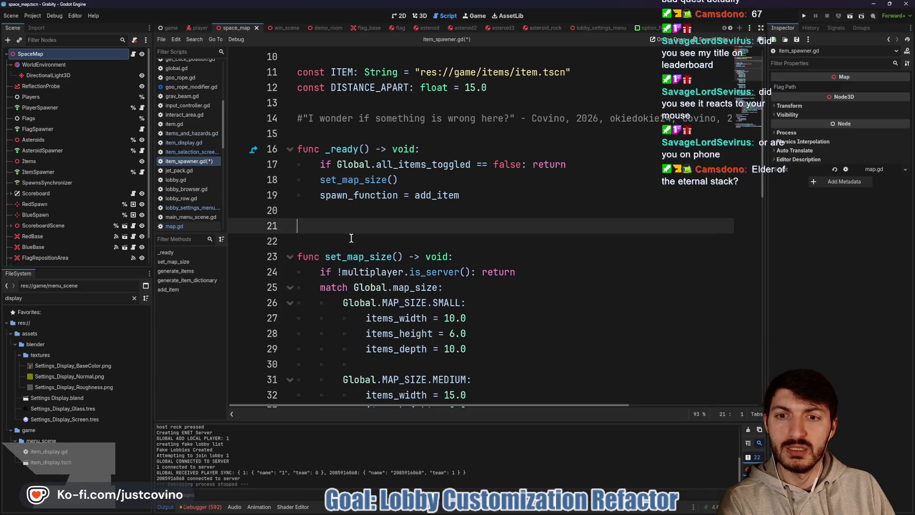
pyautogui.press('BackSpace')
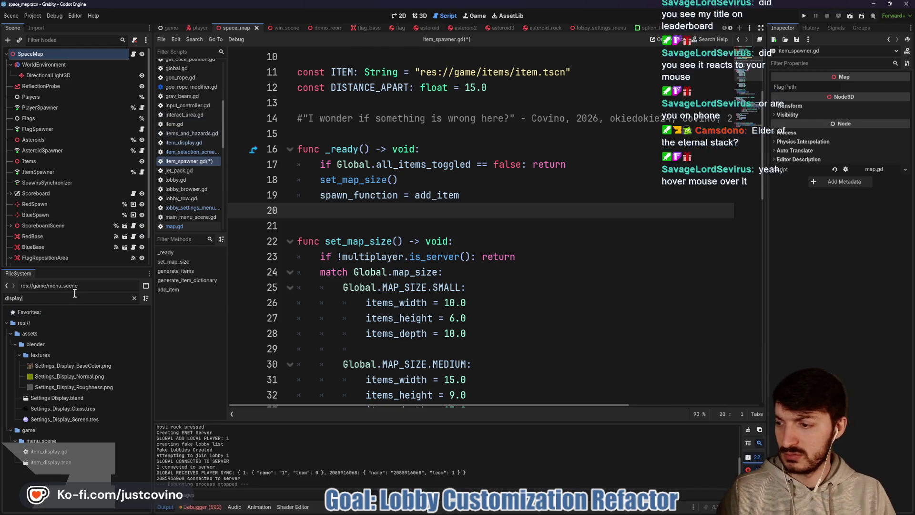
pyautogui.press('BackSpace')
pyautogui.press('BackSpace')
pyautogui.press('BackSpace')
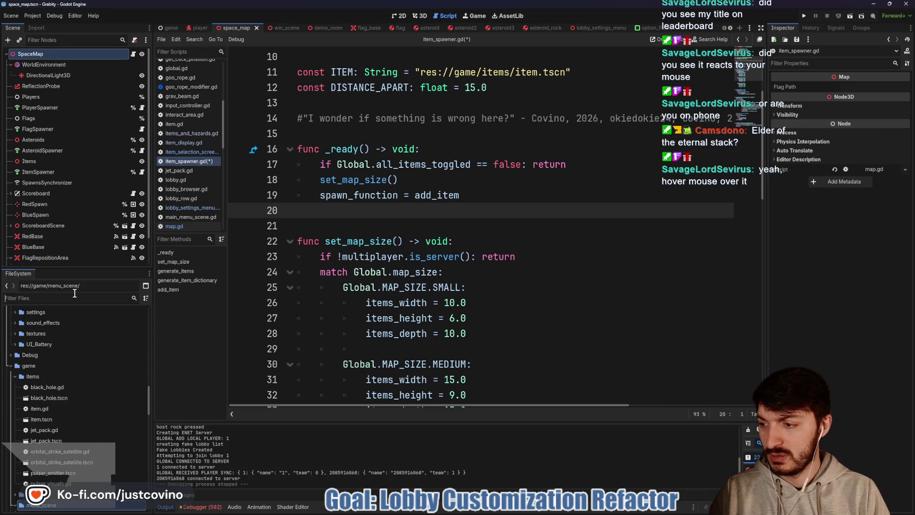
# Filter the FileSystem for 'item', open item.tscn, and switch to the leaderboard browser
pyautogui.write('i')
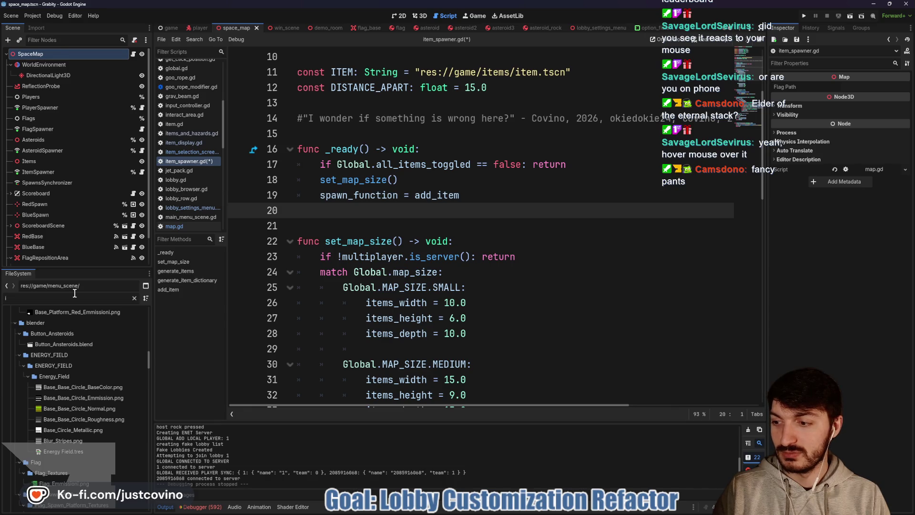
pyautogui.write('tem')
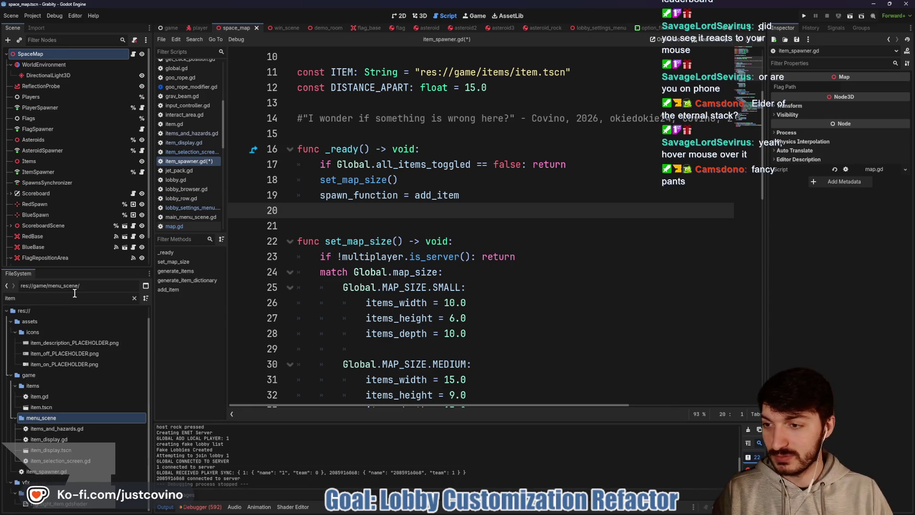
pyautogui.doubleClick(87, 406)
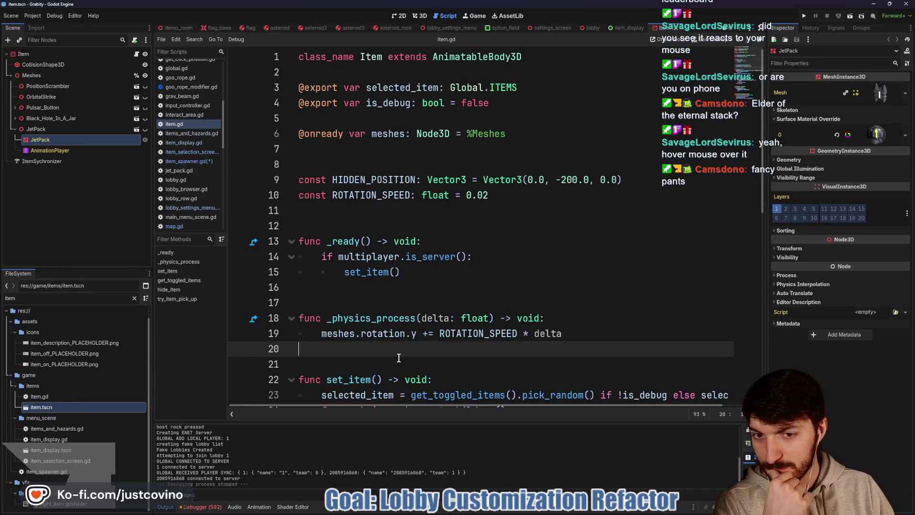
pyautogui.hotkey('alt', 'Tab')
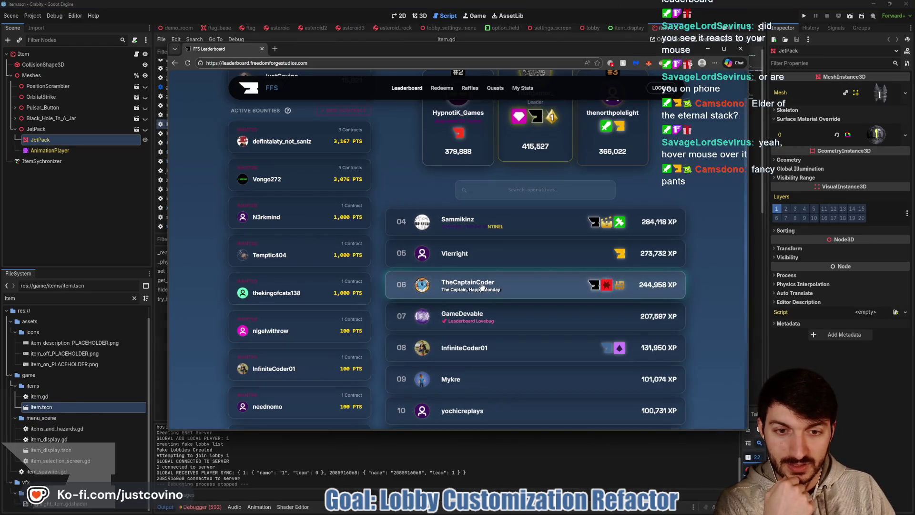
# Search the leaderboard for a player, view and close their profile, clear the search, return to Godot
pyautogui.scroll(2, 516, 286)
pyautogui.write('savage')
pyautogui.click(516, 330)
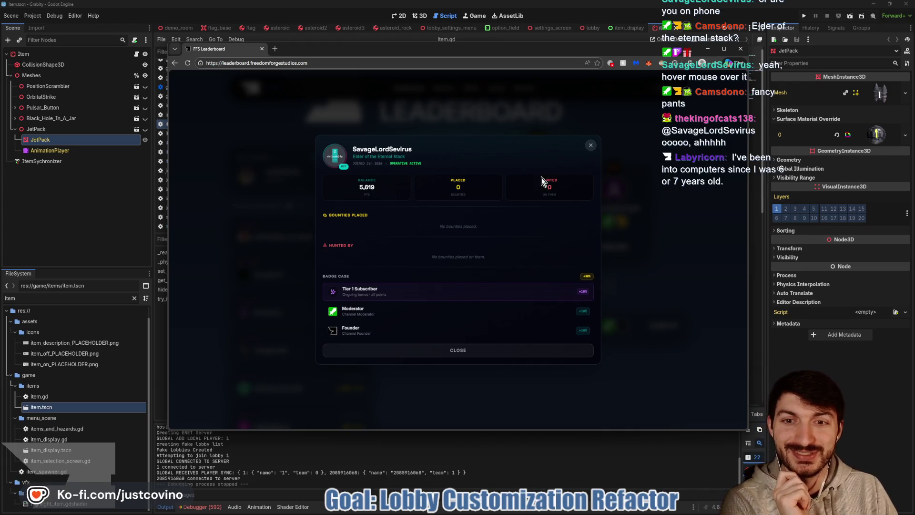
pyautogui.press('Escape')
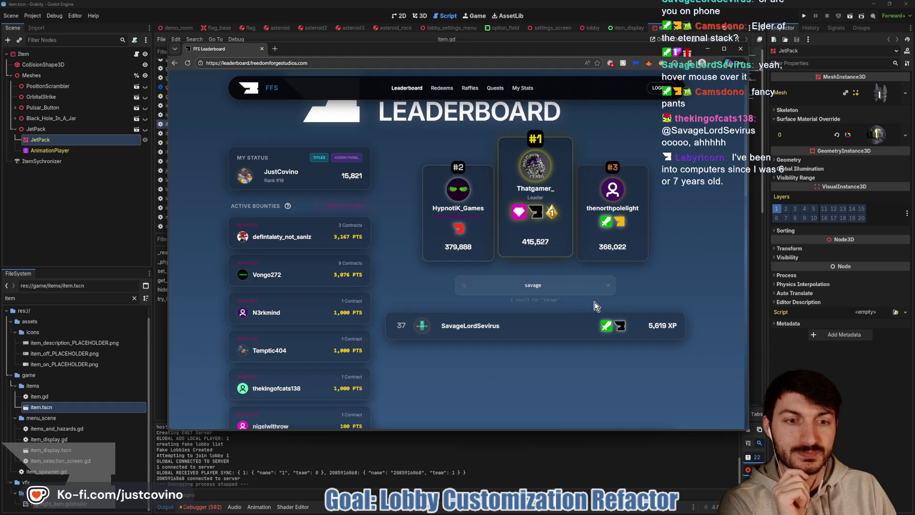
pyautogui.click(608, 285)
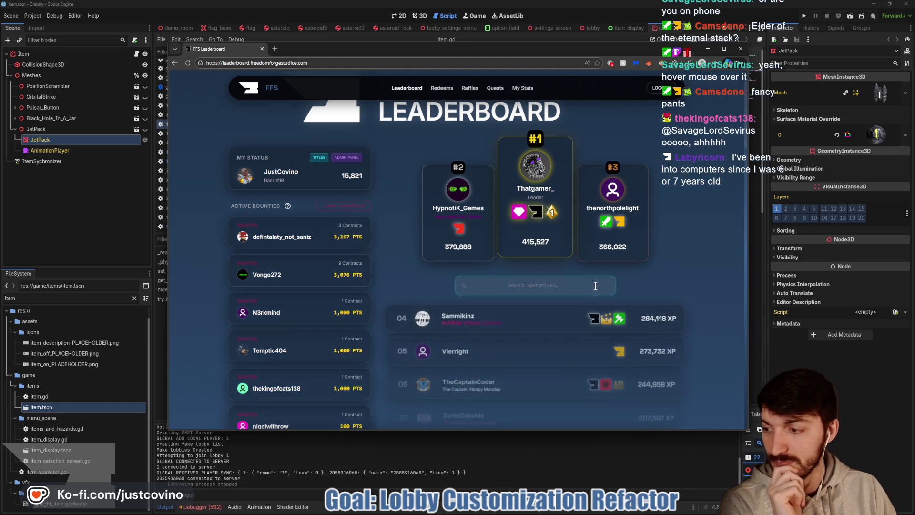
pyautogui.click(766, 377)
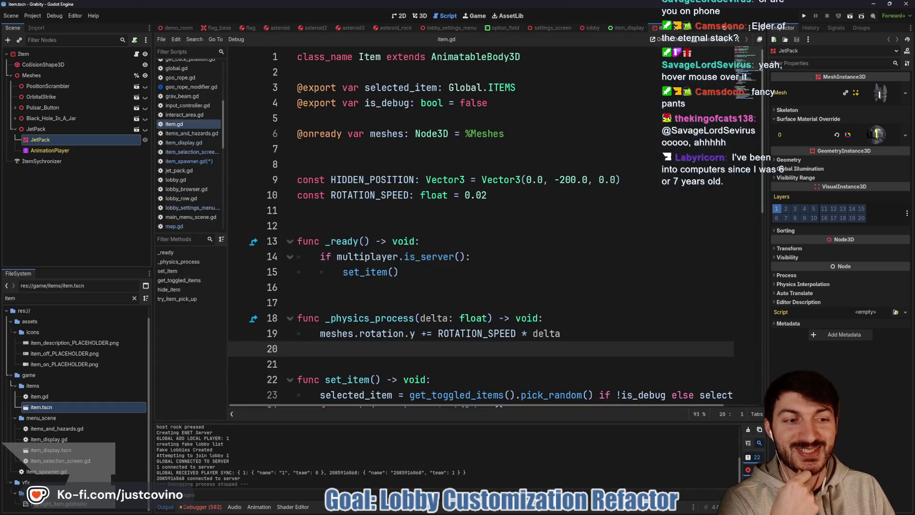
# Save all pending script edits, then select the get_toggled_items call on line 23 of item.gd
pyautogui.click(538, 290)
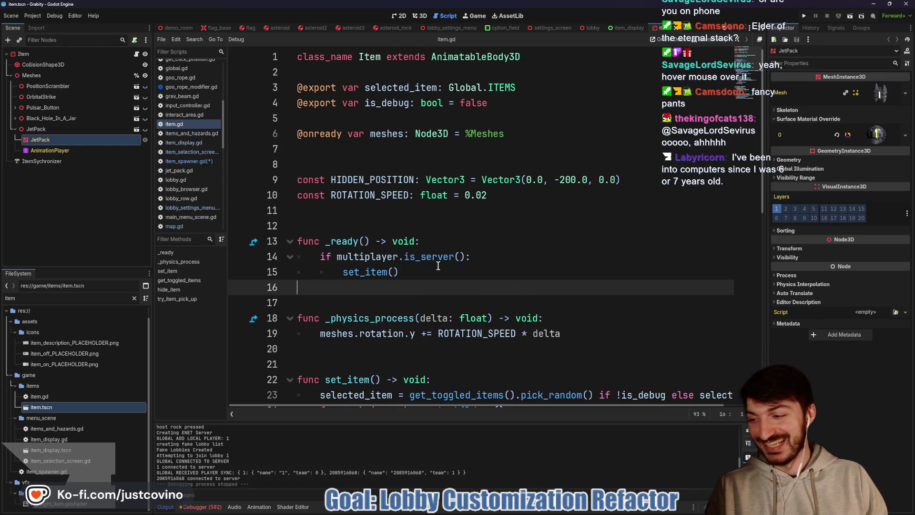
pyautogui.click(382, 225)
pyautogui.hotkey('ctrl', 's')
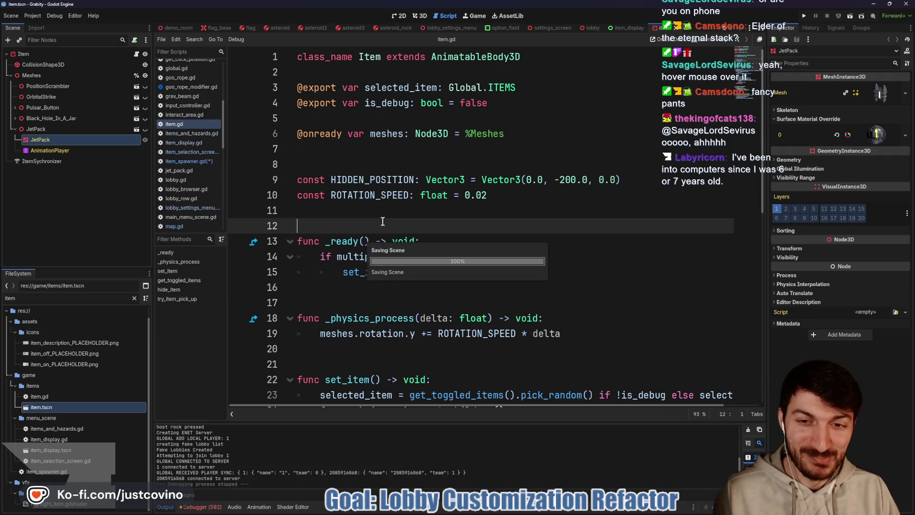
pyautogui.moveTo(431, 208)
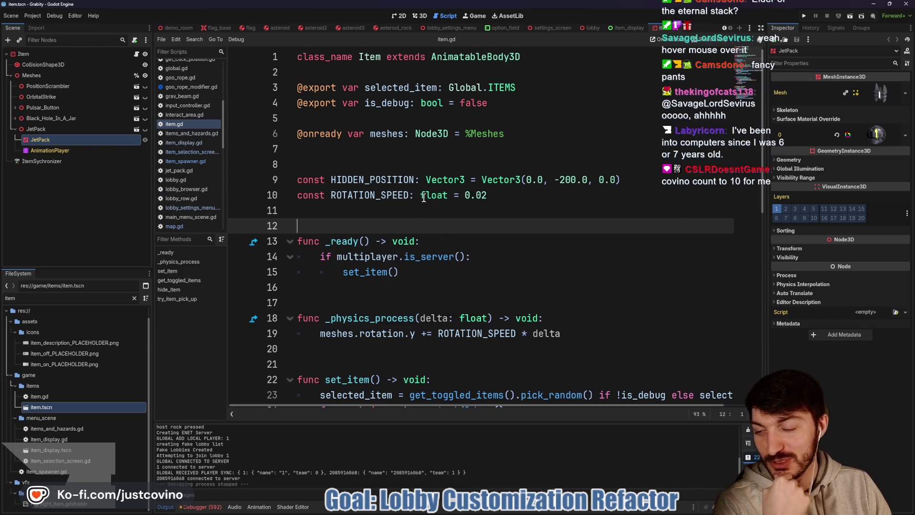
pyautogui.click(383, 152)
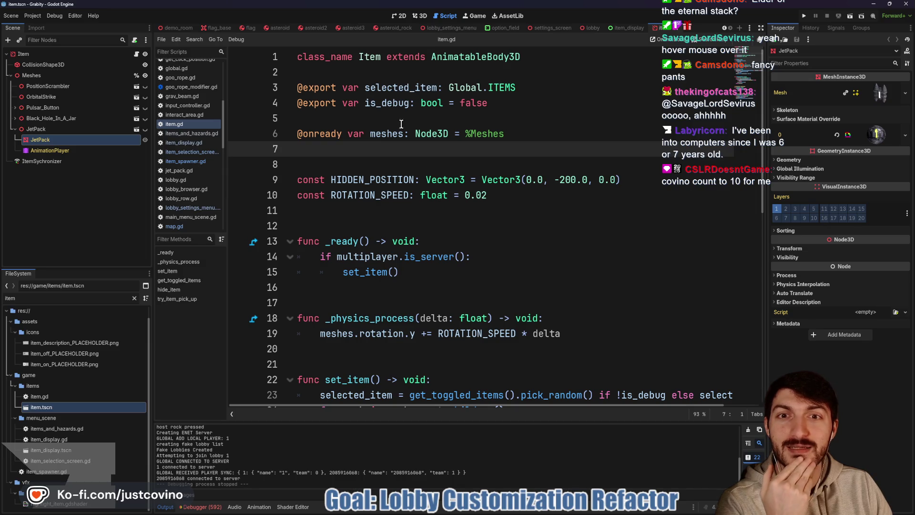
pyautogui.scroll(-2, 387, 127)
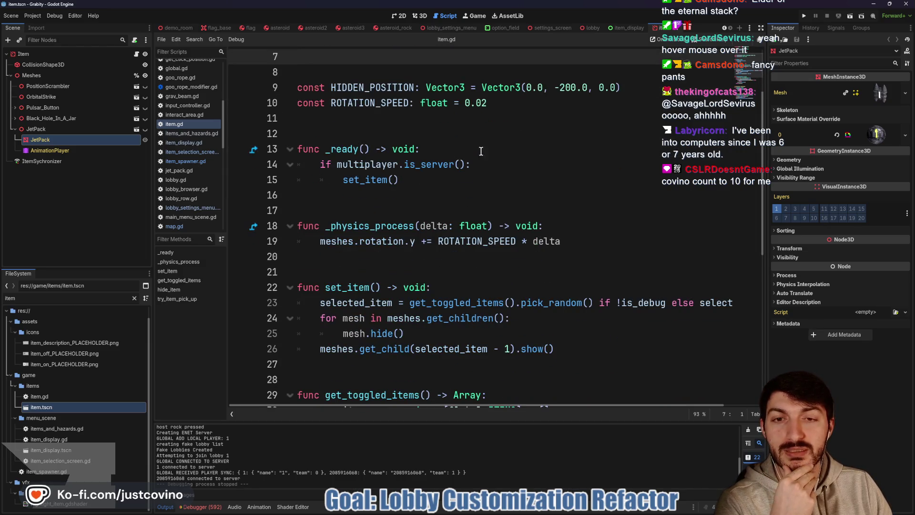
pyautogui.scroll(-1, 365, 184)
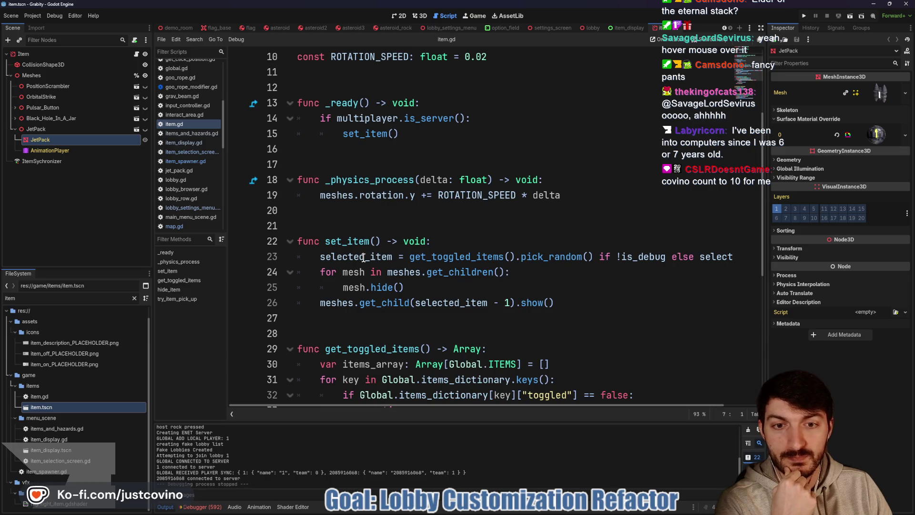
pyautogui.doubleClick(432, 257)
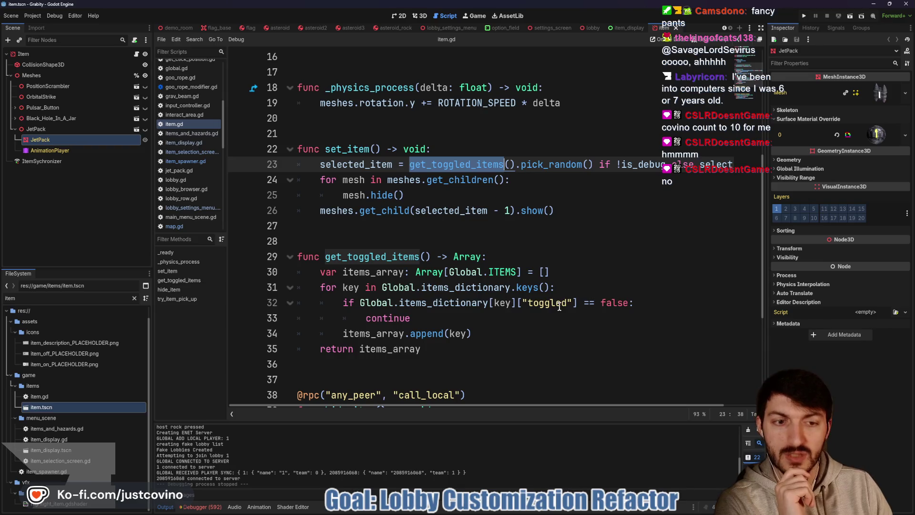
# Read through item.gd's set_item and get_toggled_items functions, then bring up the item_display script
pyautogui.click(439, 352)
pyautogui.scroll(3, 393, 273)
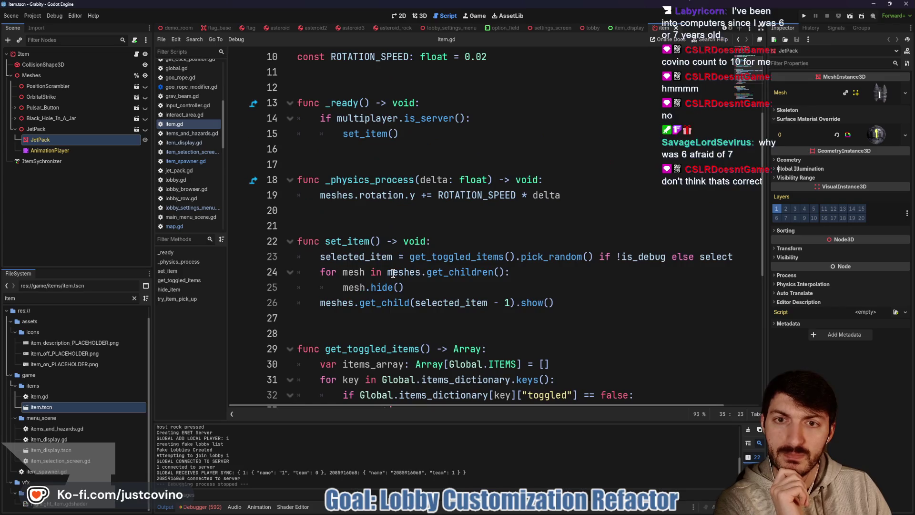
pyautogui.scroll(-2, 384, 273)
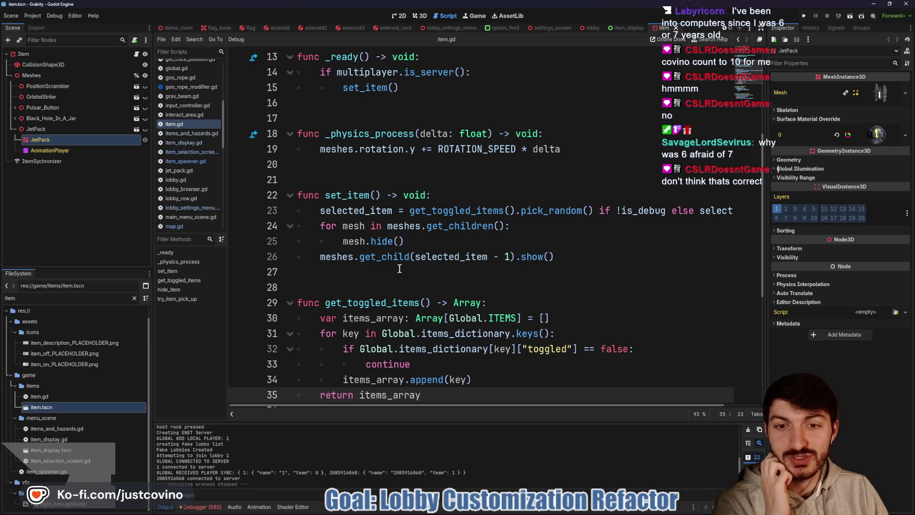
pyautogui.click(404, 271)
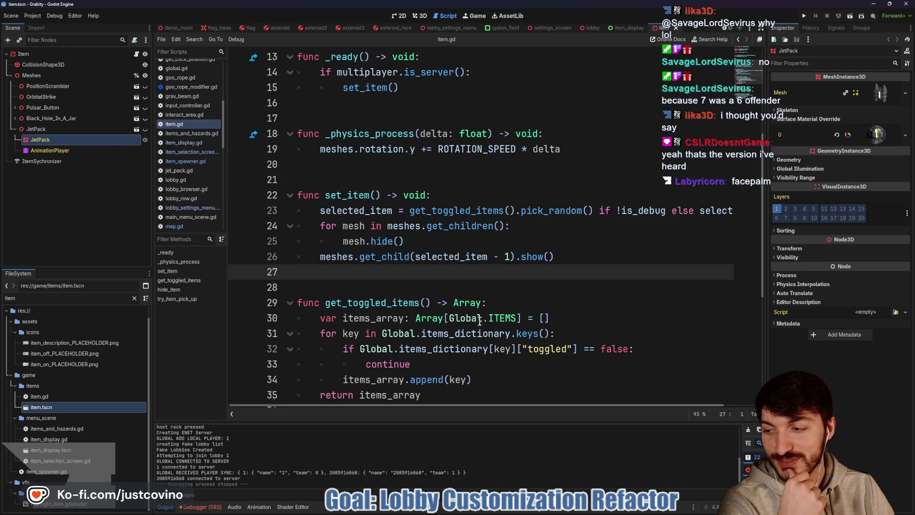
pyautogui.scroll(-2, 480, 321)
pyautogui.scroll(-2, 494, 331)
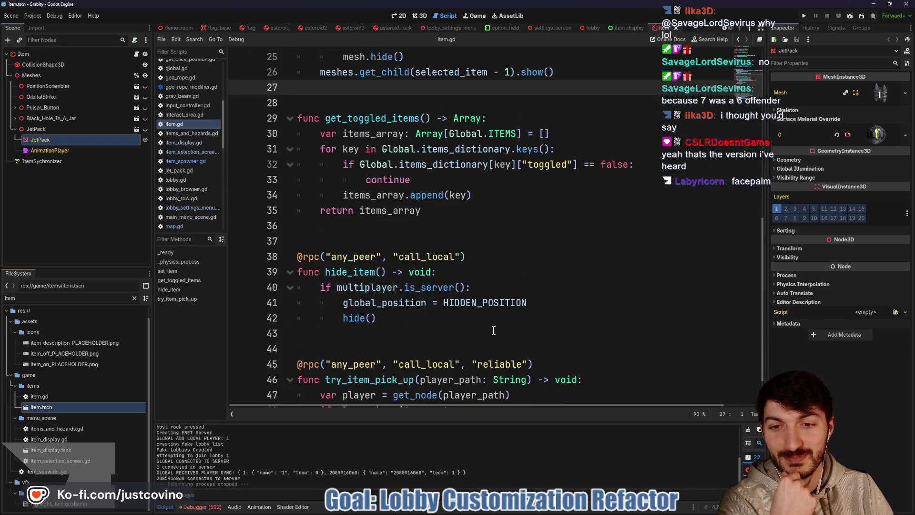
pyautogui.scroll(-1, 494, 330)
pyautogui.scroll(1, 494, 331)
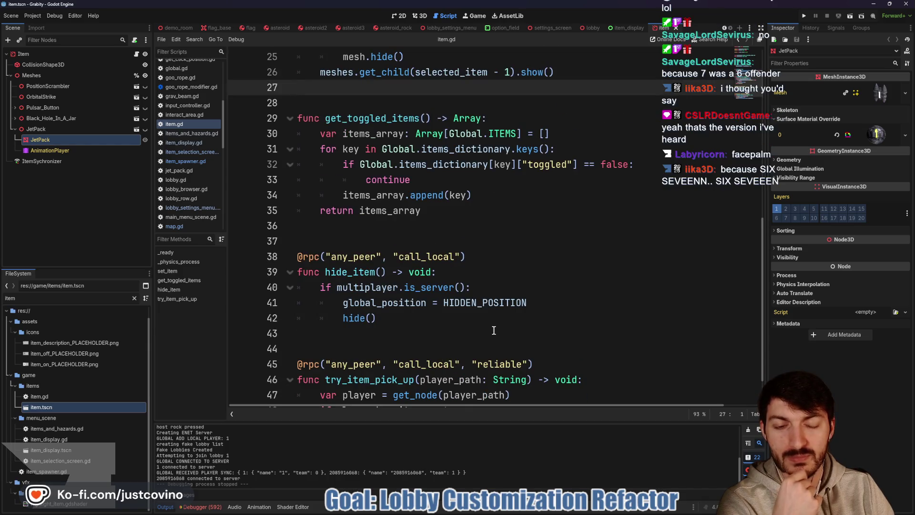
pyautogui.scroll(-1, 494, 331)
pyautogui.scroll(2, 493, 329)
pyautogui.scroll(1, 492, 329)
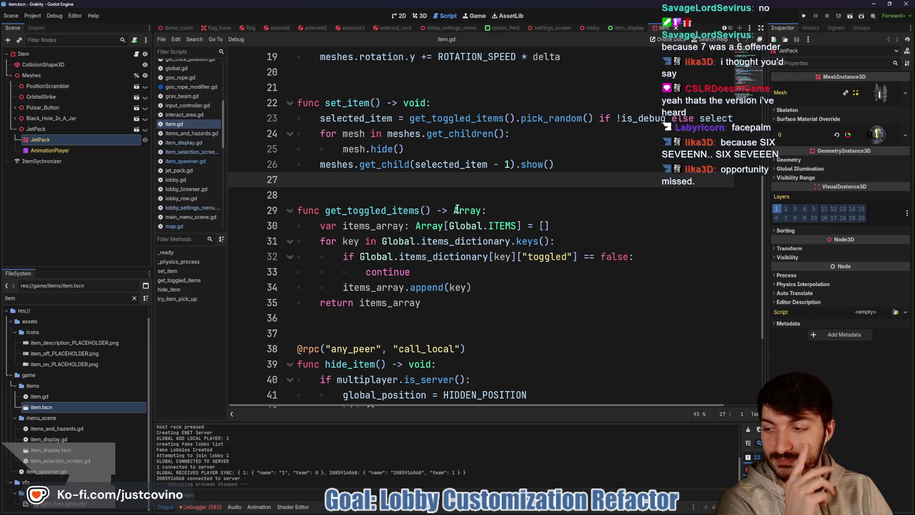
pyautogui.click(515, 204)
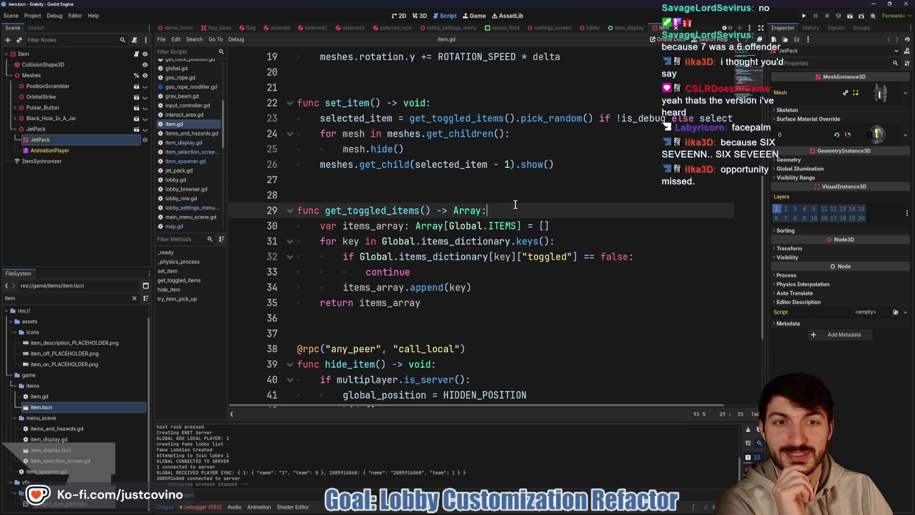
pyautogui.click(628, 26)
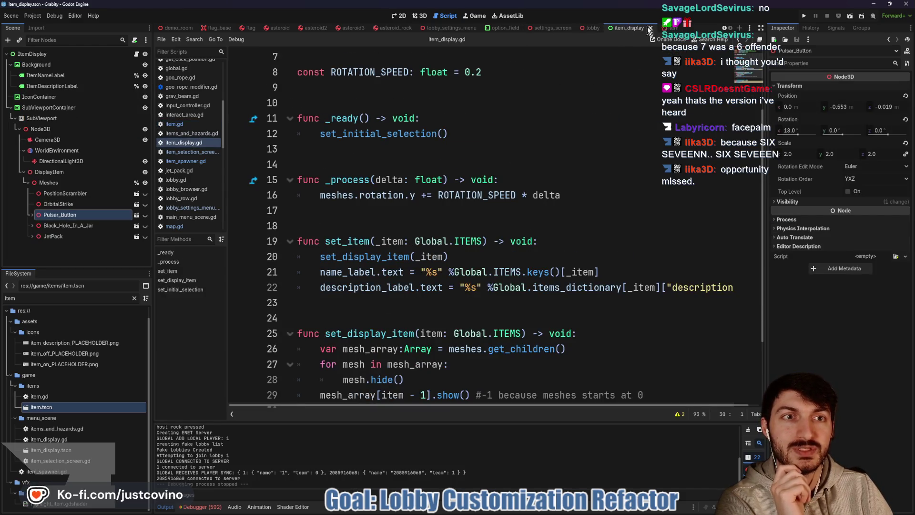
# Return to item.gd and highlight the get_toggled_items call on line 23
pyautogui.click(670, 28)
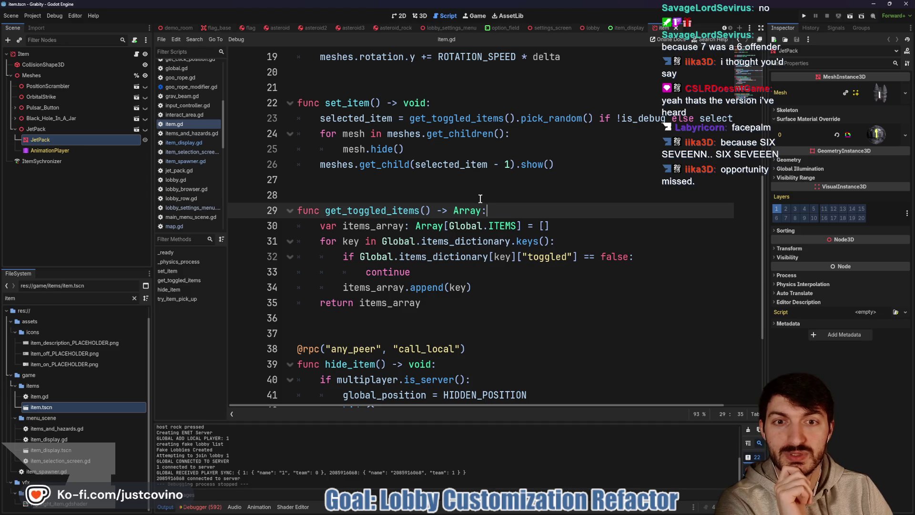
pyautogui.scroll(1, 471, 185)
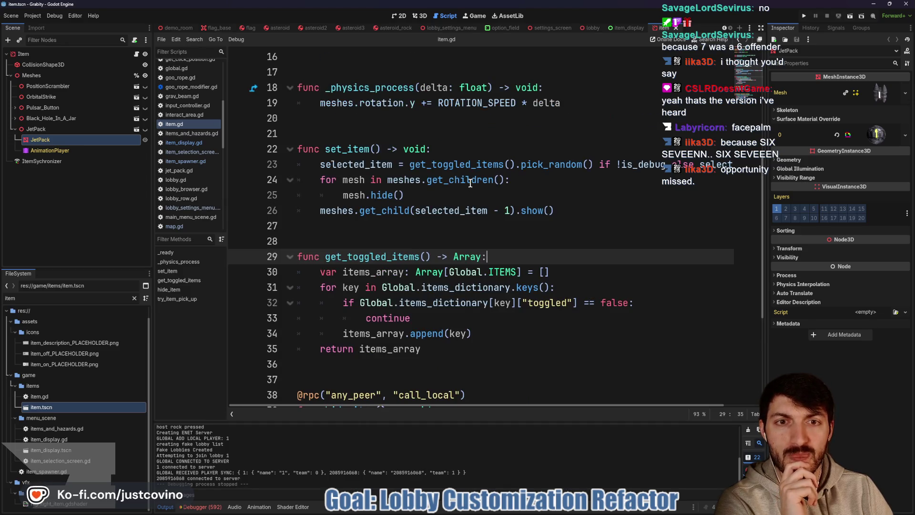
pyautogui.doubleClick(460, 164)
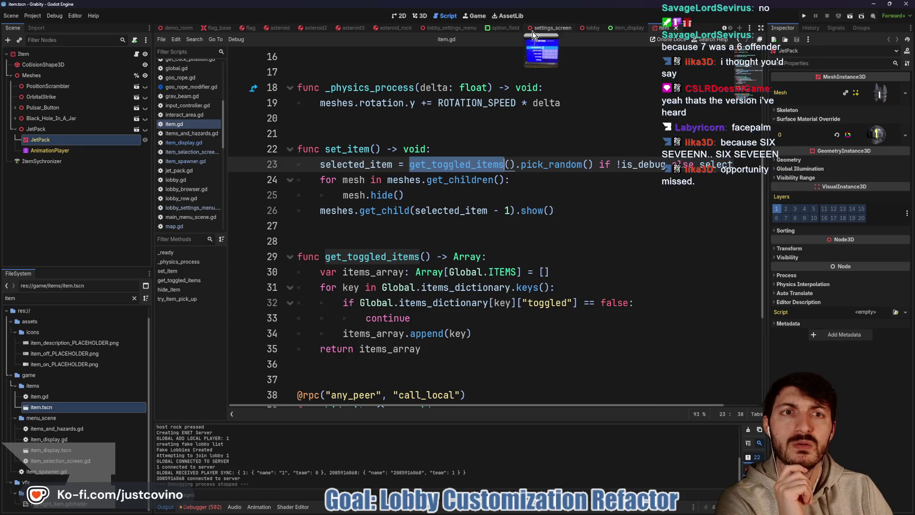
# Check the line storing each item's toggled state in item_selection_screen.gd, then return to the item scene
pyautogui.click(554, 27)
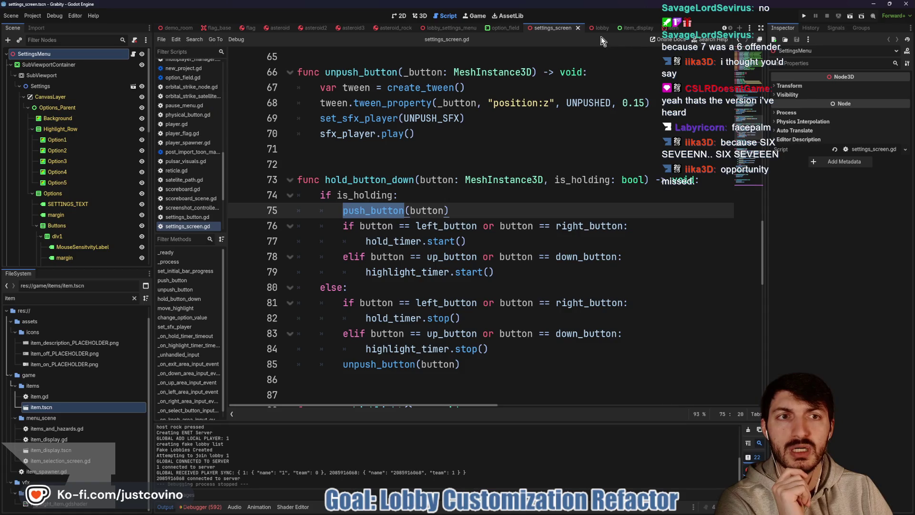
pyautogui.click(469, 29)
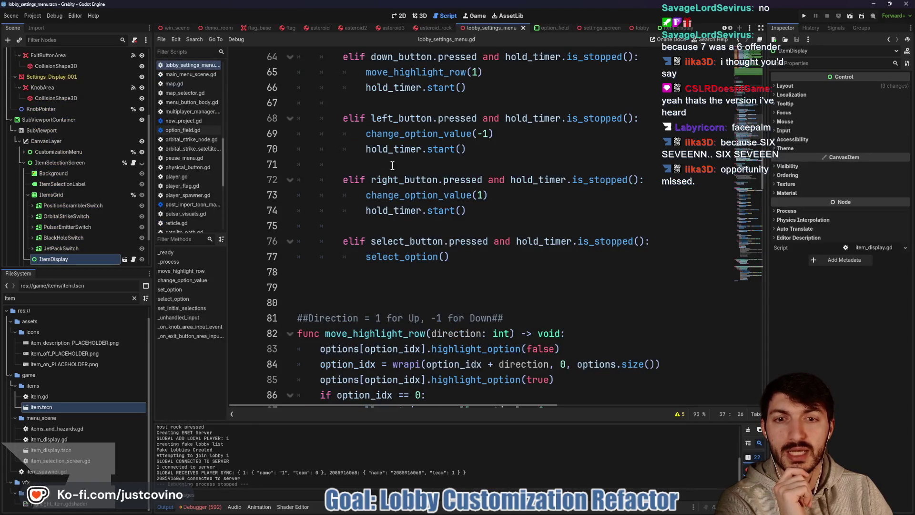
pyautogui.scroll(-5, 410, 205)
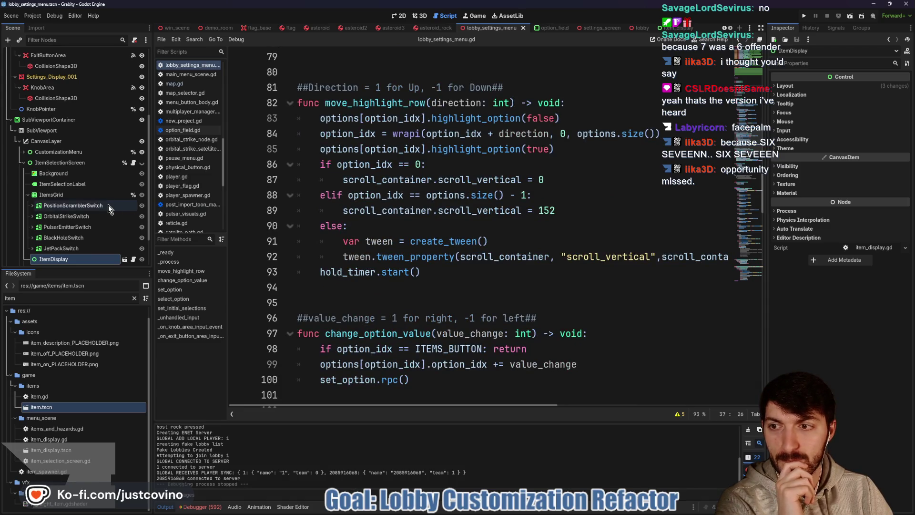
pyautogui.scroll(-2, 133, 214)
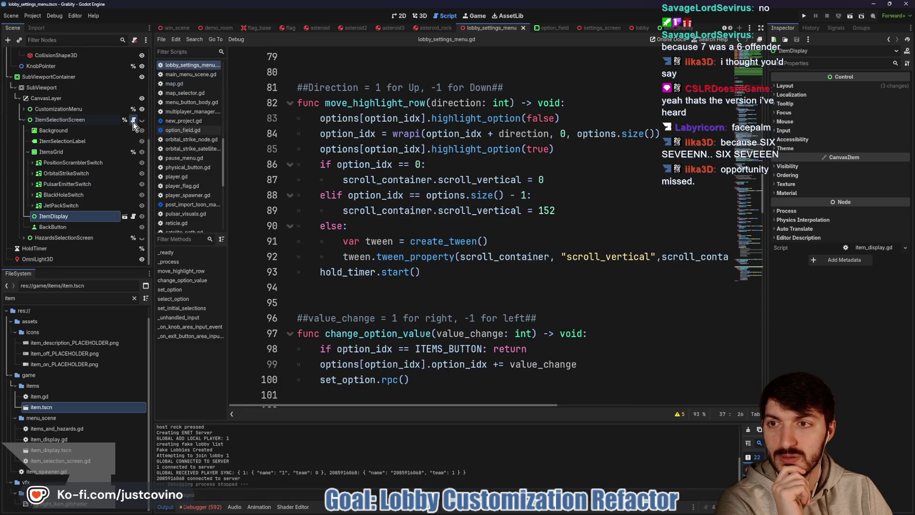
pyautogui.click(133, 120)
pyautogui.scroll(1, 463, 210)
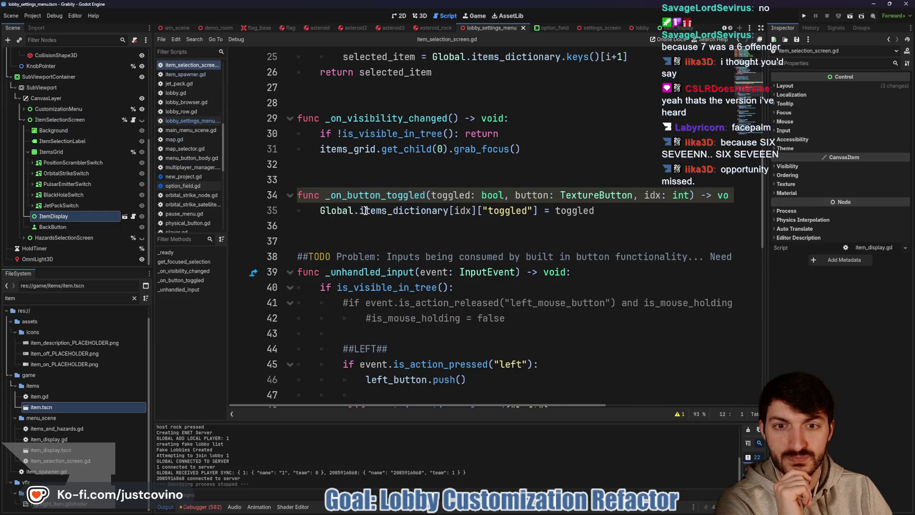
pyautogui.tripleClick(629, 210)
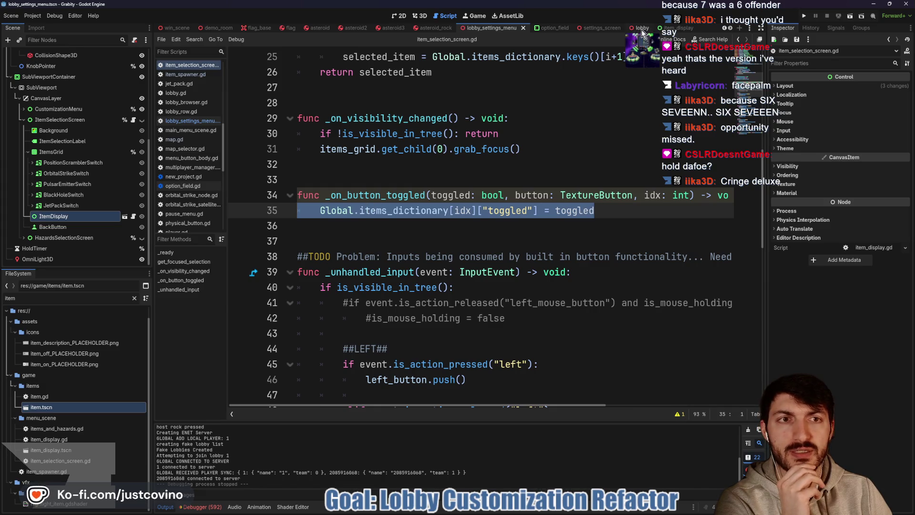
pyautogui.click(665, 28)
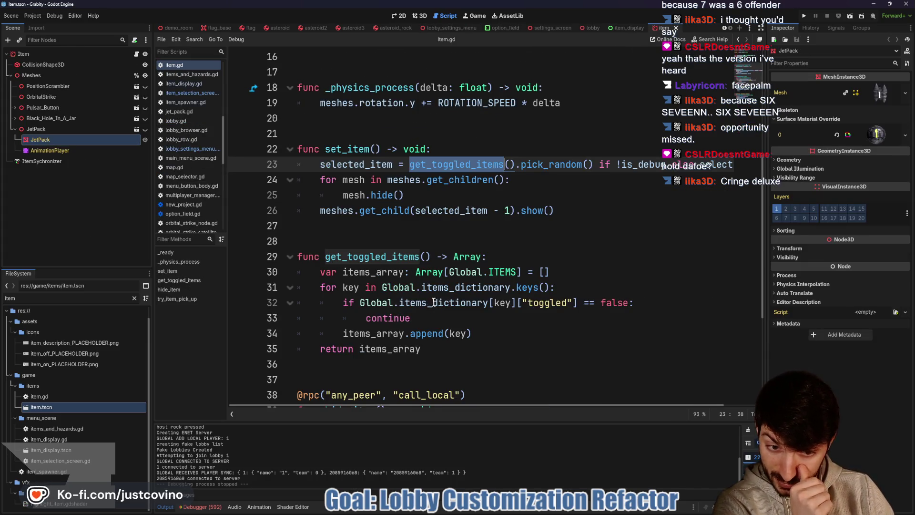
# Add print(Global.items_dictionary.keys()) inside get_toggled_items' for loop
pyautogui.click(574, 288)
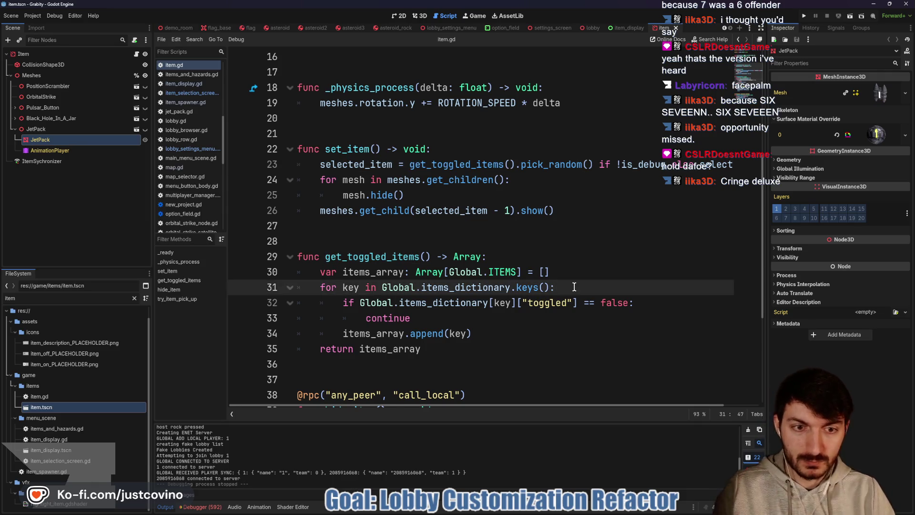
pyautogui.press('Return')
pyautogui.write('print(i')
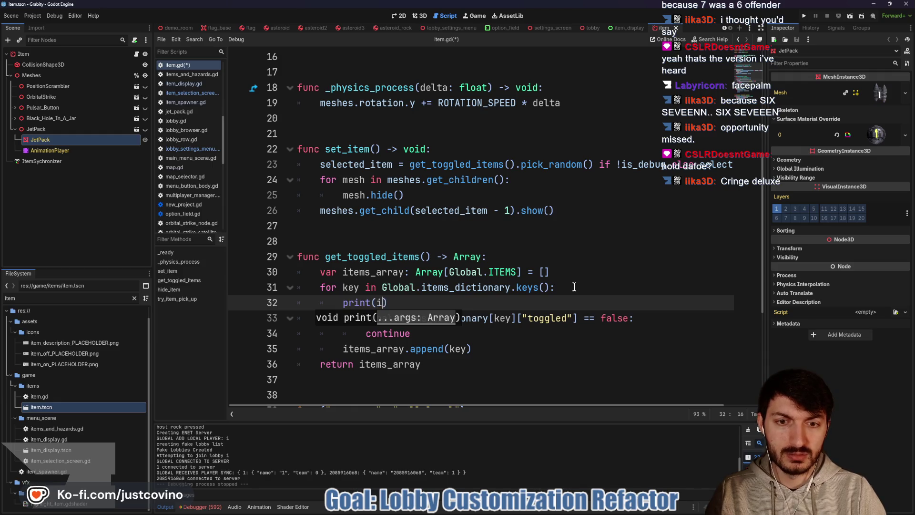
pyautogui.write('k')
pyautogui.press('BackSpace')
pyautogui.write('lobal.item')
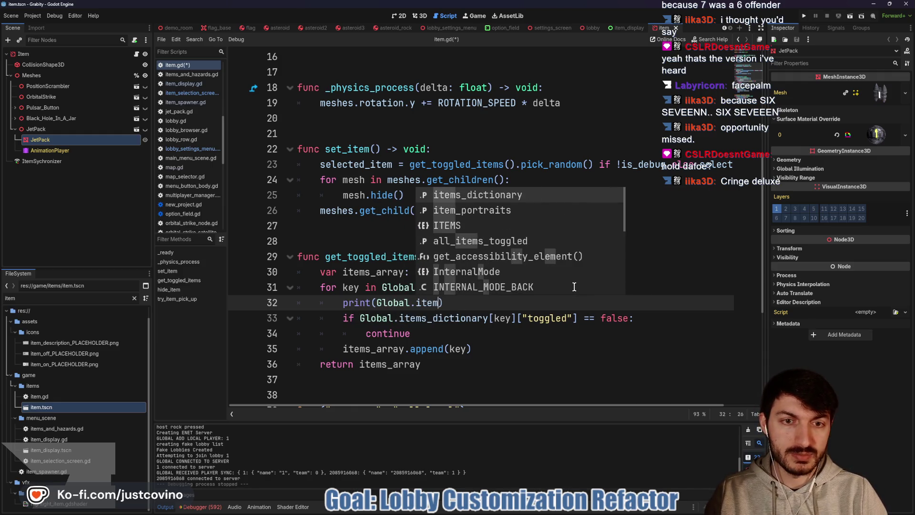
pyautogui.press('Return')
pyautogui.write('.keys')
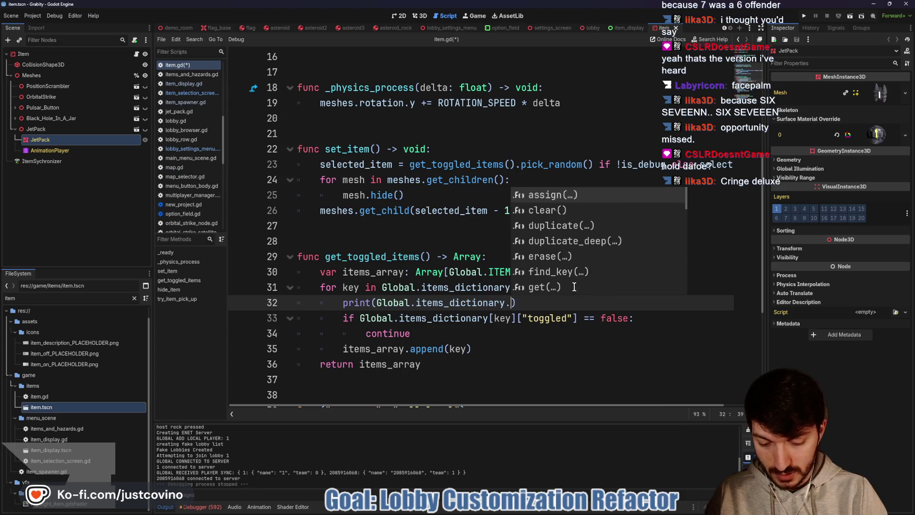
pyautogui.press('Return')
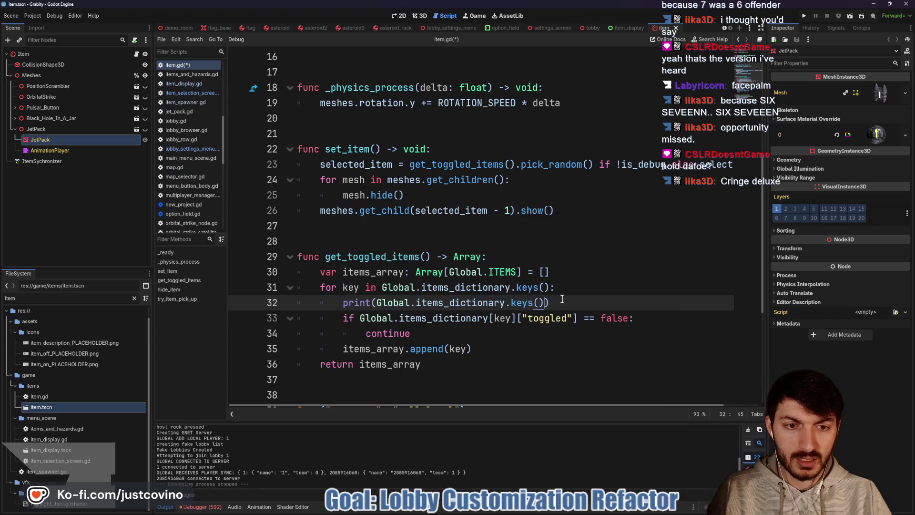
# Add print(Global.items_dictionary[key]["toggled"]) below it, save item.gd, and run the project
pyautogui.press('Return')
pyautogui.write('pr')
pyautogui.press('Return')
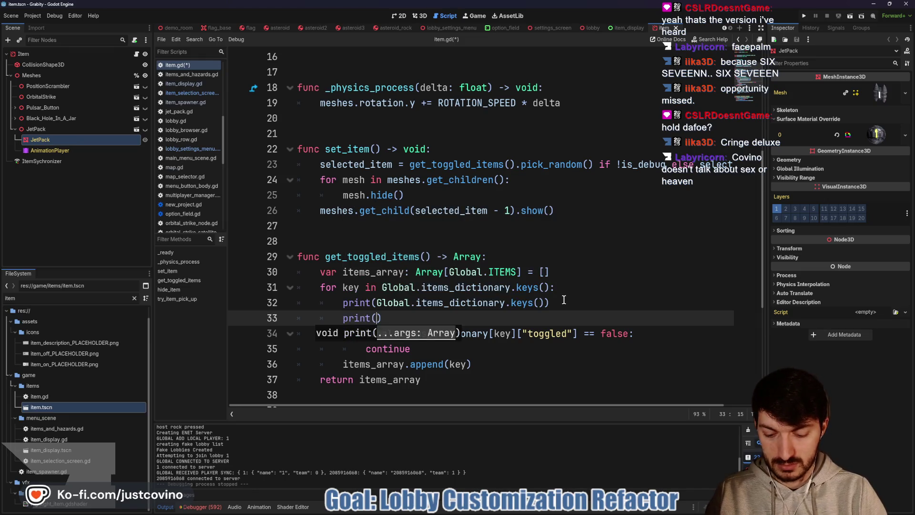
pyautogui.write('Global.items')
pyautogui.press('Return')
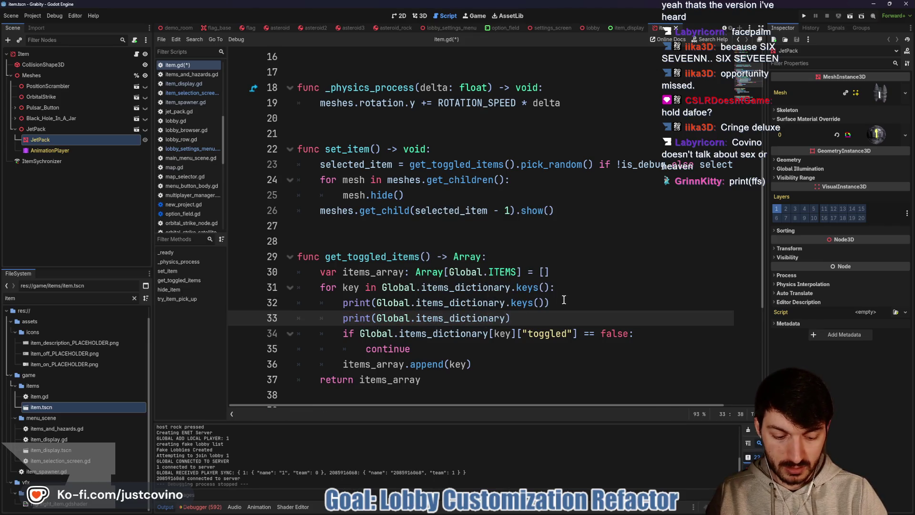
pyautogui.write('key]')
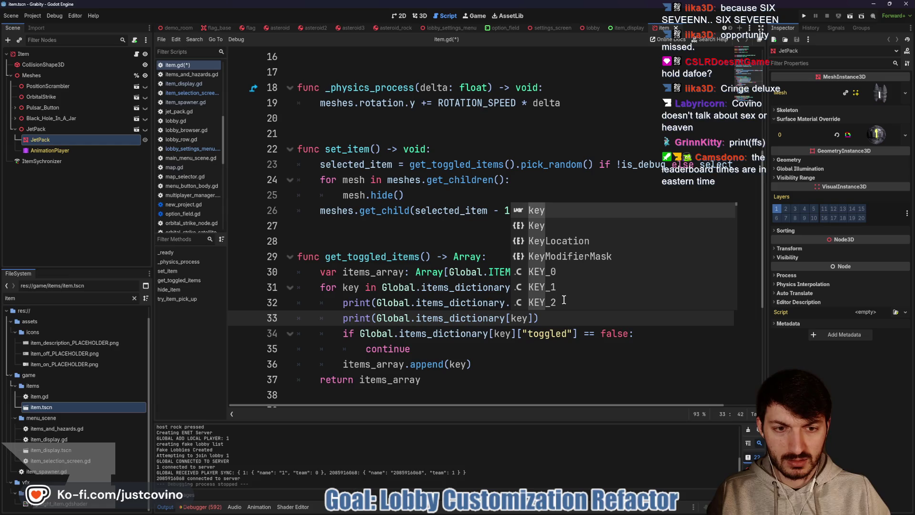
pyautogui.write('["toggled"]')
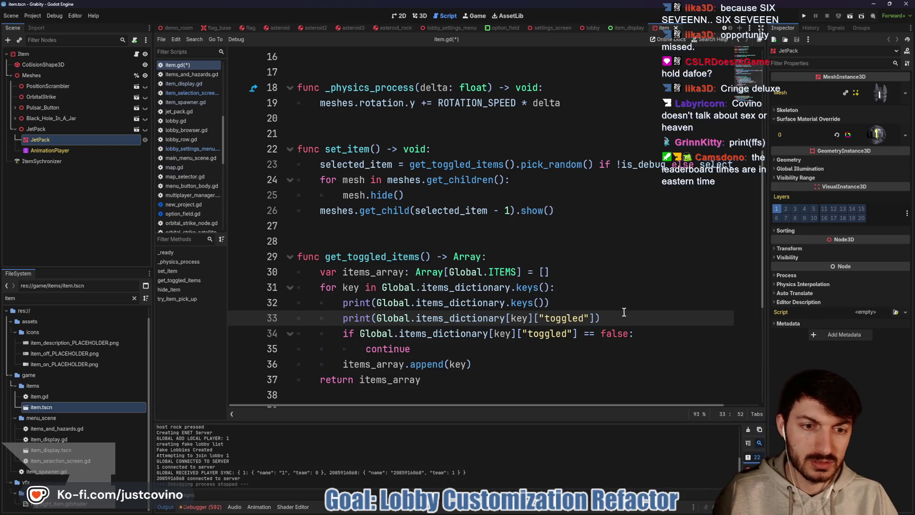
pyautogui.click(624, 312)
pyautogui.hotkey('ctrl', 's')
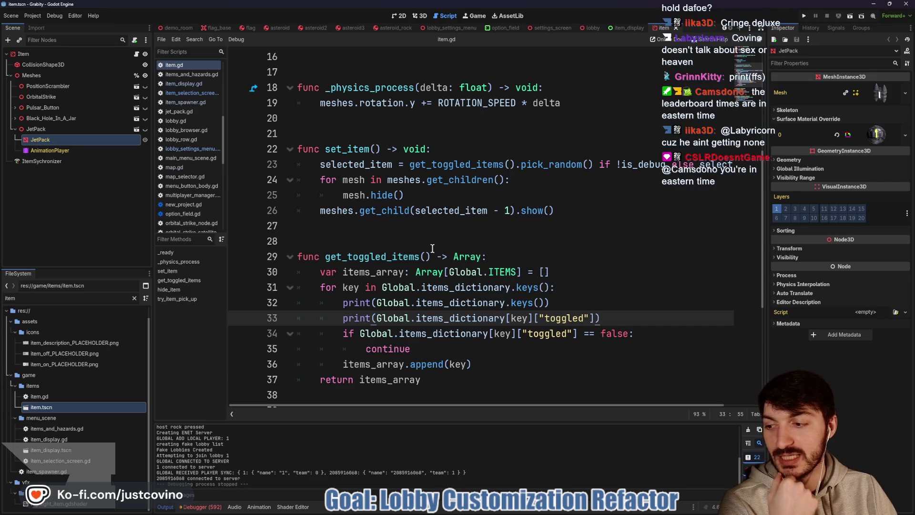
pyautogui.click(803, 16)
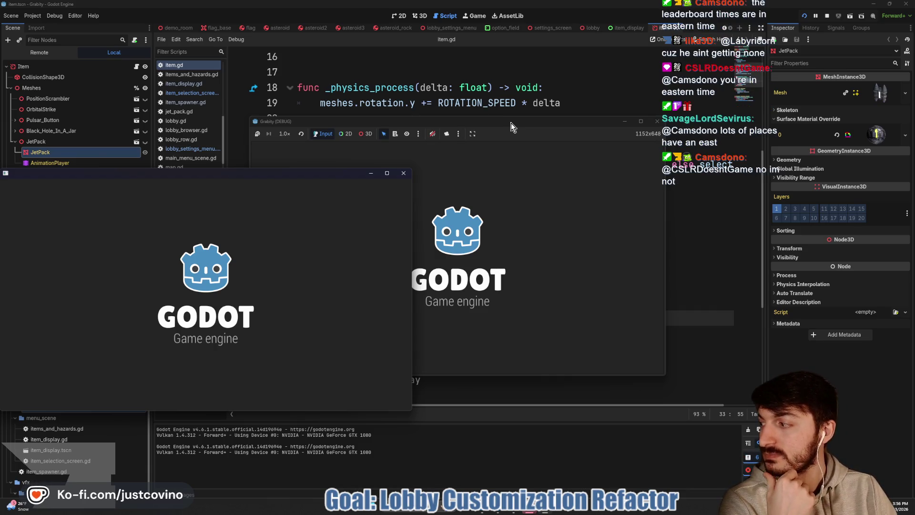
# Host a lobby in the right debug window and join Fake Lobby 57 from the left one
pyautogui.moveTo(511, 124)
pyautogui.mouseDown()
pyautogui.moveTo(470, 121)
pyautogui.moveTo(582, 121)
pyautogui.mouseUp()
pyautogui.click(448, 213)
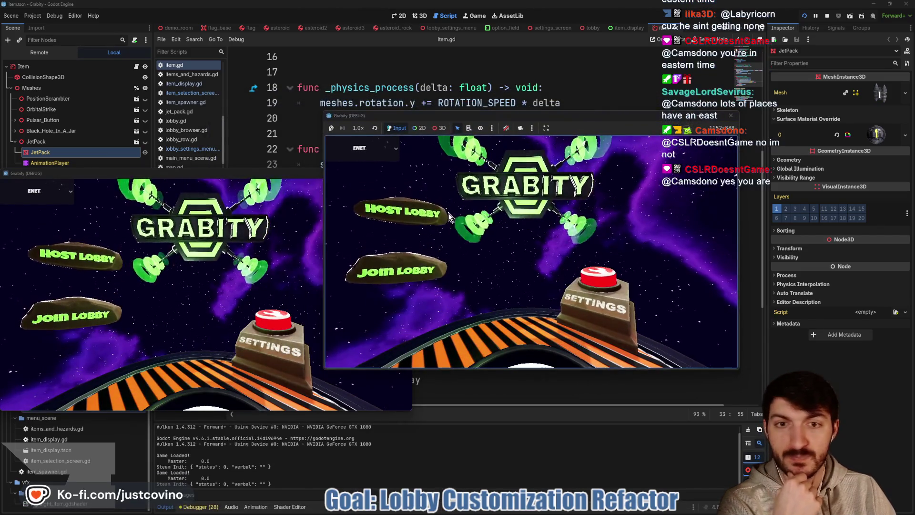
pyautogui.click(529, 210)
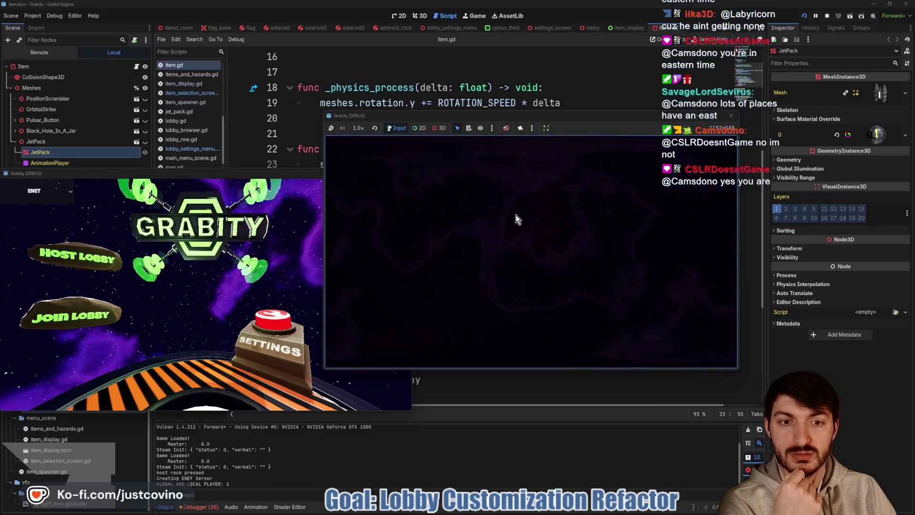
pyautogui.click(113, 315)
pyautogui.click(337, 234)
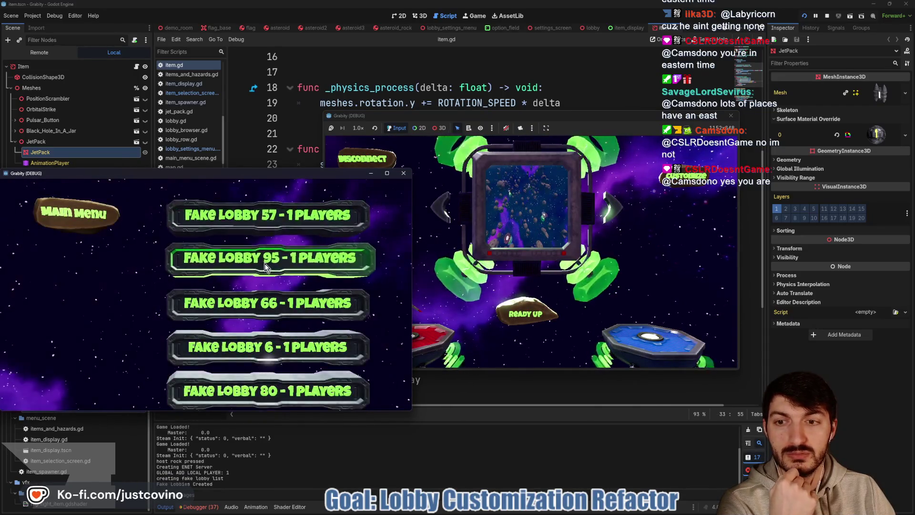
# Arrange the two game windows side by side and open the game customization settings
pyautogui.moveTo(297, 180)
pyautogui.mouseDown()
pyautogui.moveTo(618, 201)
pyautogui.moveTo(746, 182)
pyautogui.mouseUp()
pyautogui.moveTo(612, 118)
pyautogui.mouseDown()
pyautogui.moveTo(407, 121)
pyautogui.moveTo(342, 134)
pyautogui.mouseUp()
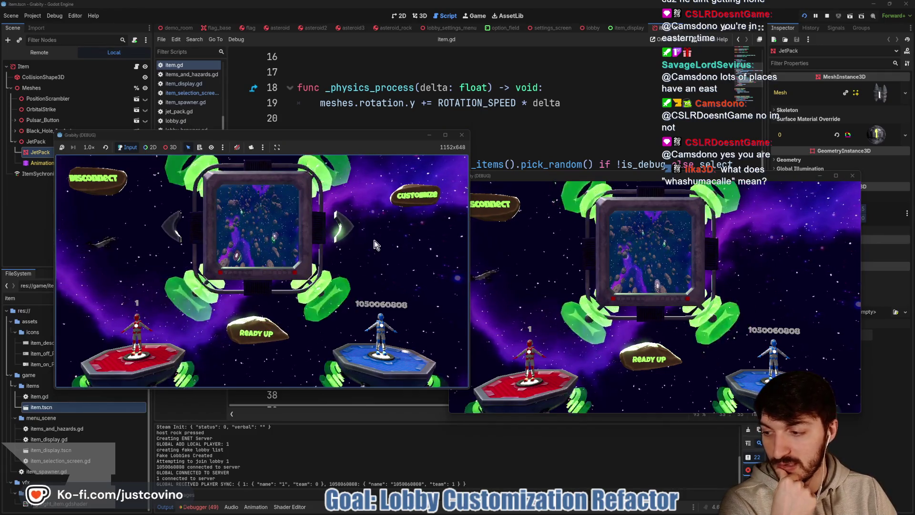
pyautogui.click(413, 195)
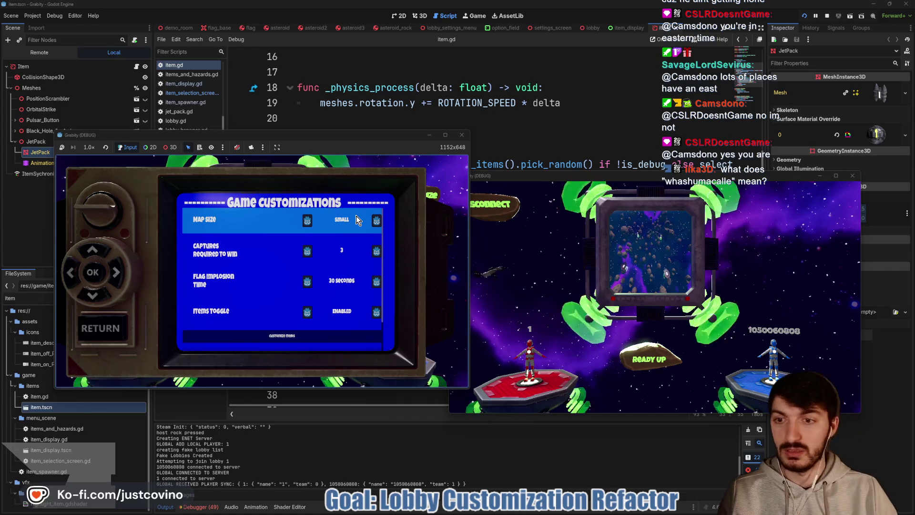
# Move down to Customize Items and open the Item Selection screen
pyautogui.press('Down')
pyautogui.press('Down')
pyautogui.press('Down')
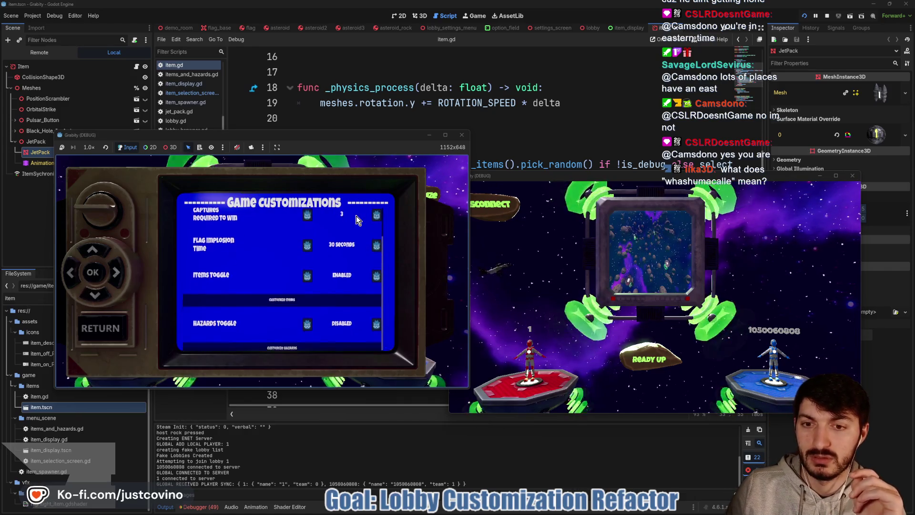
pyautogui.press('Up')
pyautogui.press('Up')
pyautogui.press('Down')
pyautogui.press('Down')
# Switch four of the five items OFF, leaving only the top-right item ON
pyautogui.press('Down')
pyautogui.press('Up')
pyautogui.press('Return')
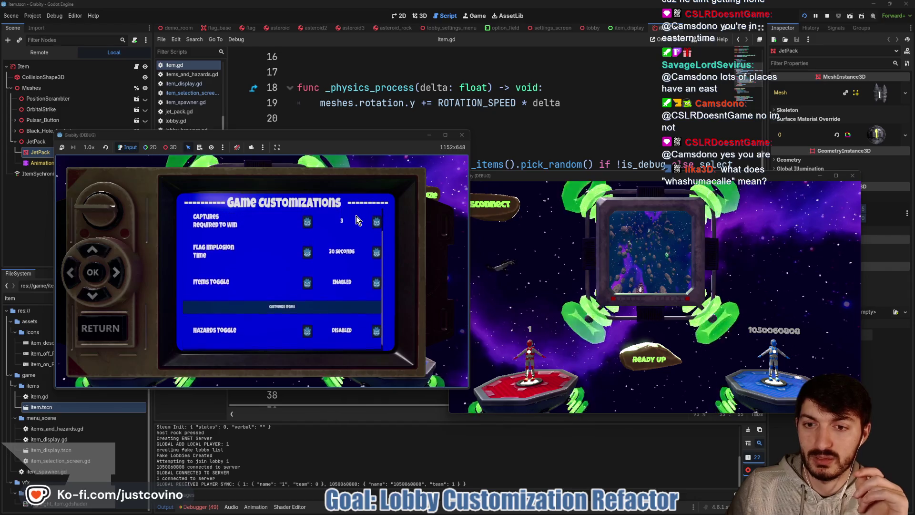
pyautogui.press('Right')
pyautogui.press('Return')
pyautogui.press('Left')
pyautogui.press('Return')
pyautogui.press('Down')
pyautogui.press('Return')
pyautogui.press('Right')
pyautogui.press('Return')
pyautogui.press('Up')
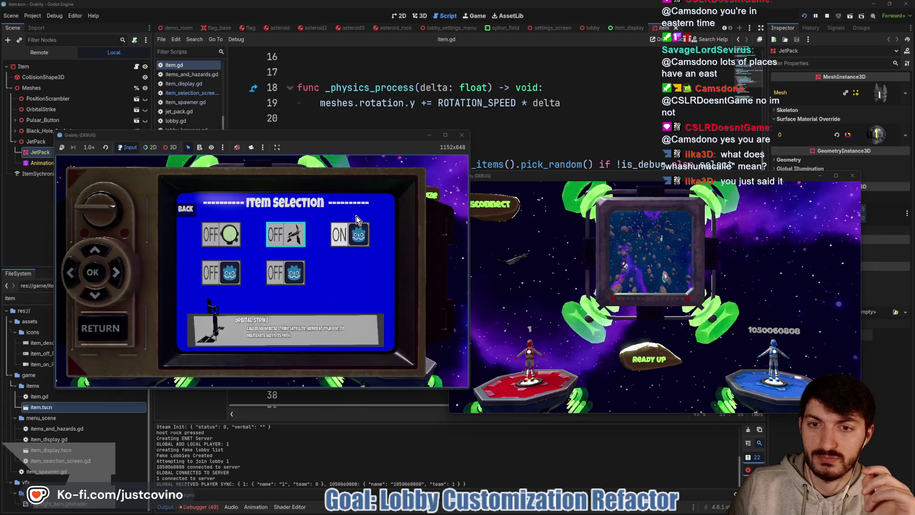
pyautogui.press('Right')
pyautogui.press('Return')
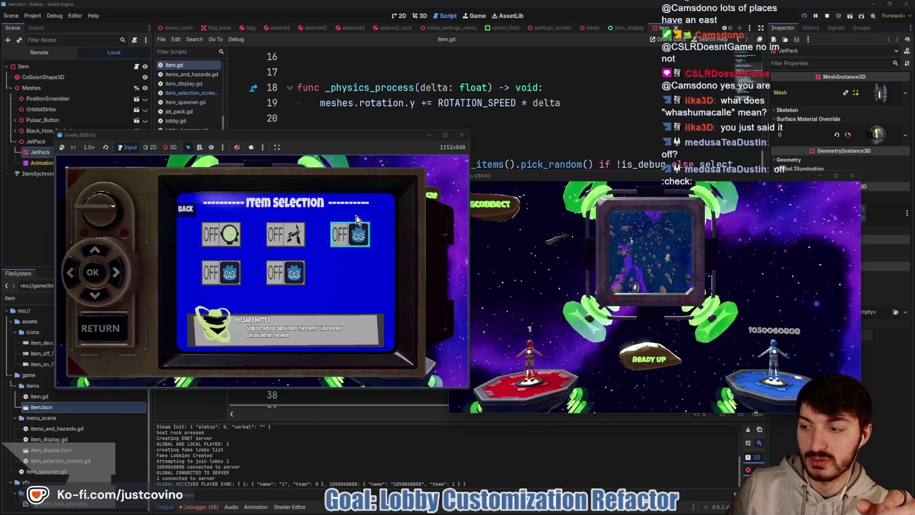
# Return to the lobby, ready up the host player and start the match
pyautogui.click(114, 325)
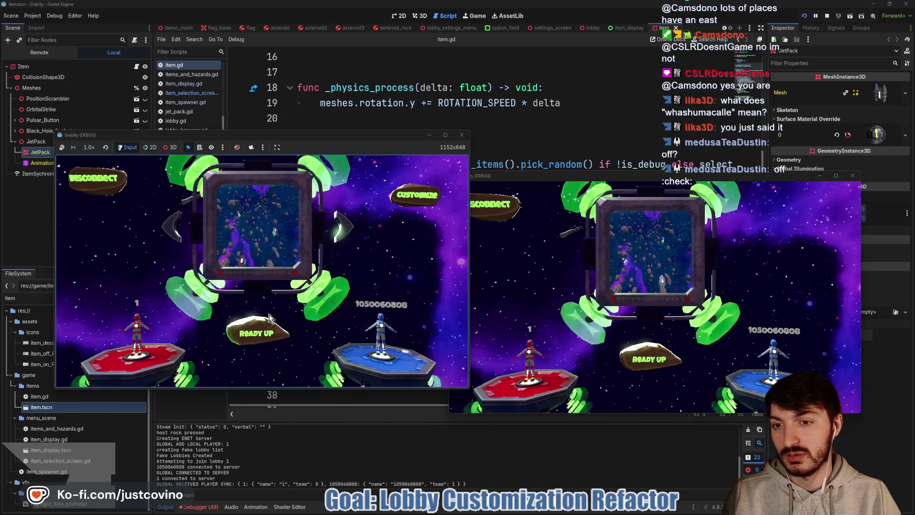
pyautogui.click(242, 330)
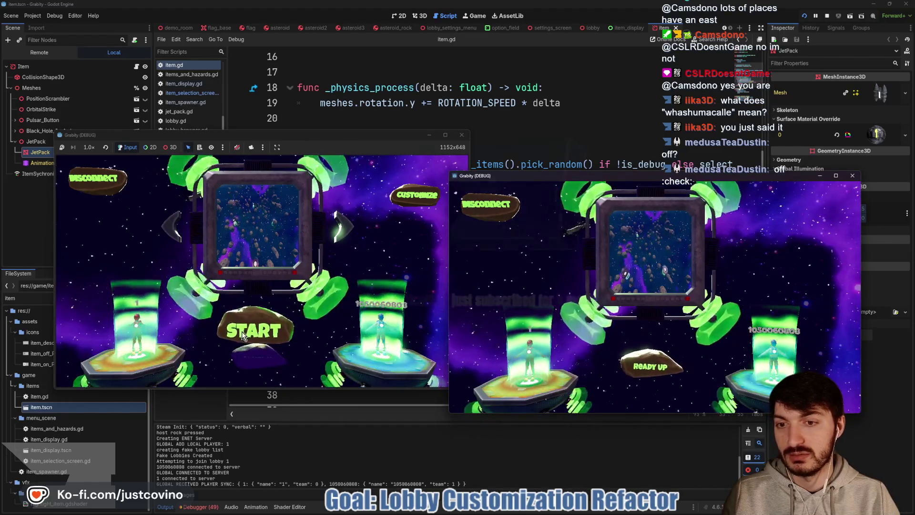
pyautogui.click(251, 336)
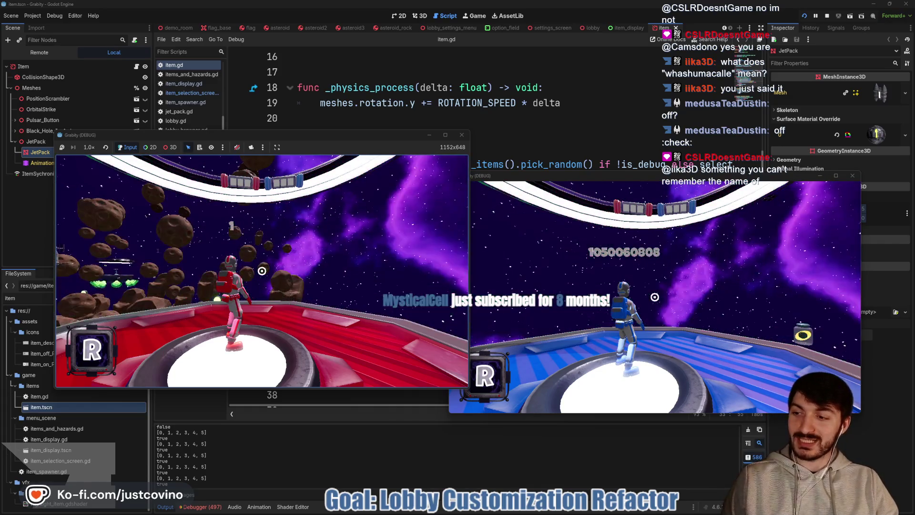
# Run the red player to the arena rim, look around, then stop debugging with F8
pyautogui.press('super')
pyautogui.click(262, 271)
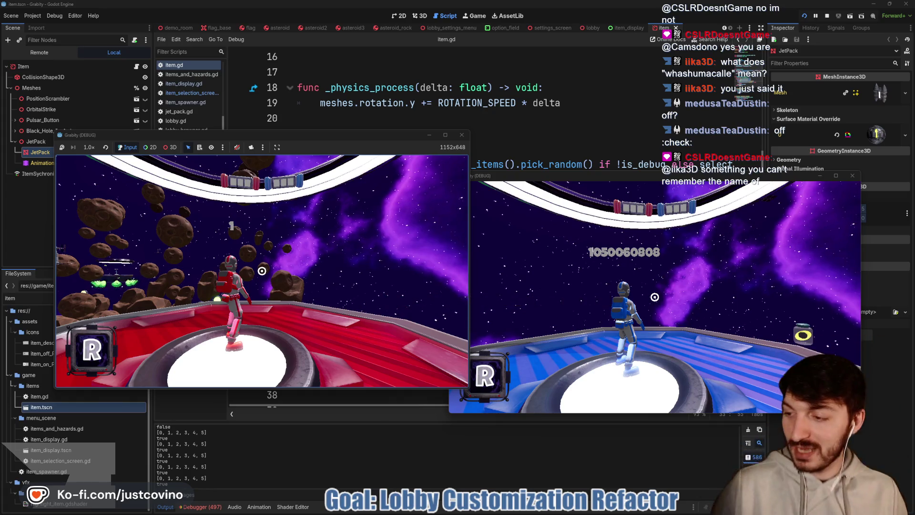
pyautogui.press('w')
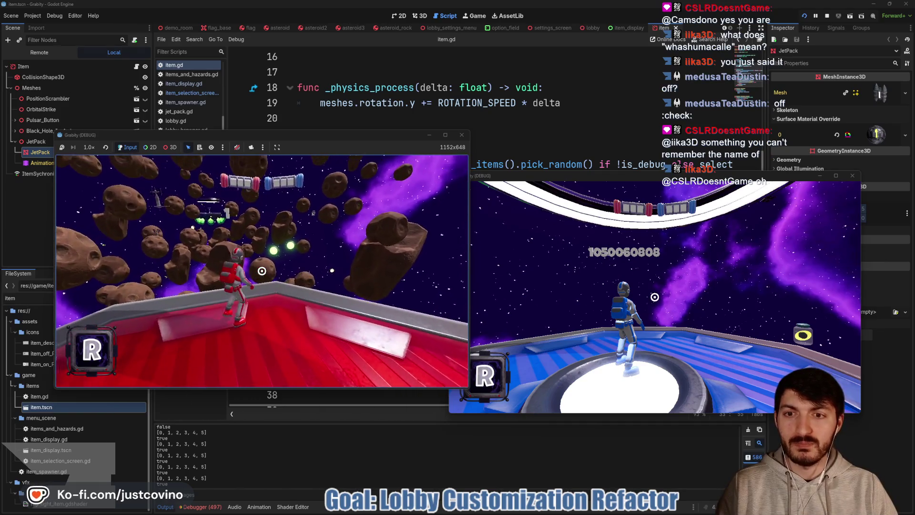
pyautogui.press('super')
pyautogui.click(262, 271)
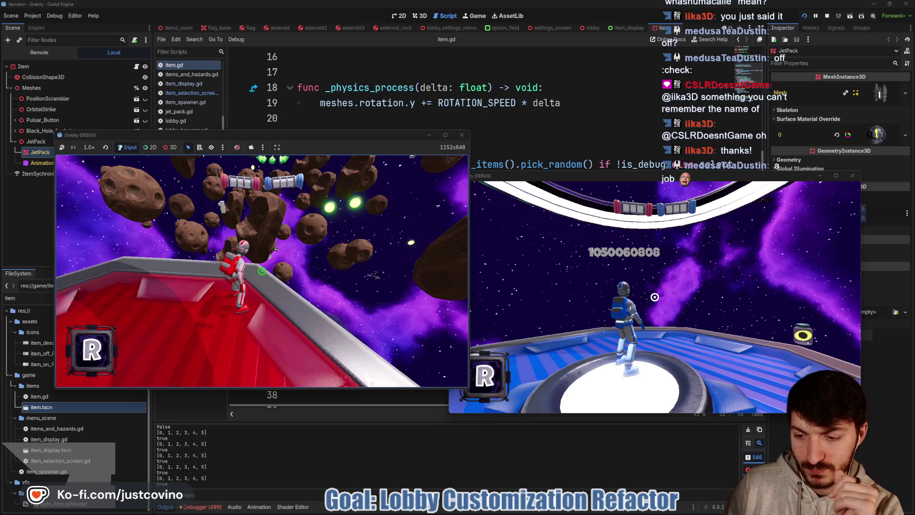
pyautogui.press('F8')
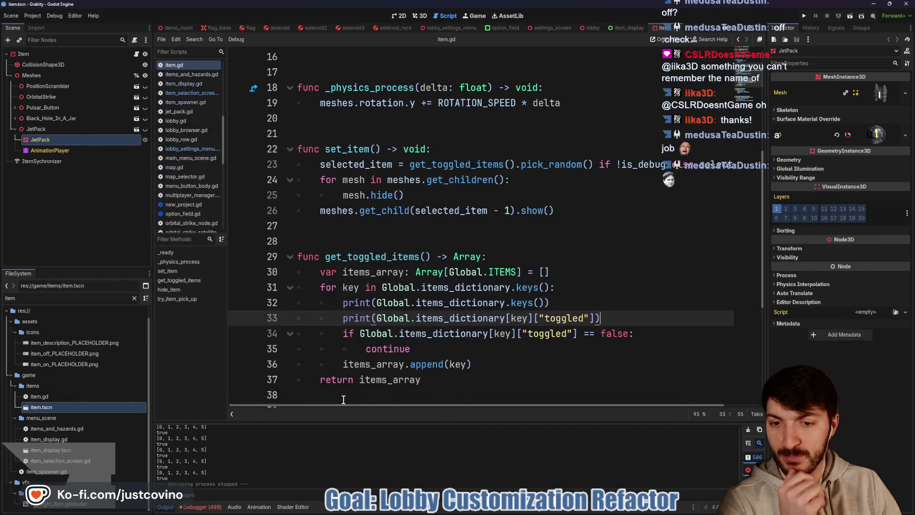
pyautogui.moveTo(340, 422); pyautogui.dragTo(340, 158)
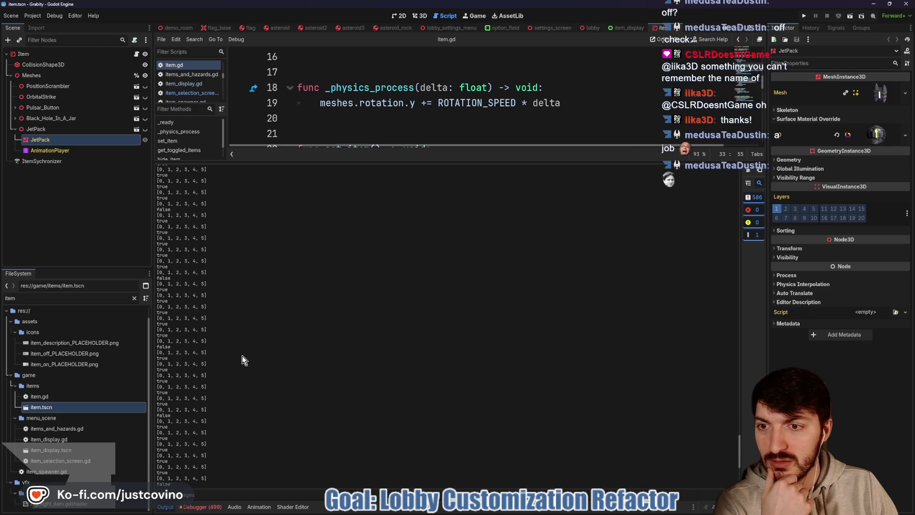
pyautogui.scroll(10, 242, 356)
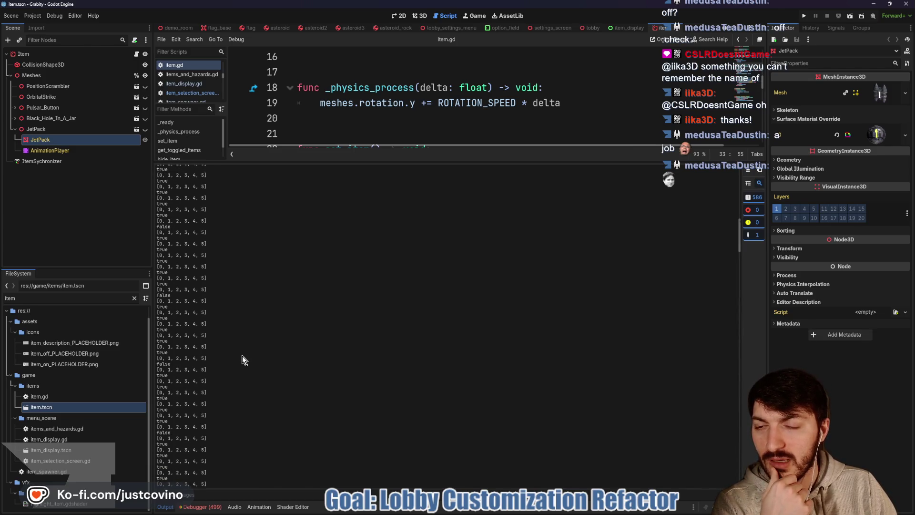
pyautogui.scroll(8, 242, 356)
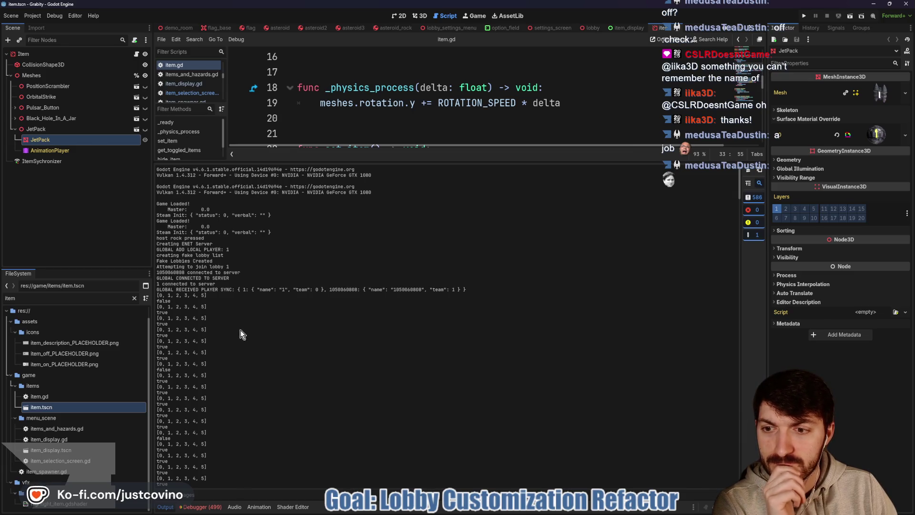
pyautogui.scroll(-15, 240, 330)
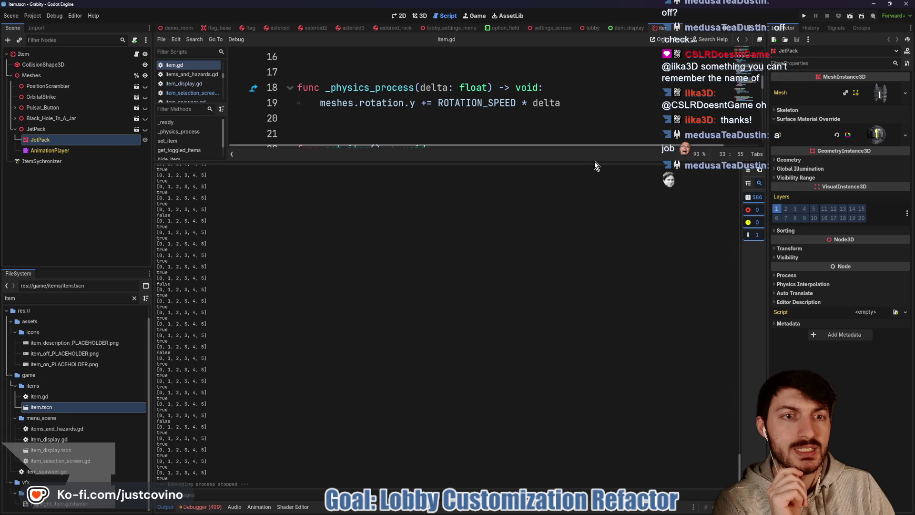
pyautogui.moveTo(587, 162); pyautogui.dragTo(540, 511)
pyautogui.doubleClick(346, 258)
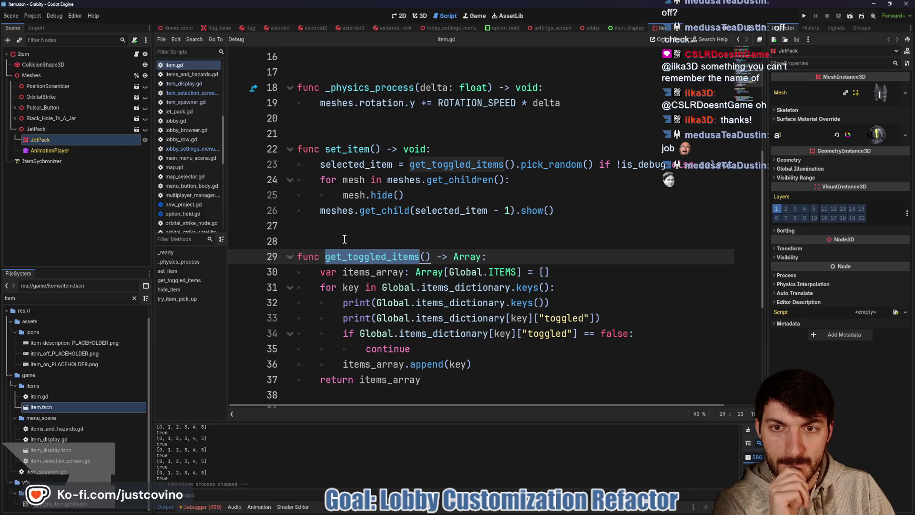
# Add 'if !multiplayer.is_server(): return' as line 30 in get_toggled_items, save, and select that line
pyautogui.scroll(3, 345, 239)
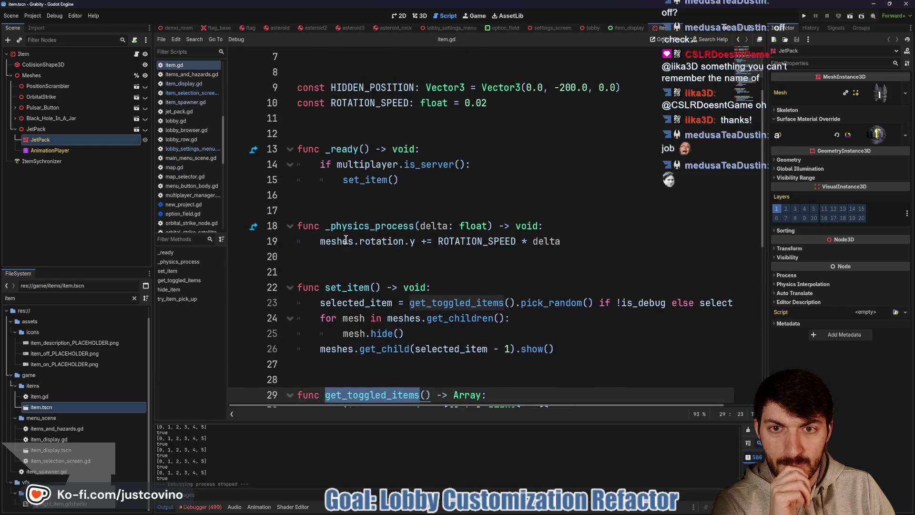
pyautogui.doubleClick(382, 180)
pyautogui.scroll(-3, 359, 285)
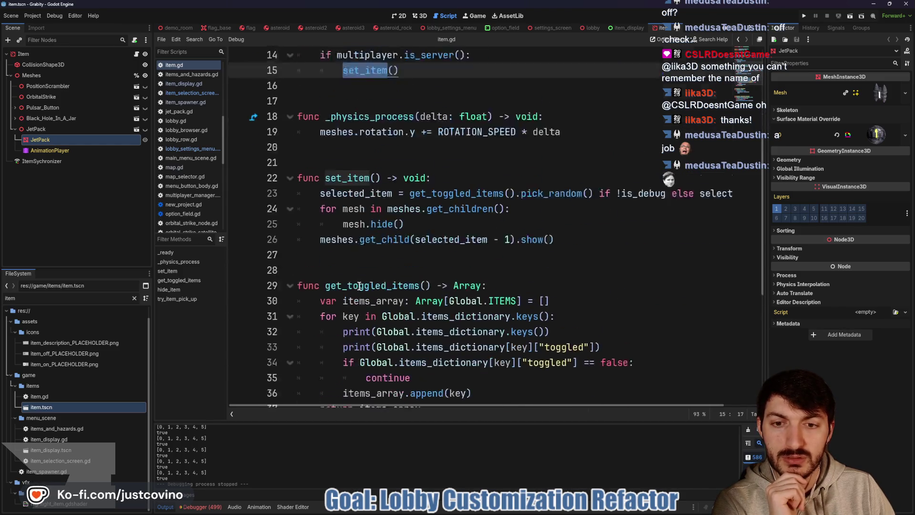
pyautogui.click(542, 262)
pyautogui.press('Return')
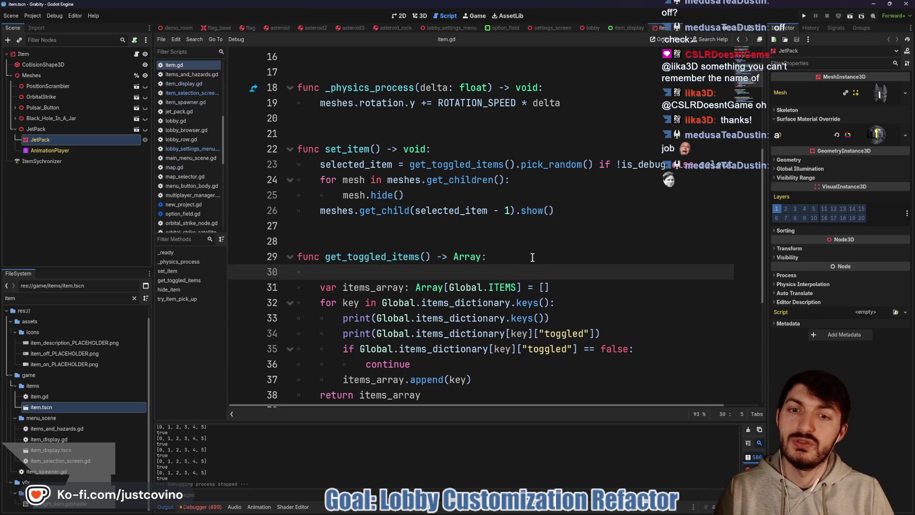
pyautogui.write('if!multipla')
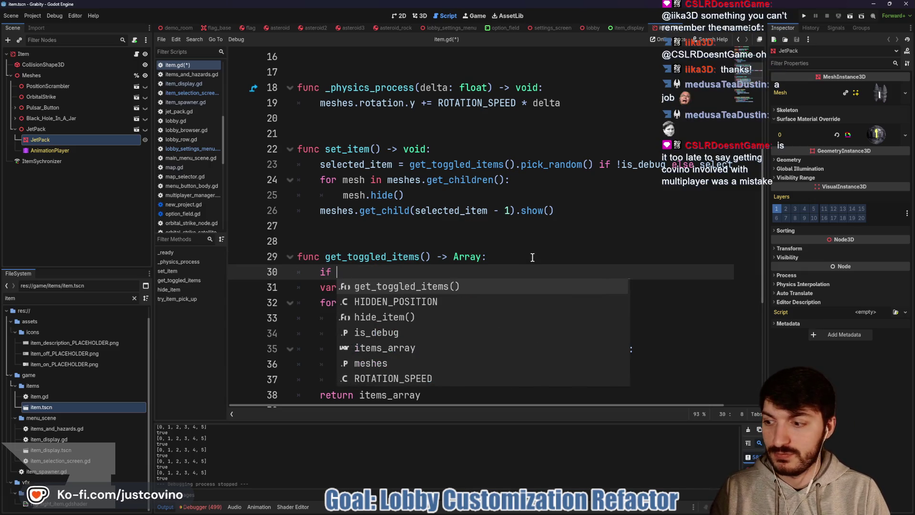
pyautogui.write('er')
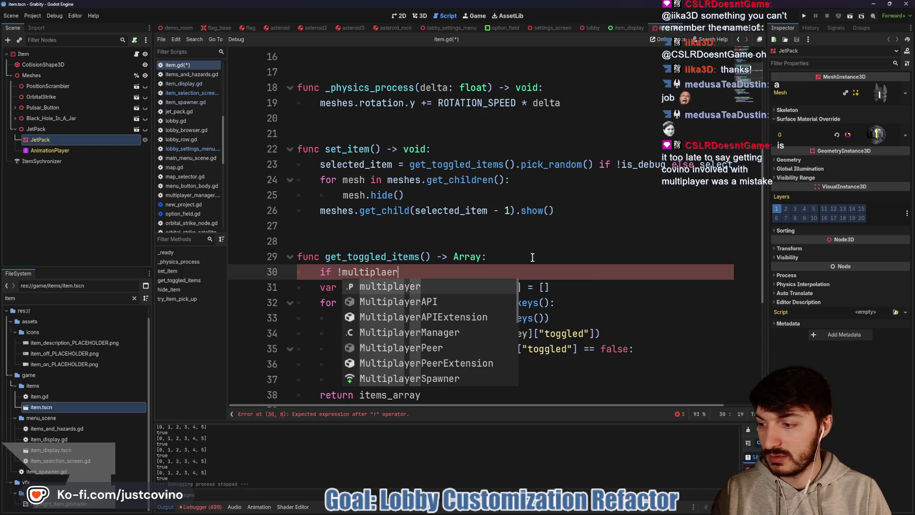
pyautogui.press('Return')
pyautogui.write('.is_server():')
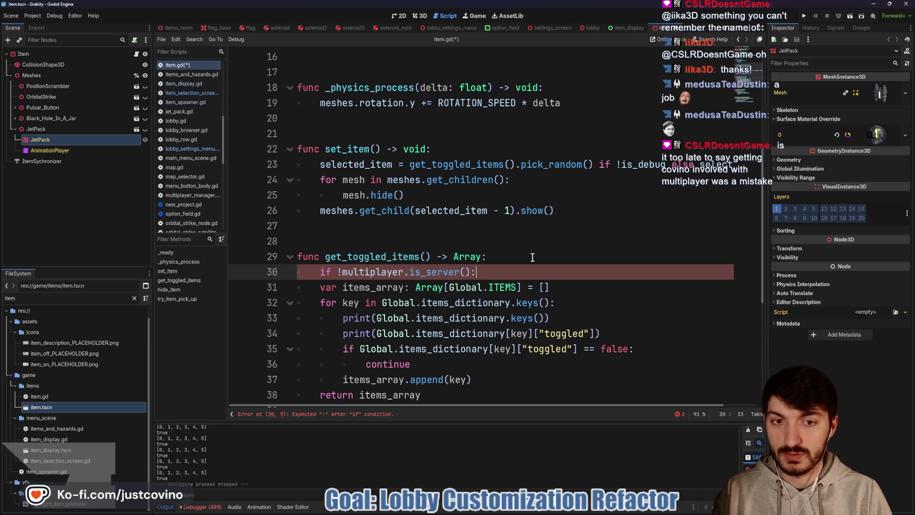
pyautogui.write(' return')
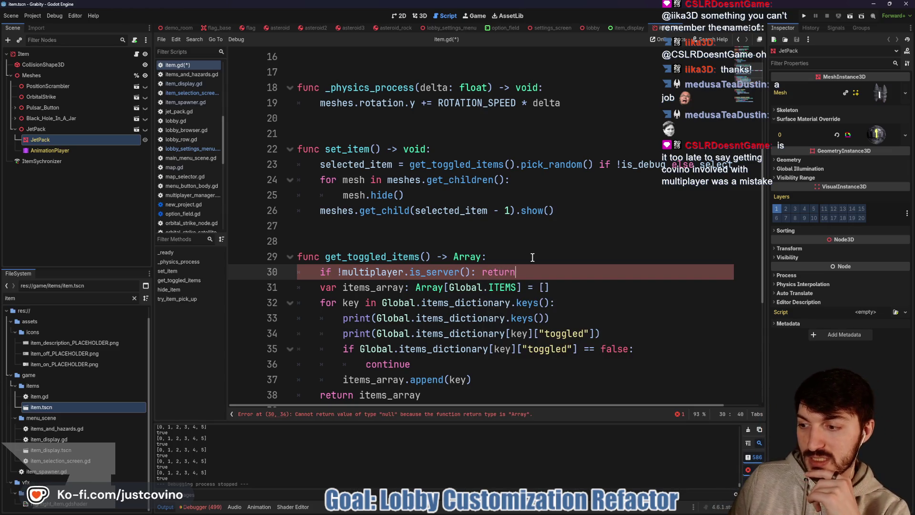
pyautogui.hotkey('ctrl', 's')
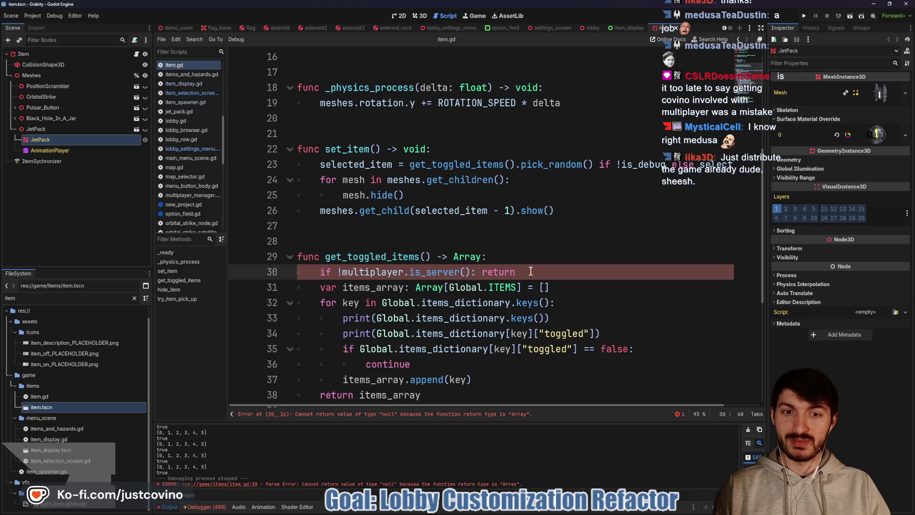
pyautogui.moveTo(534, 273); pyautogui.dragTo(318, 271)
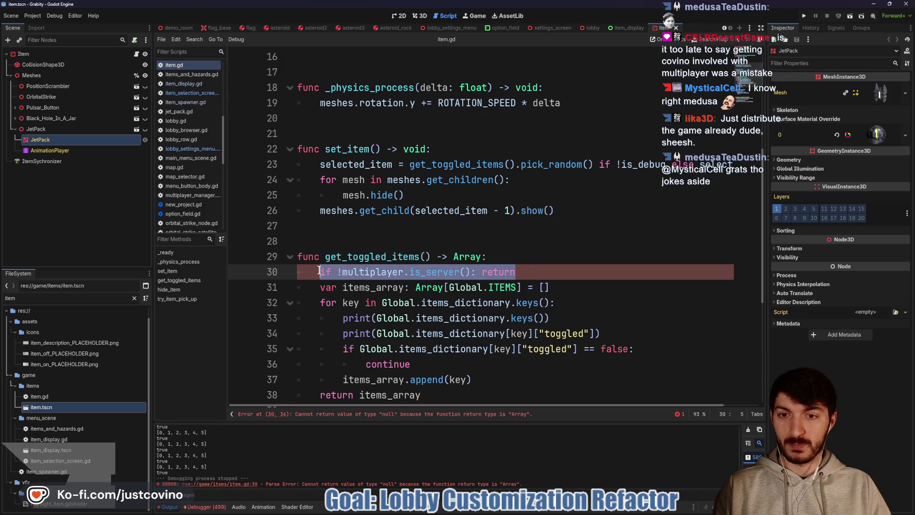
# Move the server-only guard from get_toggled_items to the top of set_item, save, and run the project
pyautogui.press('BackSpace')
pyautogui.press('BackSpace')
pyautogui.press('BackSpace')
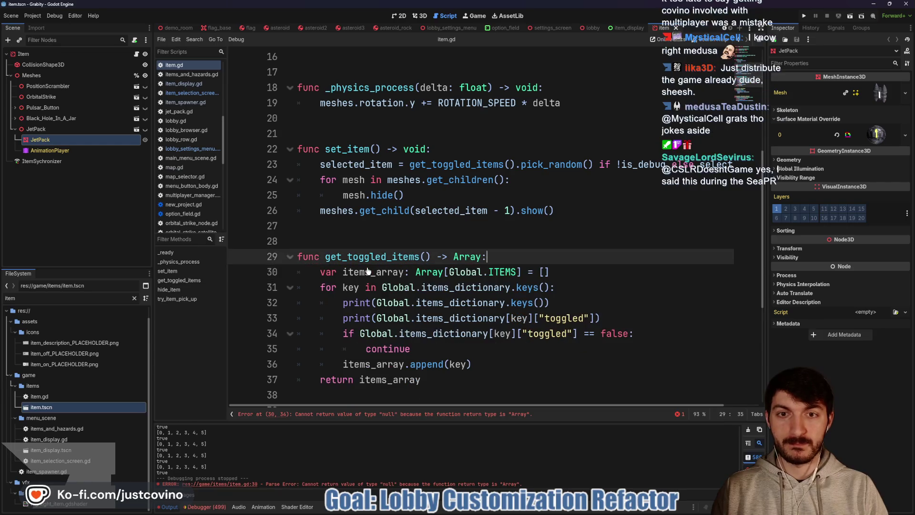
pyautogui.click(445, 151)
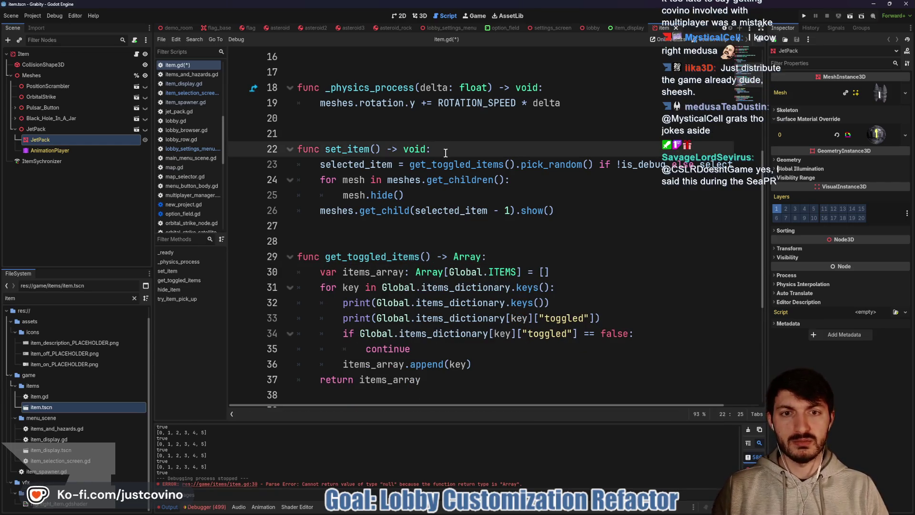
pyautogui.press('Return')
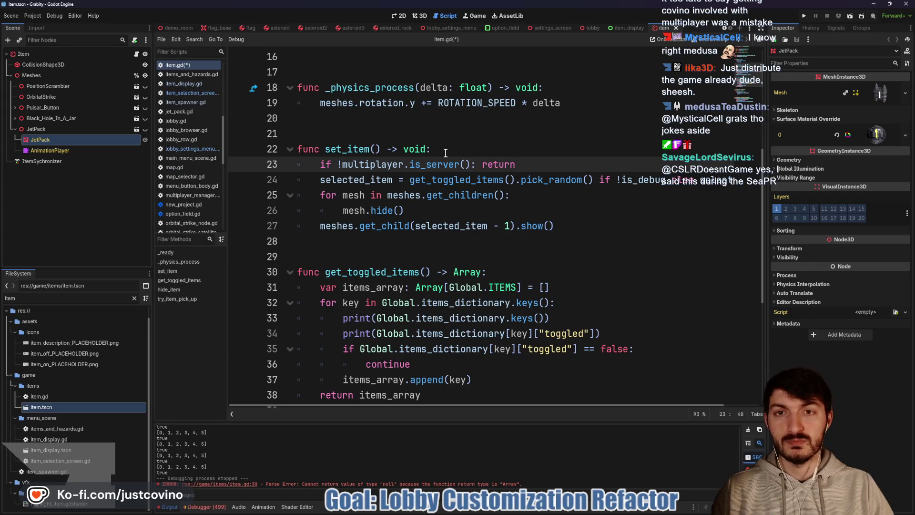
pyautogui.scroll(2, 446, 153)
pyautogui.hotkey('ctrl', 's')
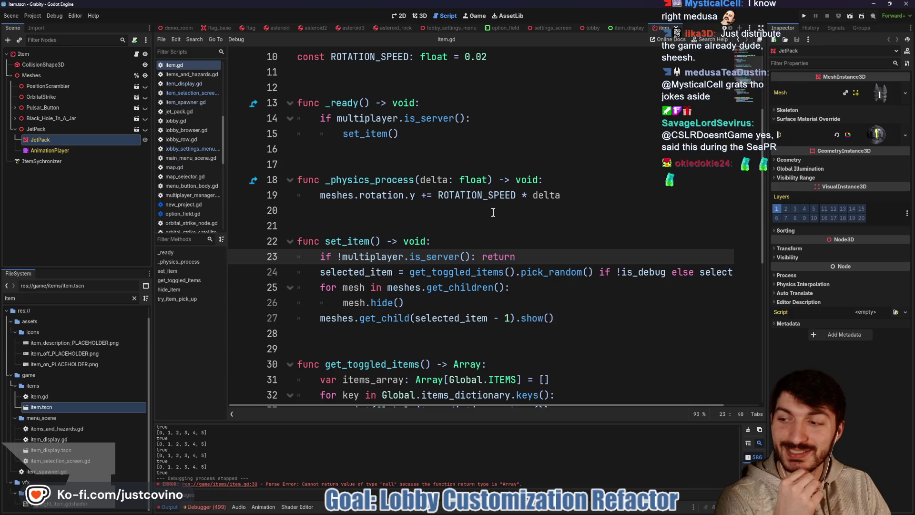
pyautogui.click(804, 16)
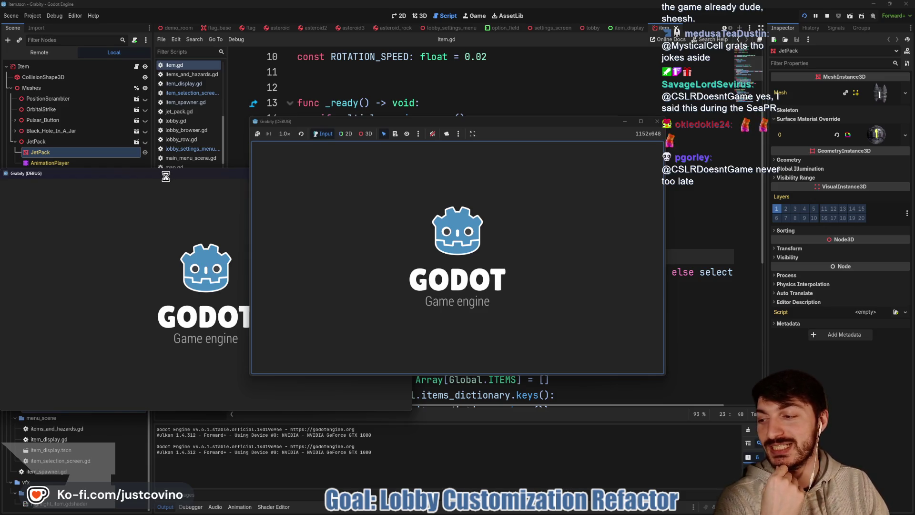
# Arrange both game windows, host a lobby in the left one and join Fake Lobby 16 from the right
pyautogui.moveTo(166, 174); pyautogui.dragTo(617, 161)
pyautogui.moveTo(516, 122); pyautogui.dragTo(318, 124)
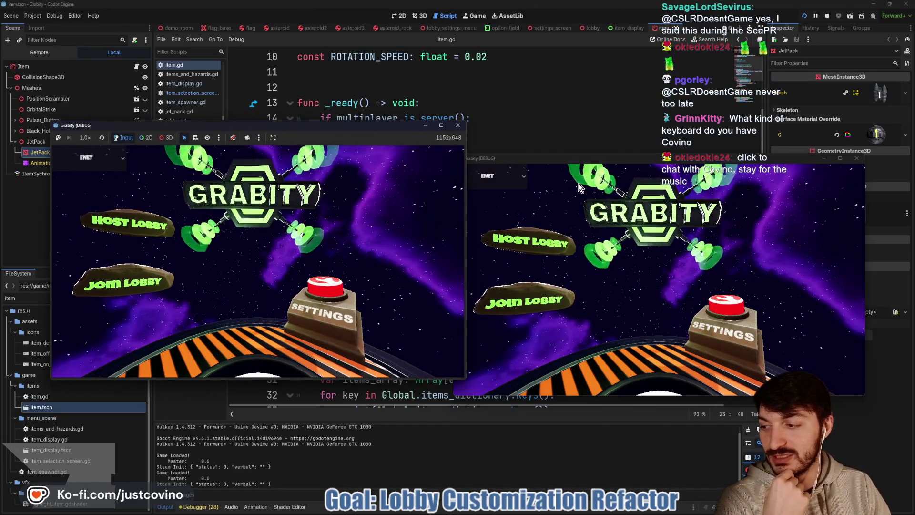
pyautogui.moveTo(624, 162)
pyautogui.mouseDown()
pyautogui.moveTo(644, 126)
pyautogui.moveTo(651, 132)
pyautogui.mouseUp()
pyautogui.click(119, 234)
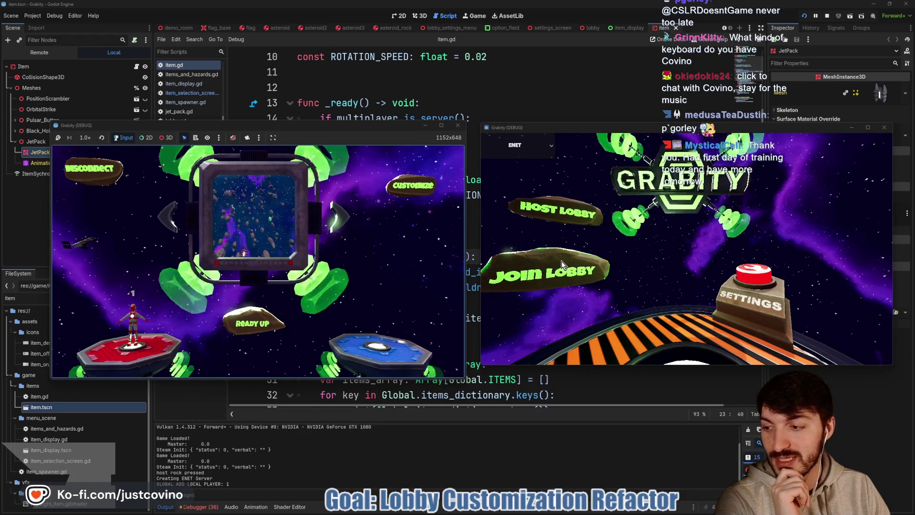
pyautogui.click(414, 187)
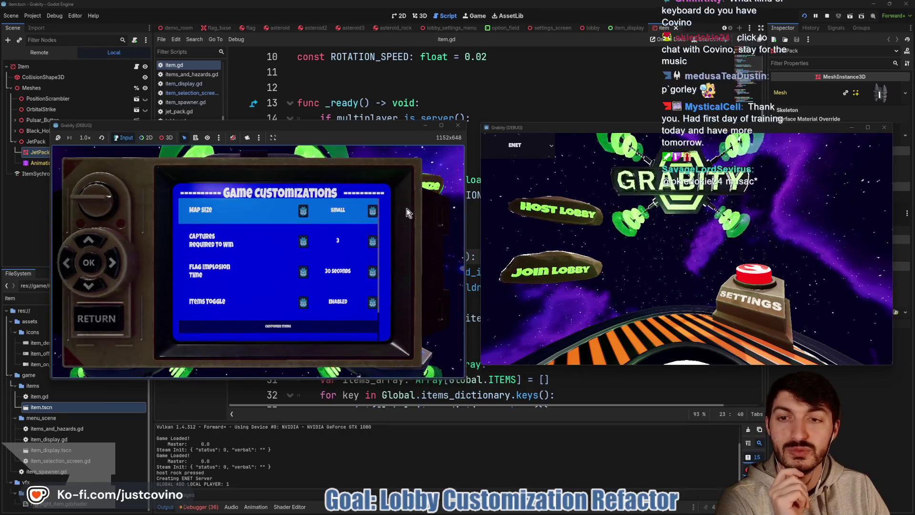
pyautogui.click(551, 280)
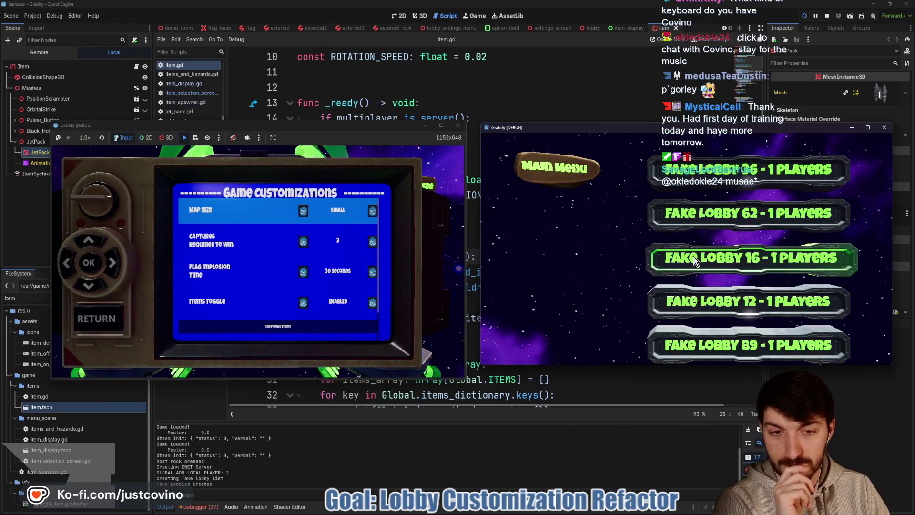
pyautogui.click(694, 258)
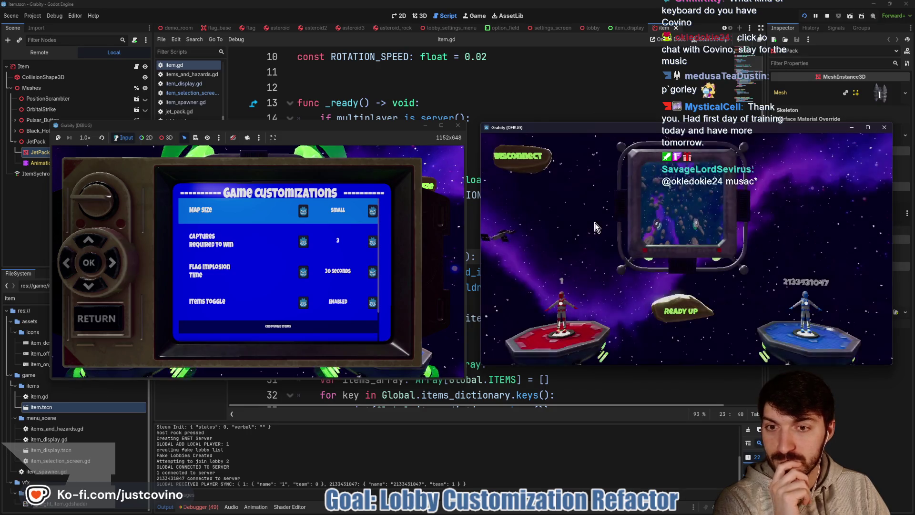
# Switch all five items OFF in Item Selection, including Pulsar Emitter and Black Hole
pyautogui.press('Down')
pyautogui.press('Down')
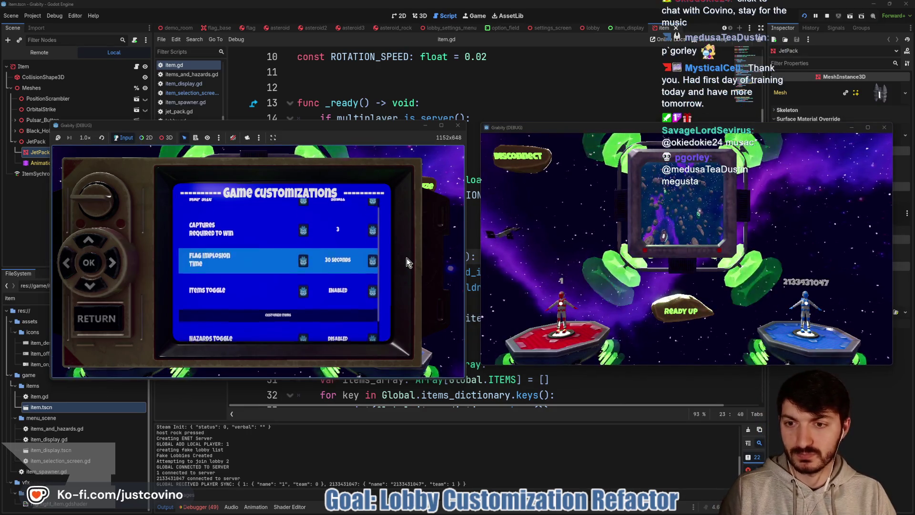
pyautogui.press('Down')
pyautogui.press('Down')
pyautogui.press('Return')
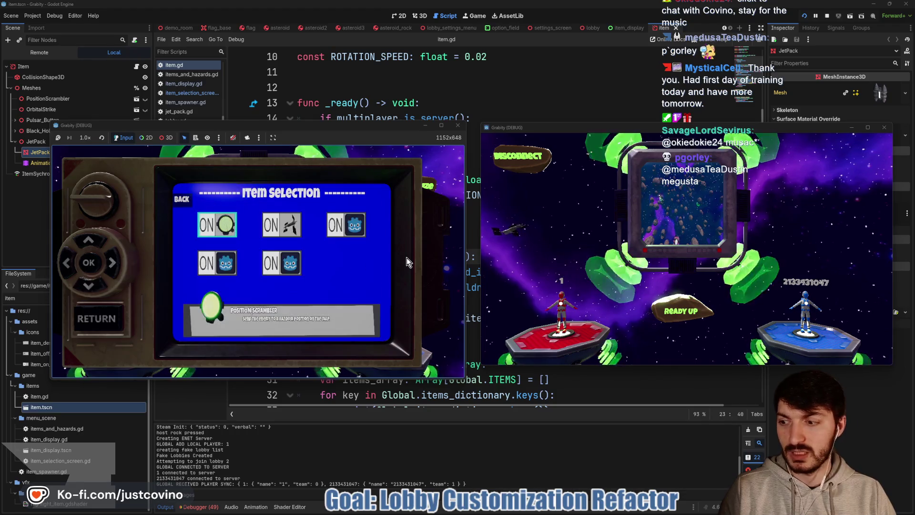
pyautogui.press('Return')
pyautogui.press('Right')
pyautogui.press('Return')
pyautogui.press('Right')
pyautogui.press('Return')
pyautogui.press('Down')
pyautogui.press('Return')
pyautogui.press('Left')
pyautogui.press('Return')
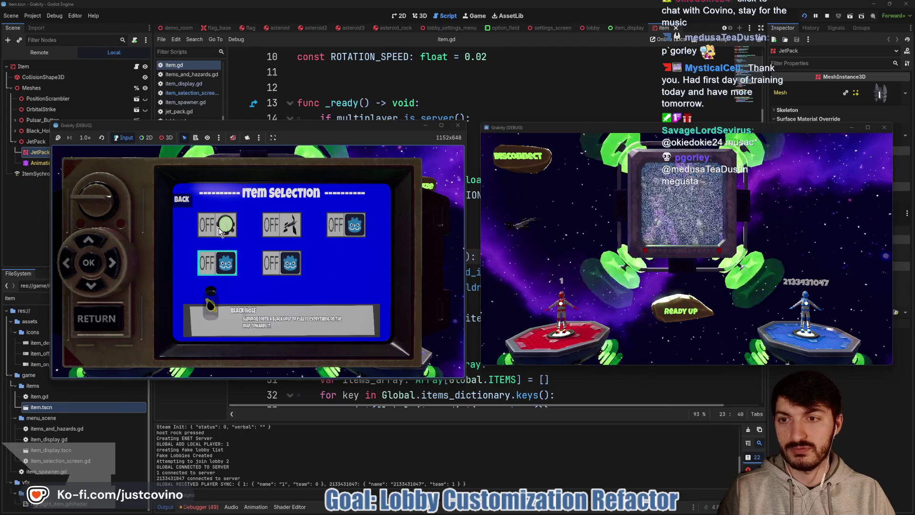
# Return to the lobby, ready up both players, start the match, then stop the game
pyautogui.click(103, 319)
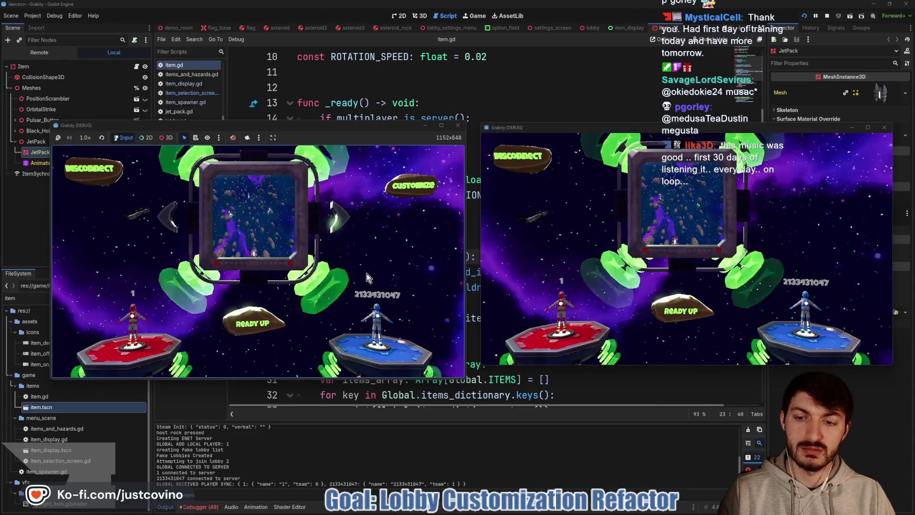
pyautogui.click(250, 323)
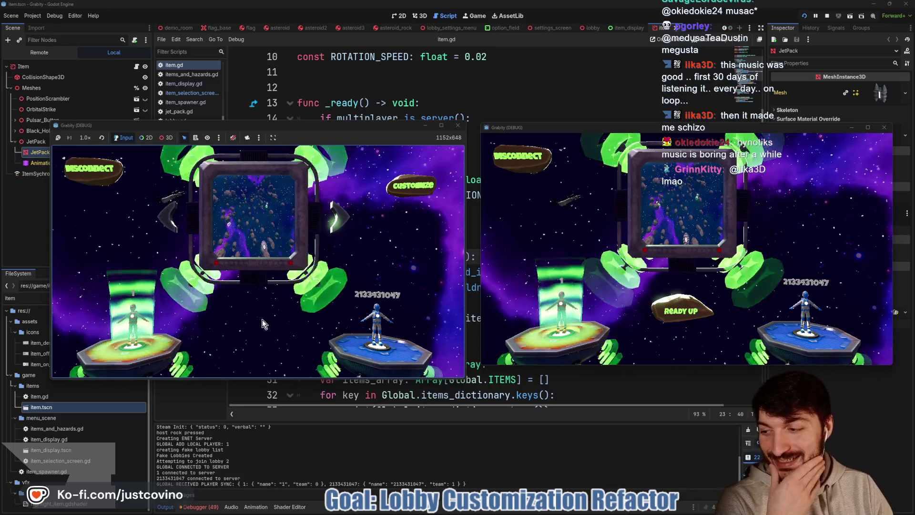
pyautogui.click(664, 316)
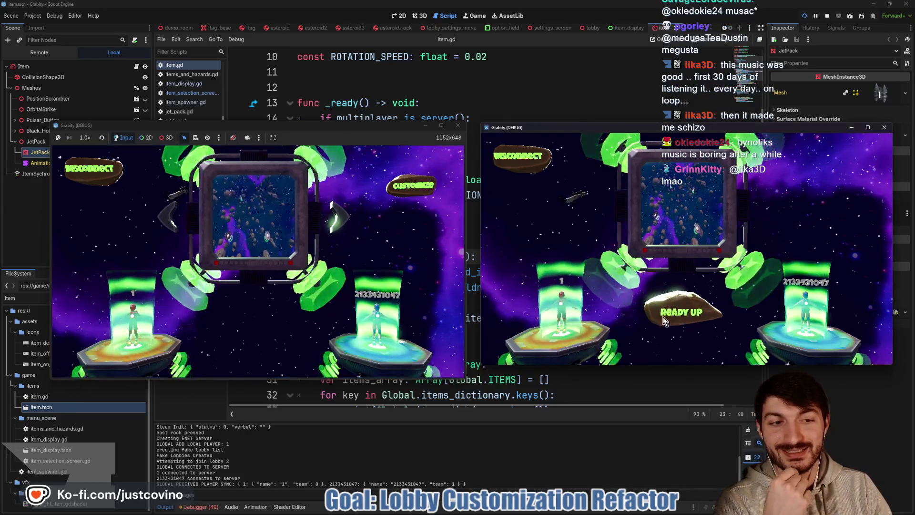
pyautogui.click(260, 327)
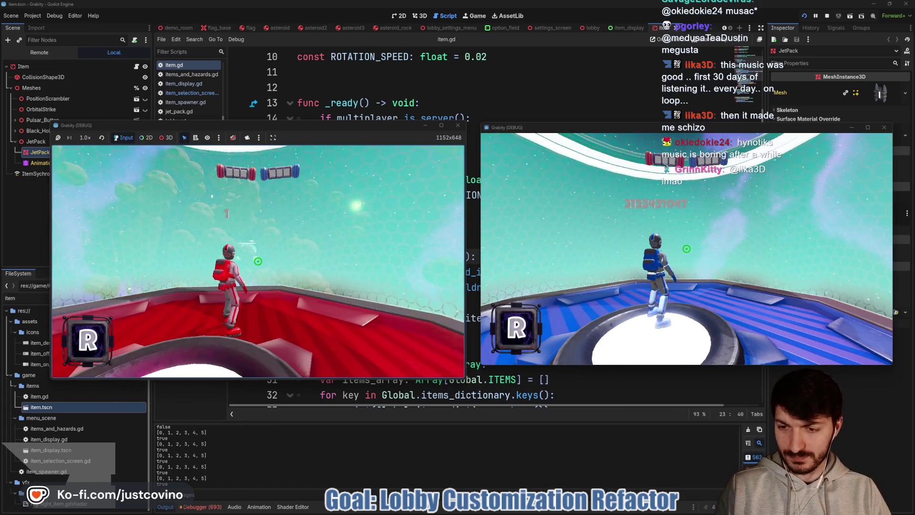
pyautogui.press('F8')
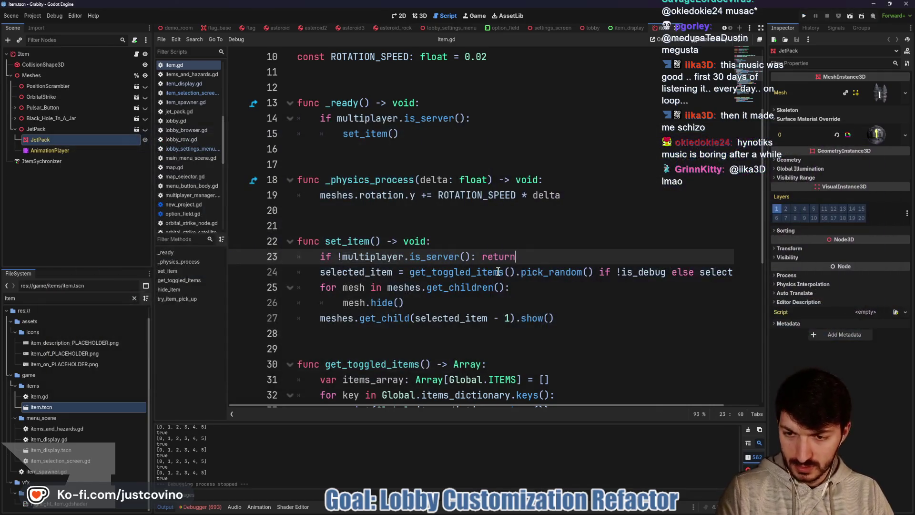
# Look through the item_display and lobby_settings_menu scripts
pyautogui.scroll(-3, 583, 305)
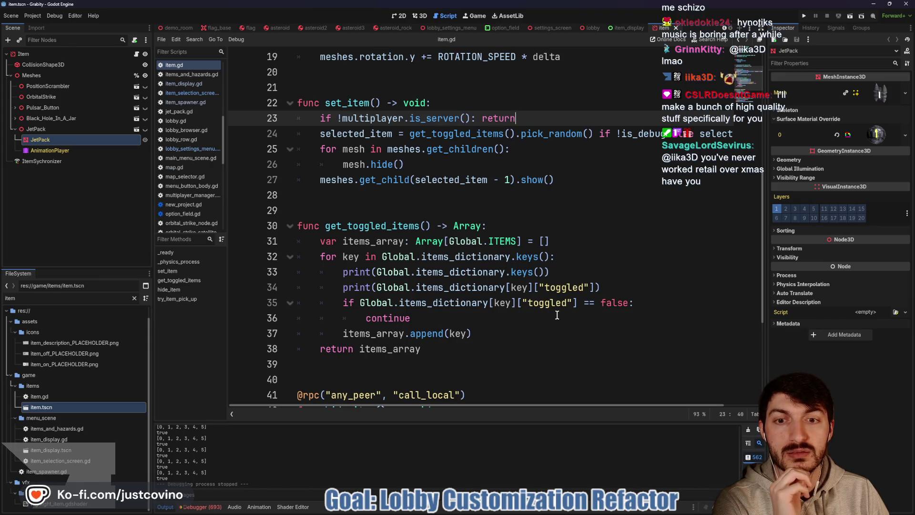
pyautogui.click(617, 27)
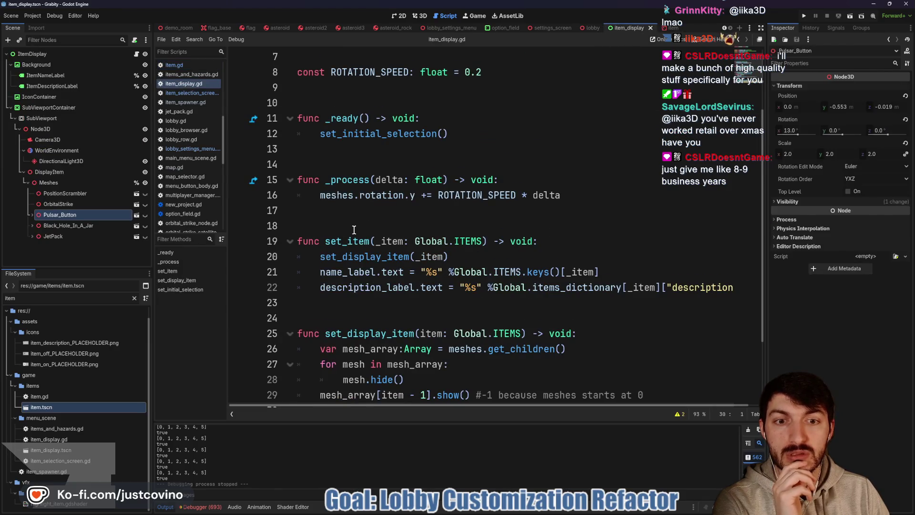
pyautogui.scroll(-2, 588, 268)
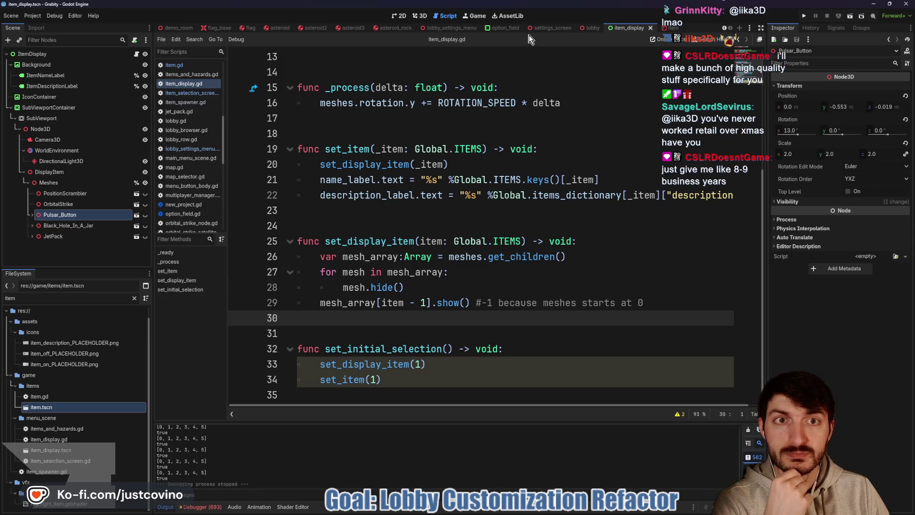
pyautogui.click(445, 28)
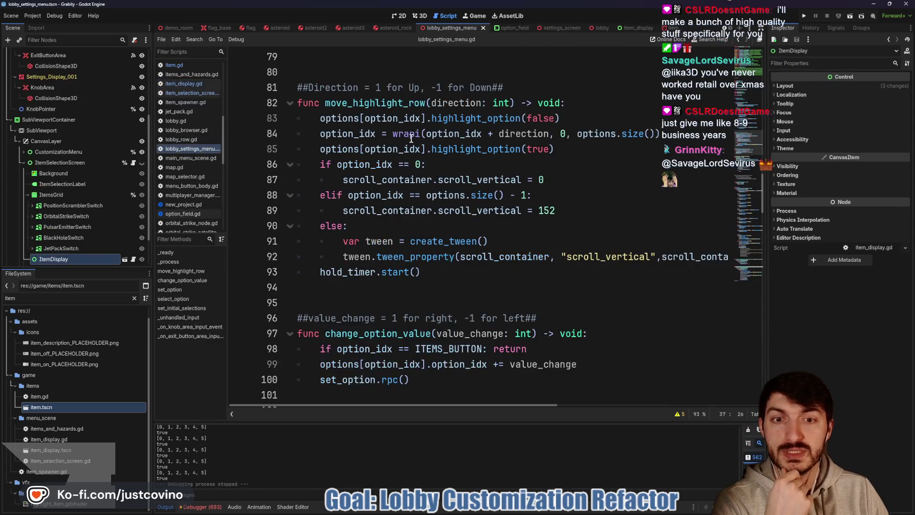
pyautogui.scroll(-1, 486, 206)
# Inspect the PositionScramblerSwitch node and open the ItemDisplay node's script
pyautogui.click(93, 205)
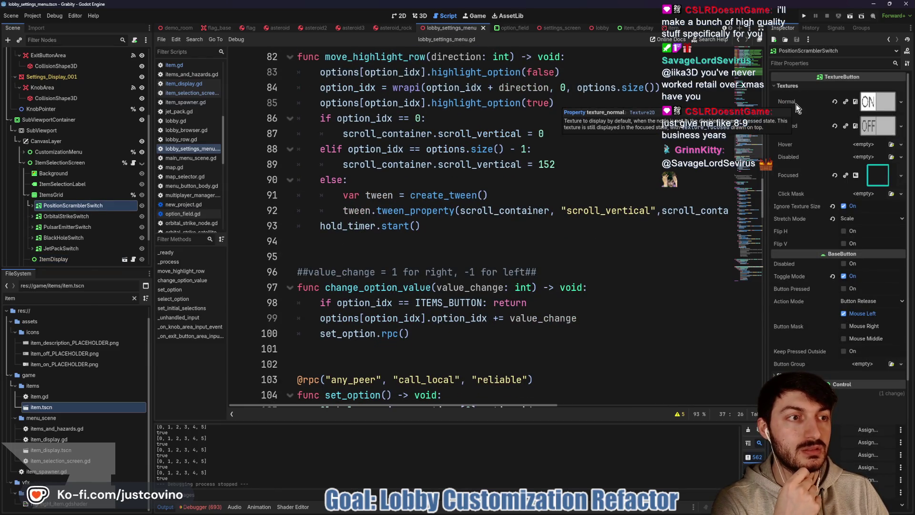
pyautogui.scroll(-4, 402, 243)
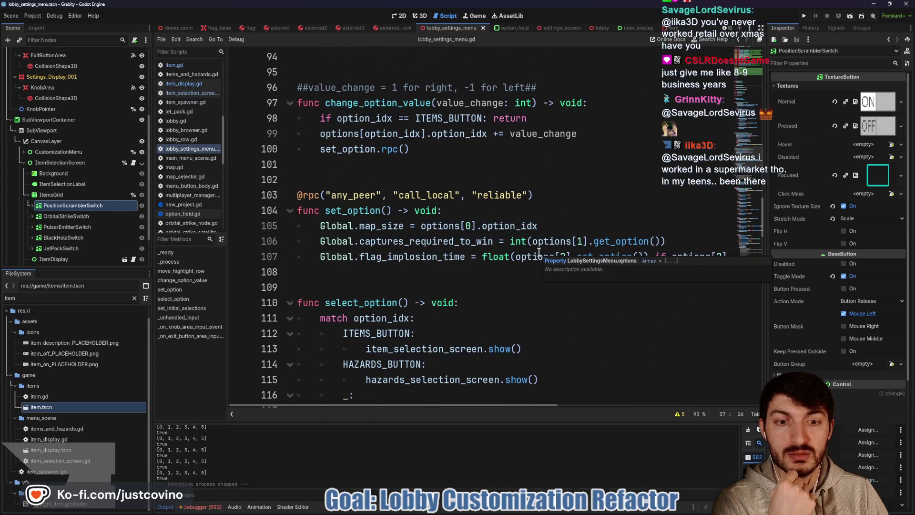
pyautogui.scroll(2, 539, 252)
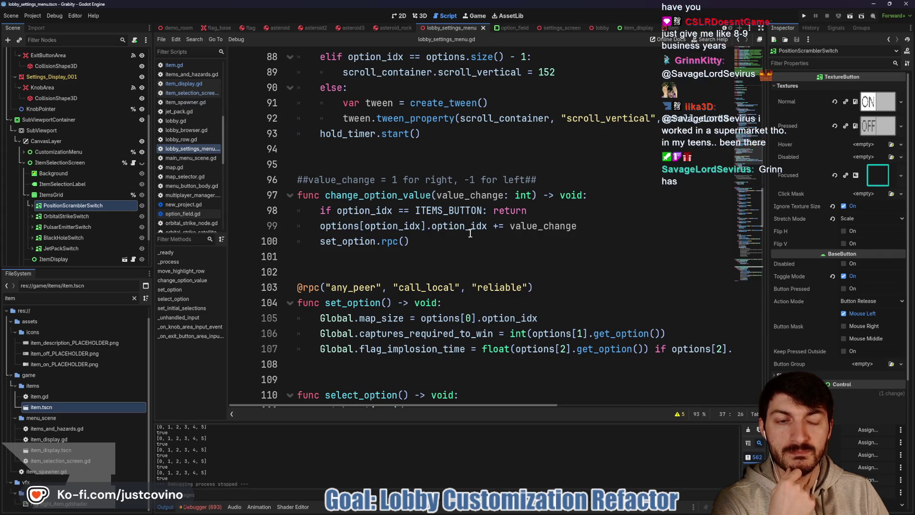
pyautogui.scroll(4, 466, 232)
pyautogui.scroll(3, 529, 235)
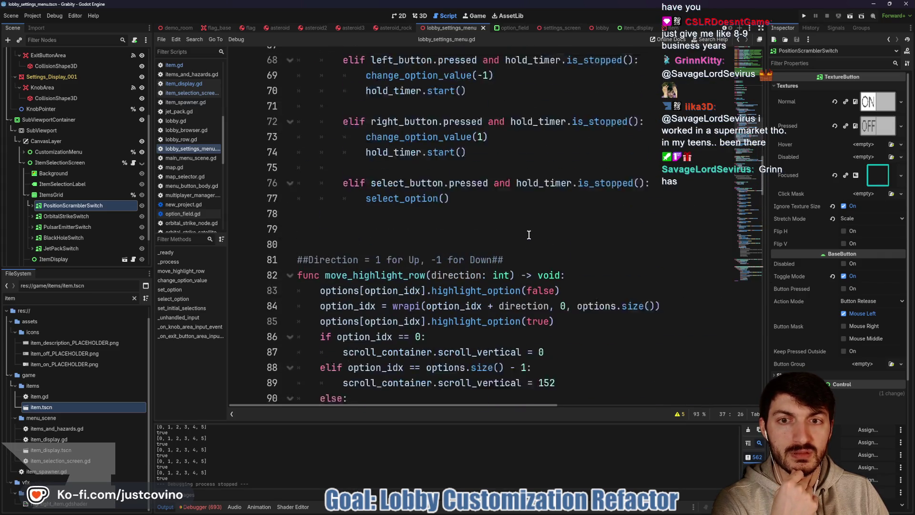
pyautogui.click(134, 260)
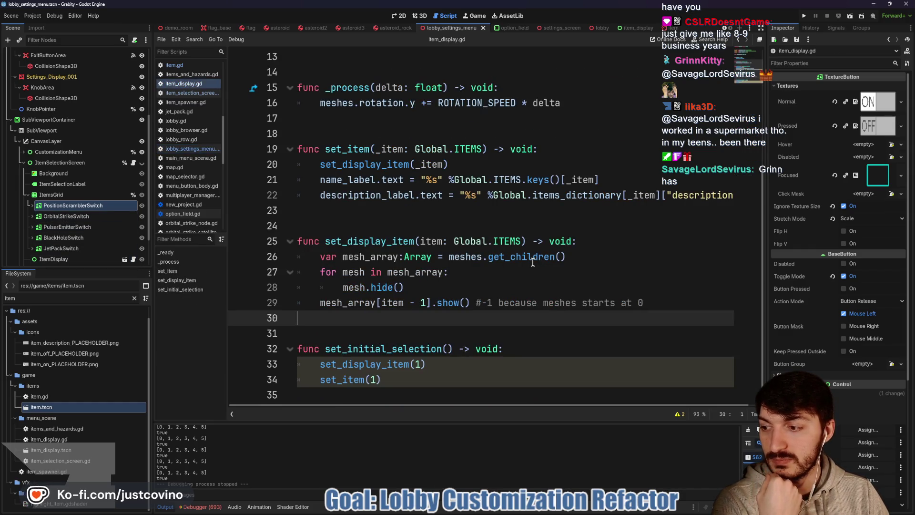
pyautogui.moveTo(531, 261)
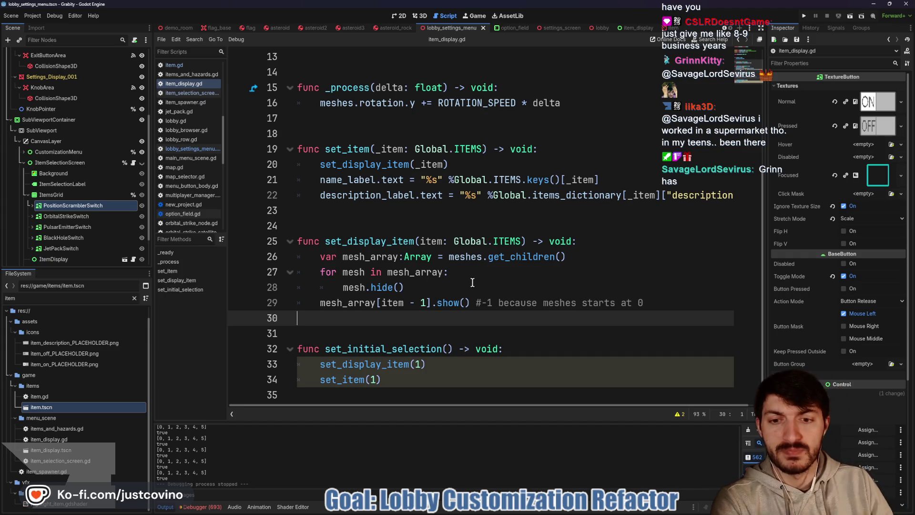
# Open item_selection_screen.gd and place the caret before toggled on line 35
pyautogui.scroll(3, 477, 282)
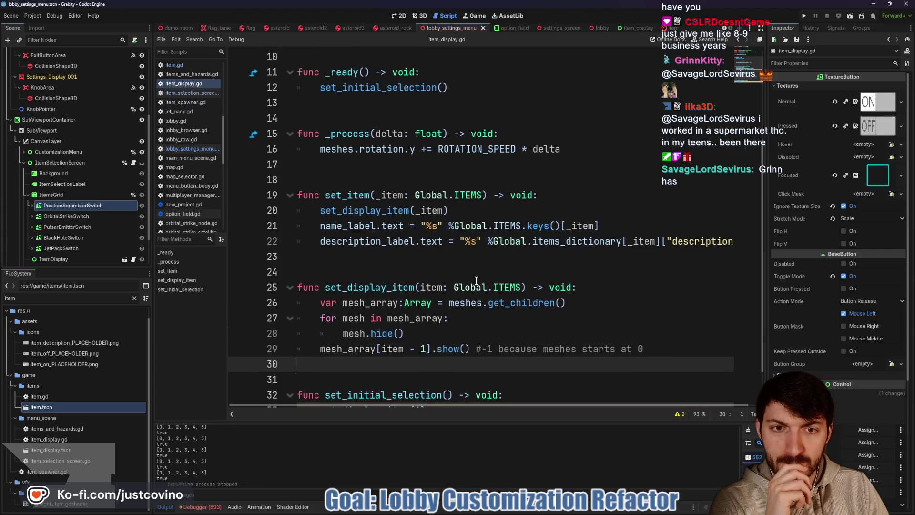
pyautogui.scroll(-3, 477, 280)
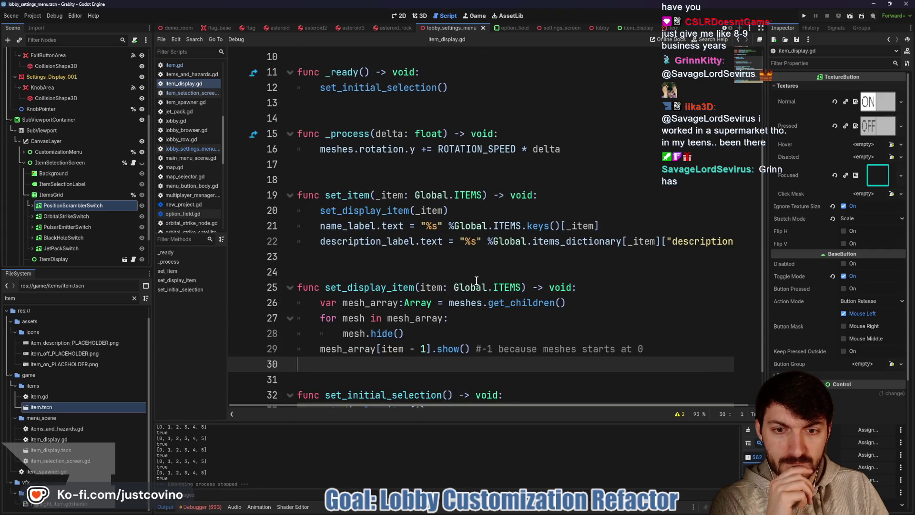
pyautogui.scroll(2, 429, 268)
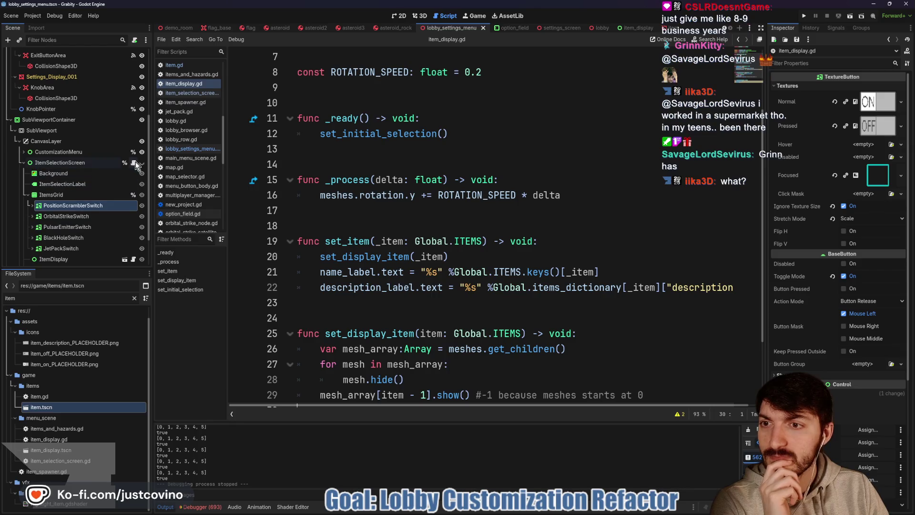
pyautogui.click(133, 163)
pyautogui.click(557, 211)
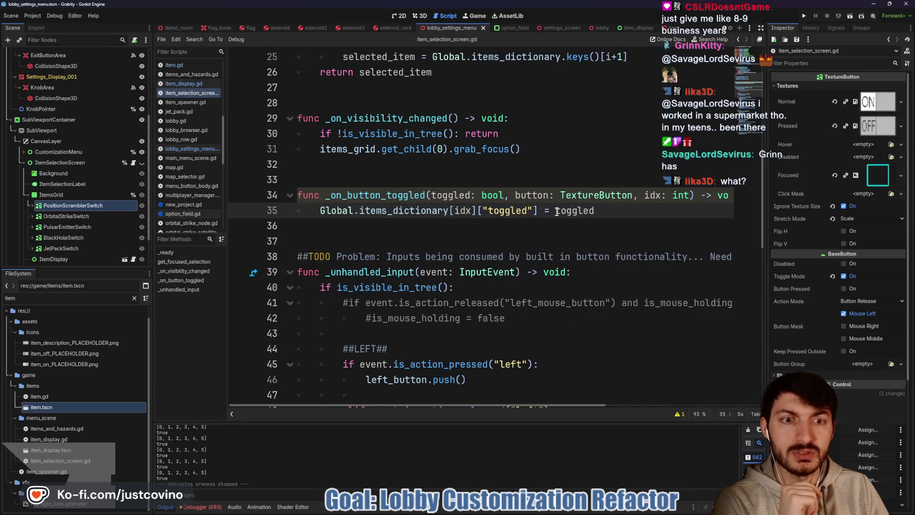
# Make _on_button_toggled store !toggled on line 35, save, and run the project
pyautogui.write('!')
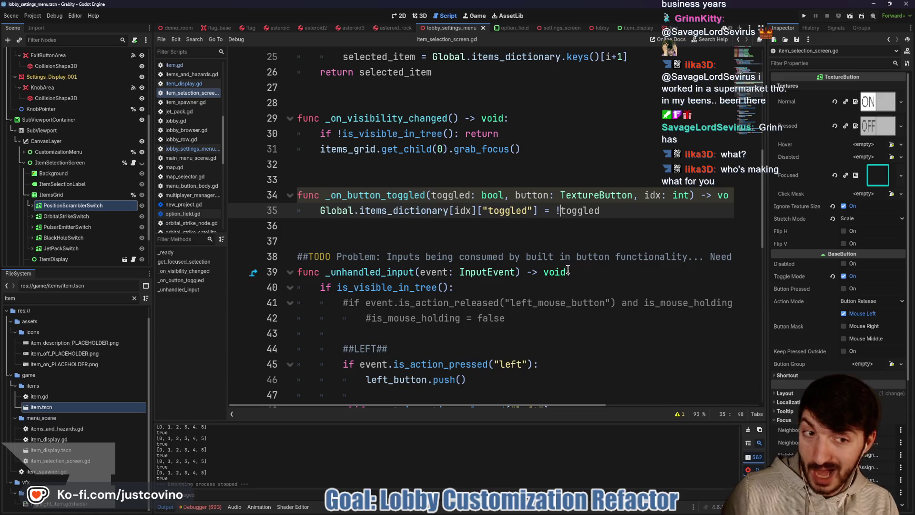
pyautogui.hotkey('ctrl', 's')
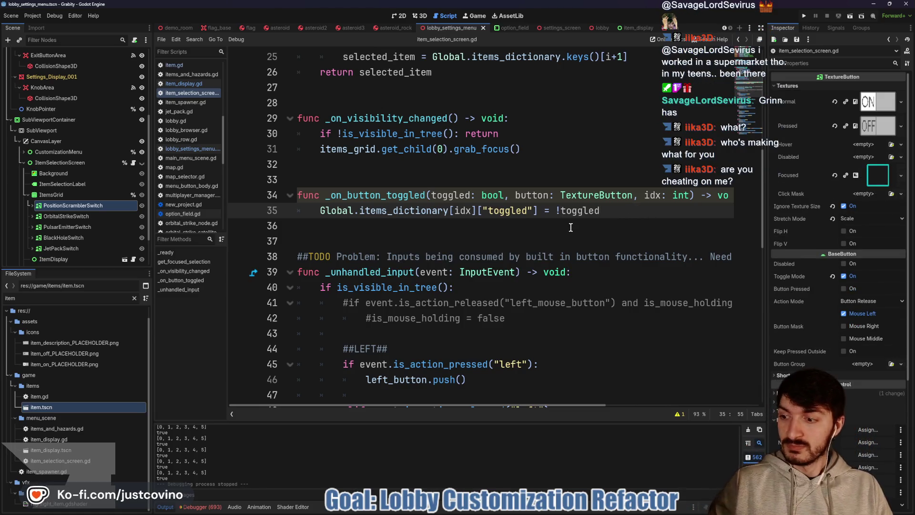
pyautogui.click(448, 230)
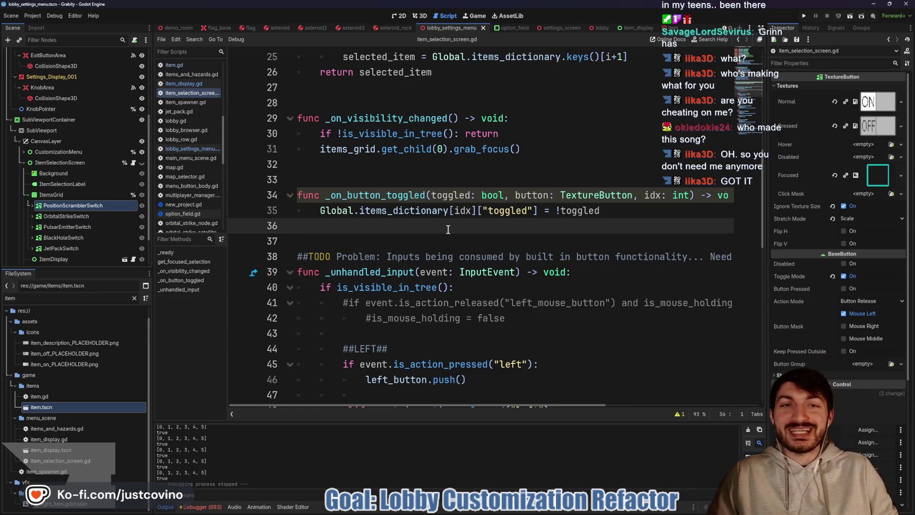
pyautogui.click(421, 179)
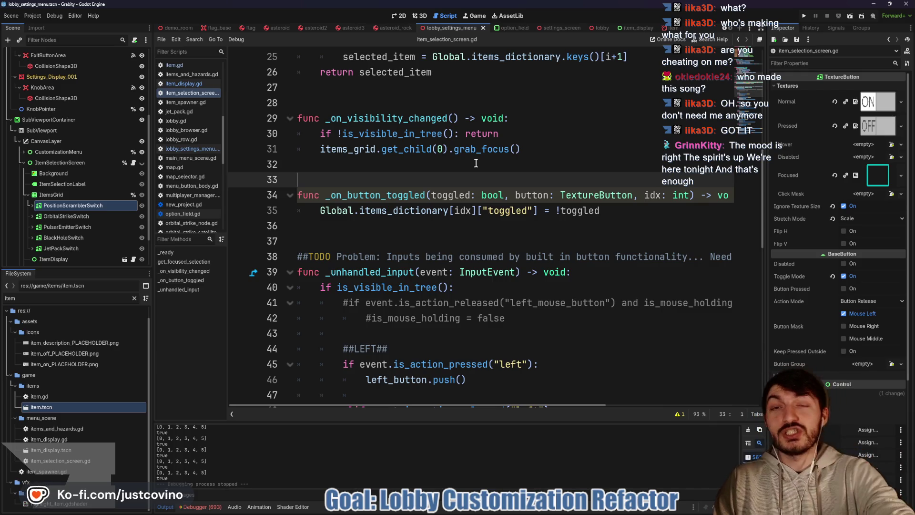
pyautogui.click(803, 14)
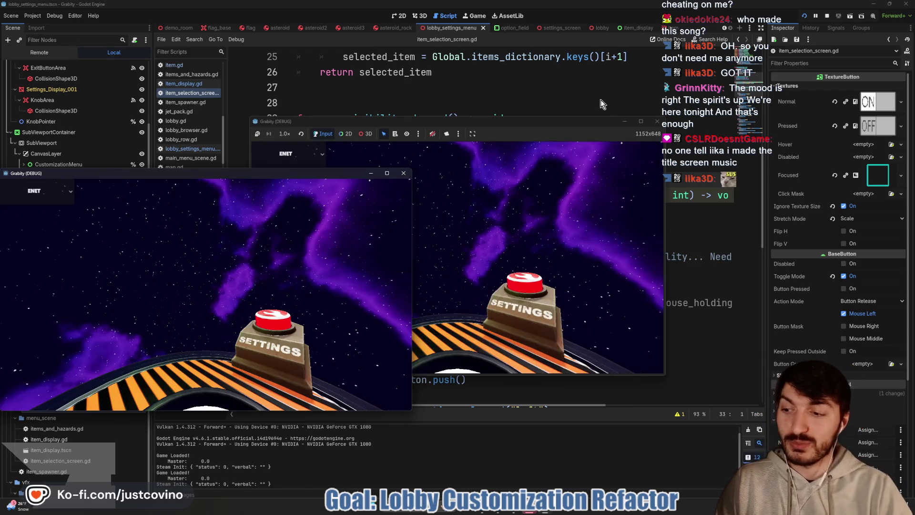
# Host a private lobby in one game window and join Fake Lobby 97 from the other
pyautogui.moveTo(503, 125); pyautogui.dragTo(568, 115)
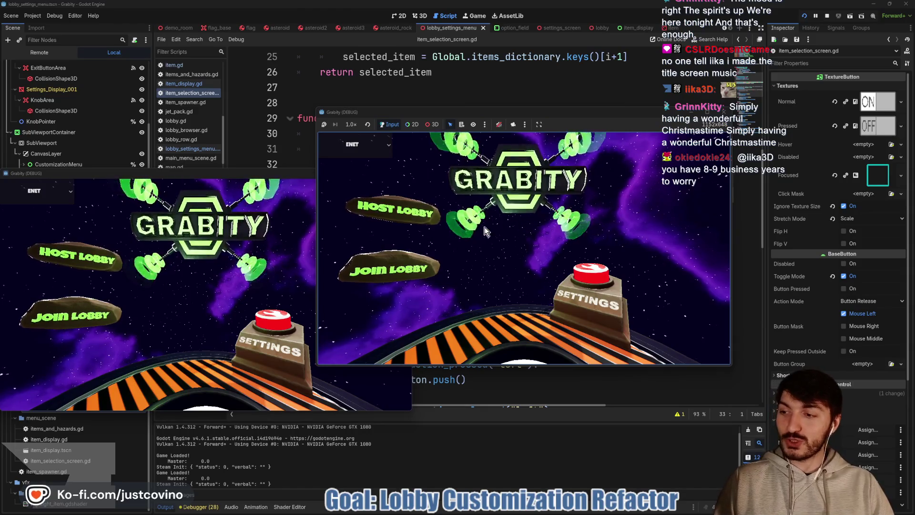
pyautogui.click(403, 220)
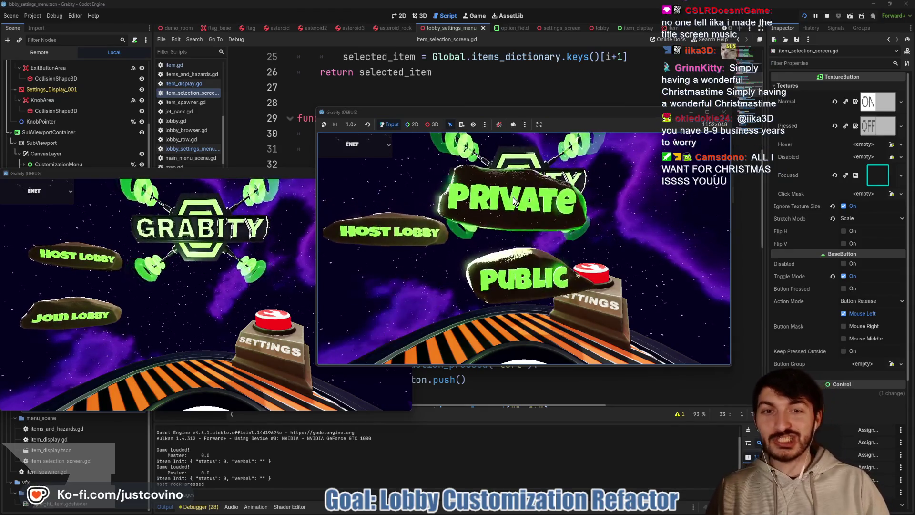
pyautogui.click(513, 197)
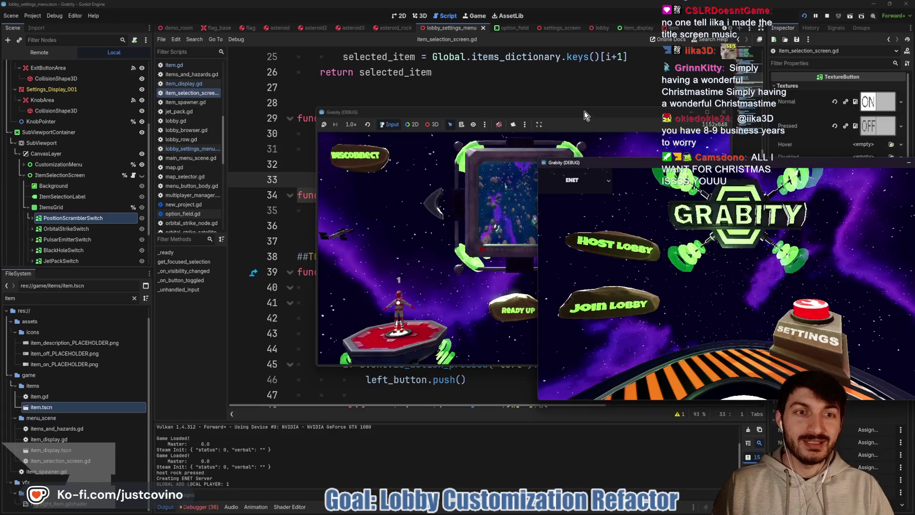
pyautogui.moveTo(584, 111); pyautogui.dragTo(305, 125)
pyautogui.moveTo(636, 164); pyautogui.dragTo(578, 148)
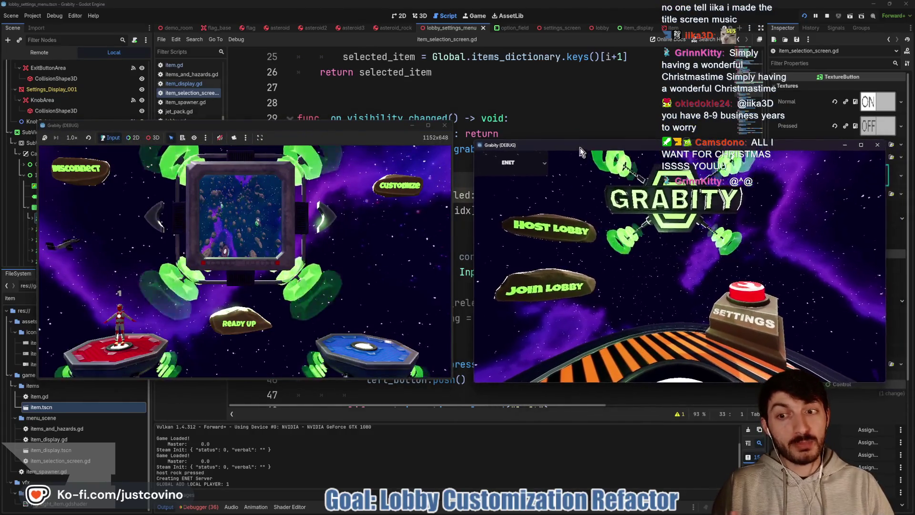
pyautogui.click(528, 294)
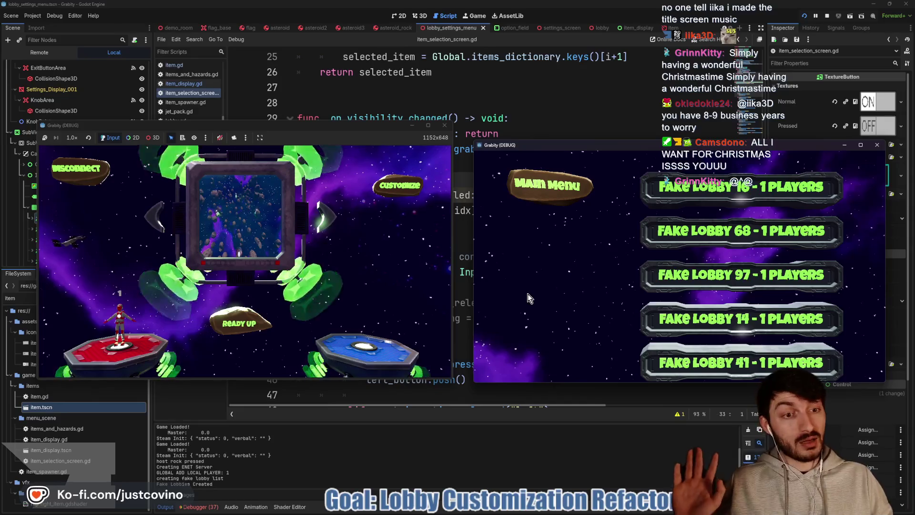
pyautogui.click(772, 269)
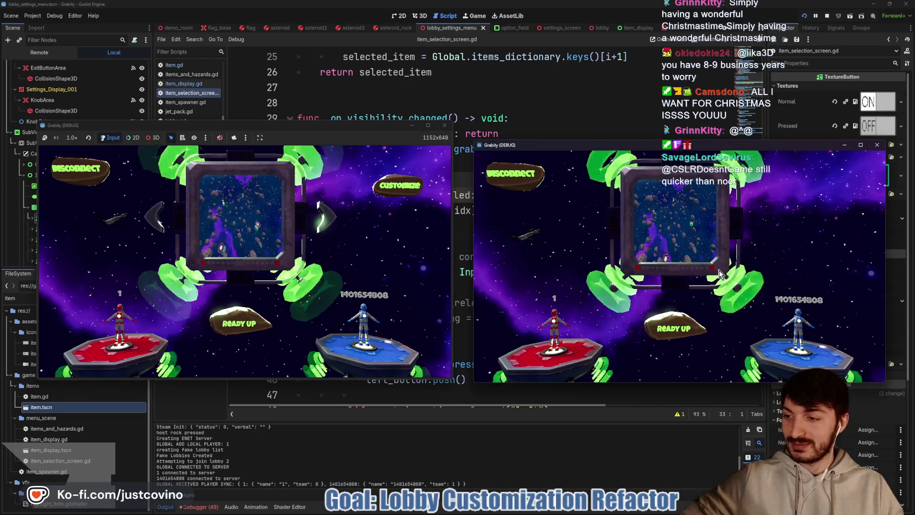
# Open Customize Items in the host game and switch two items OFF
pyautogui.click(400, 186)
pyautogui.press('Down')
pyautogui.press('Down')
pyautogui.press('Down')
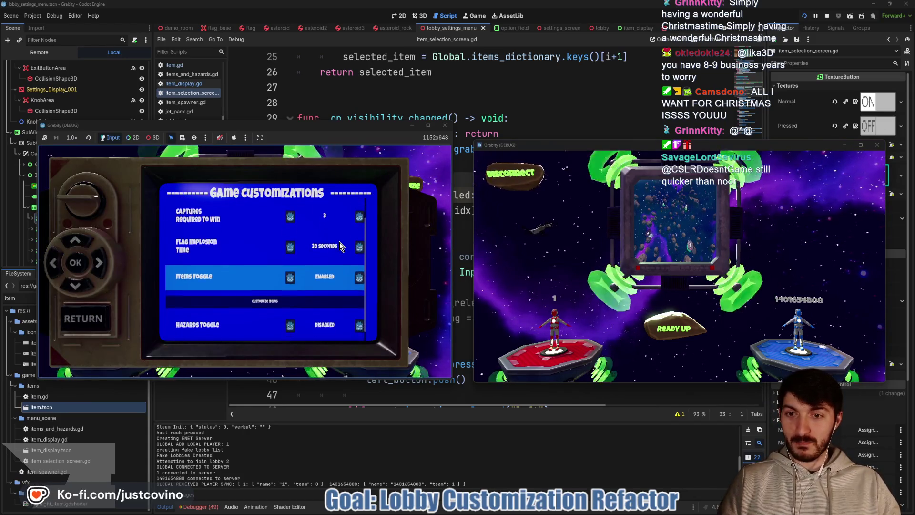
pyautogui.press('Return')
pyautogui.press('Right')
pyautogui.press('Return')
pyautogui.press('Right')
pyautogui.press('Return')
pyautogui.press('Down')
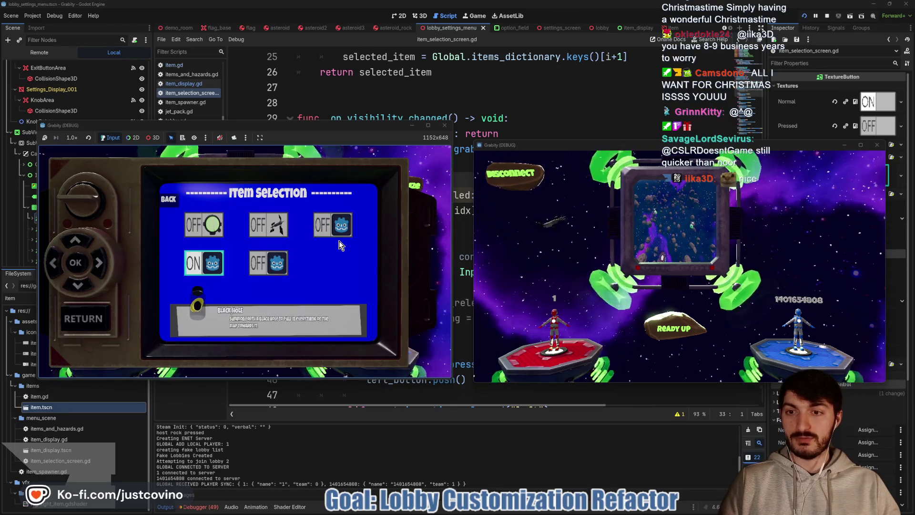
# Return to the lobby, ready up both players and start the match
pyautogui.click(85, 322)
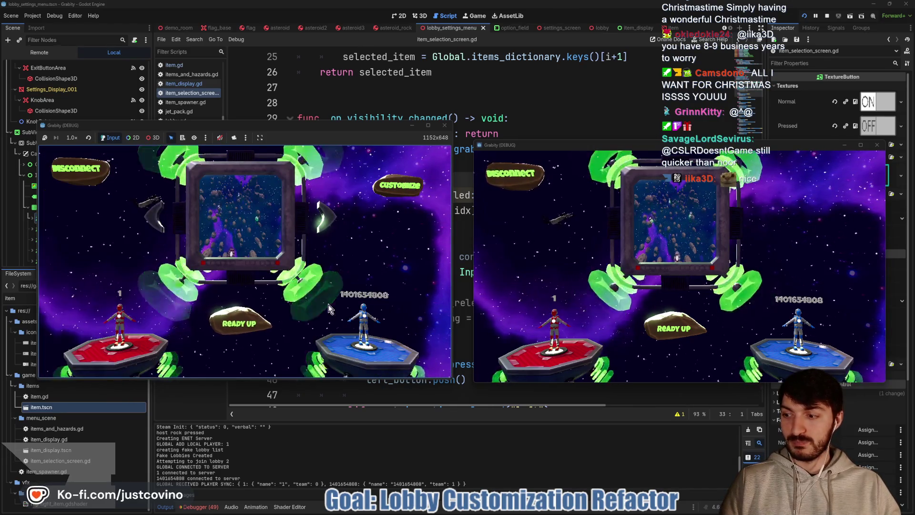
pyautogui.click(665, 333)
pyautogui.click(241, 323)
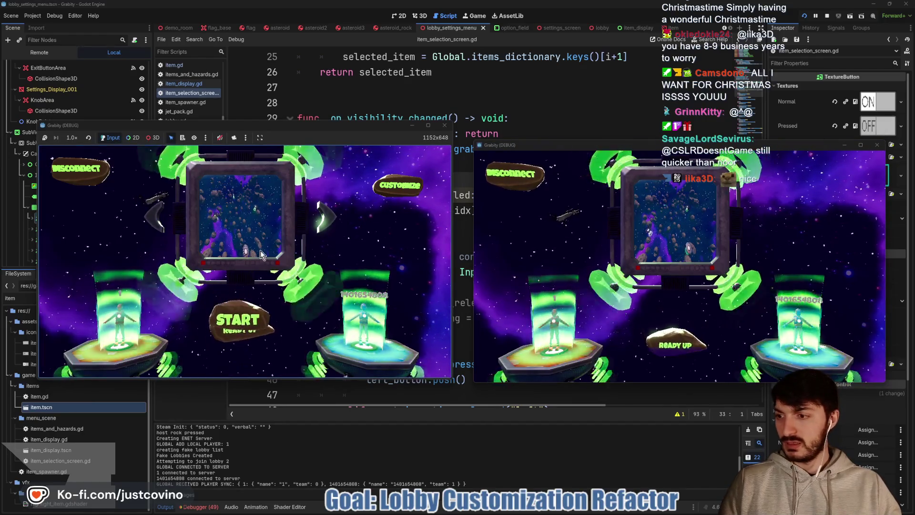
pyautogui.click(237, 319)
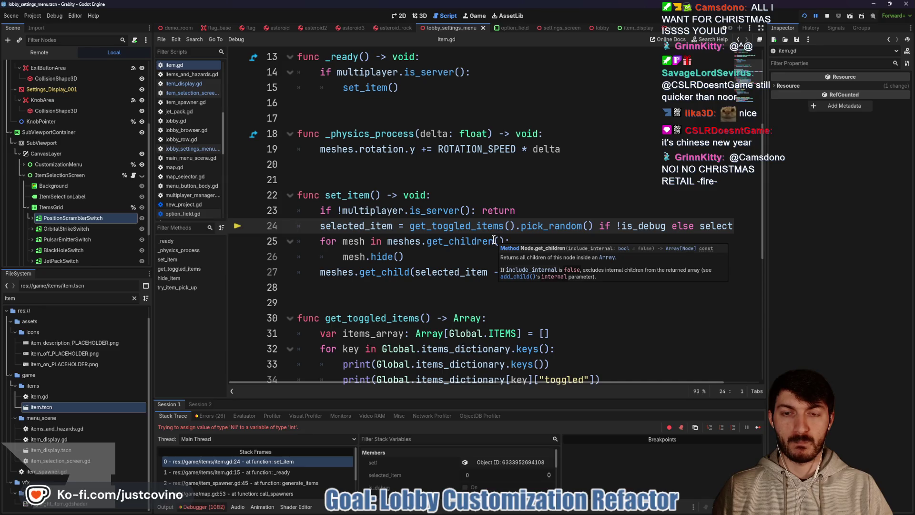
# Select selected_item on line 24 and scroll through item.gd to review set_item
pyautogui.doubleClick(365, 225)
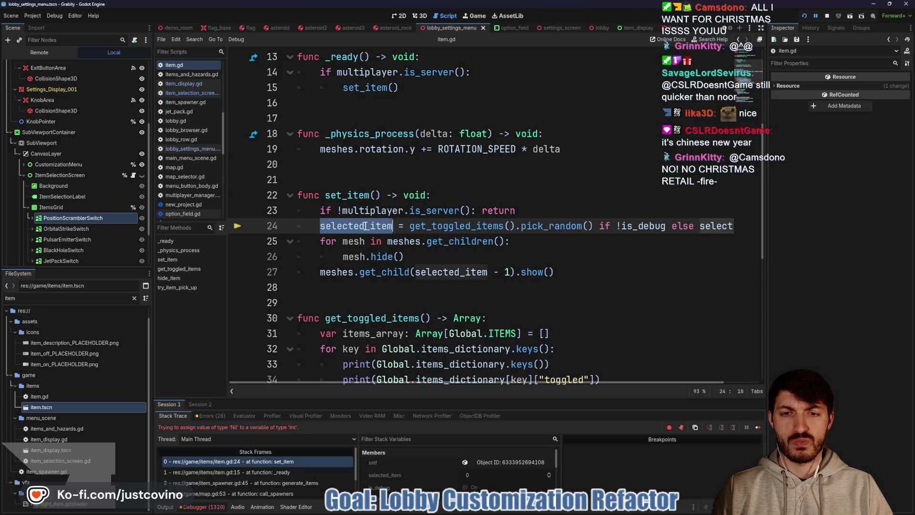
pyautogui.scroll(3, 431, 273)
pyautogui.scroll(1, 434, 274)
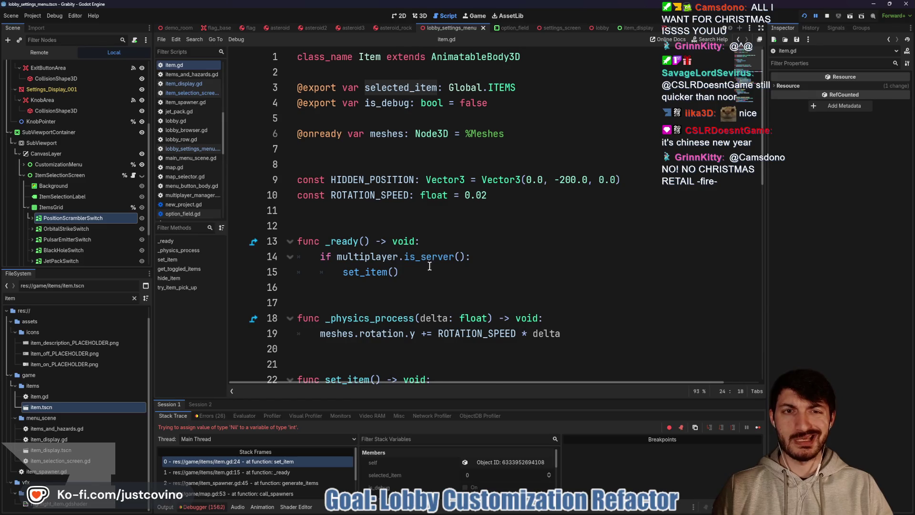
pyautogui.scroll(-4, 429, 266)
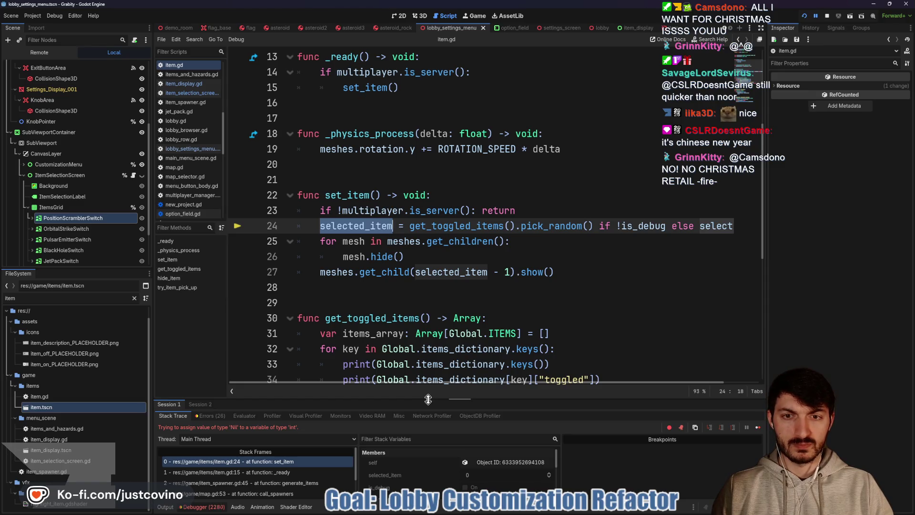
pyautogui.scroll(4, 477, 208)
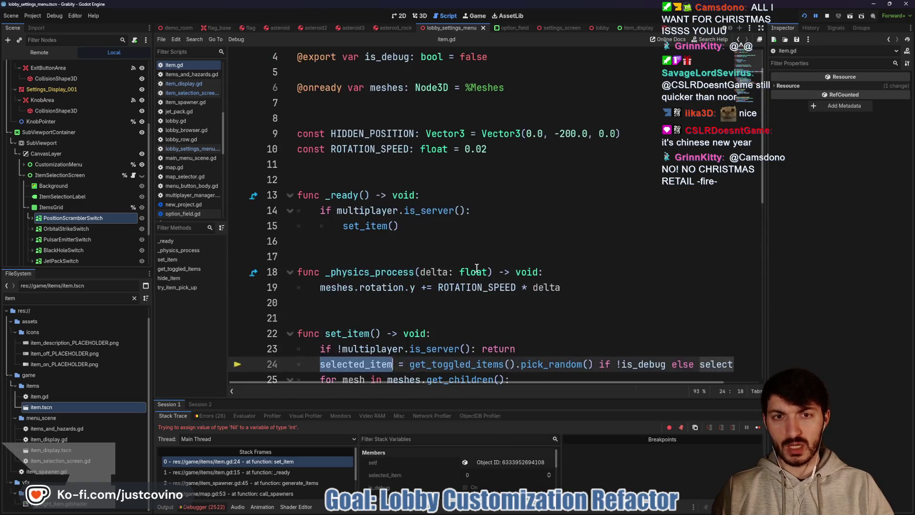
pyautogui.scroll(-4, 477, 208)
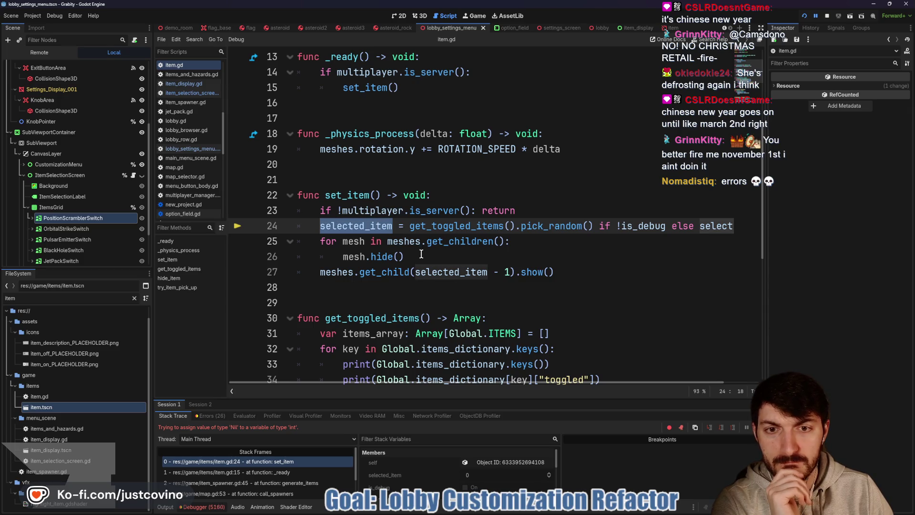
pyautogui.scroll(1, 421, 255)
pyautogui.scroll(-1, 417, 293)
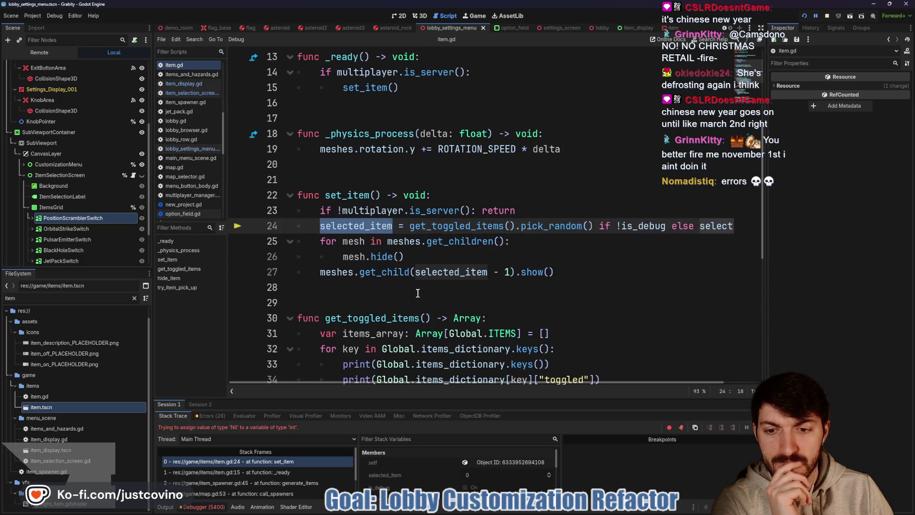
# Enlarge the debugger panel and view its errors list of 28 entries
pyautogui.moveTo(423, 402); pyautogui.dragTo(427, 282)
pyautogui.scroll(-3, 463, 209)
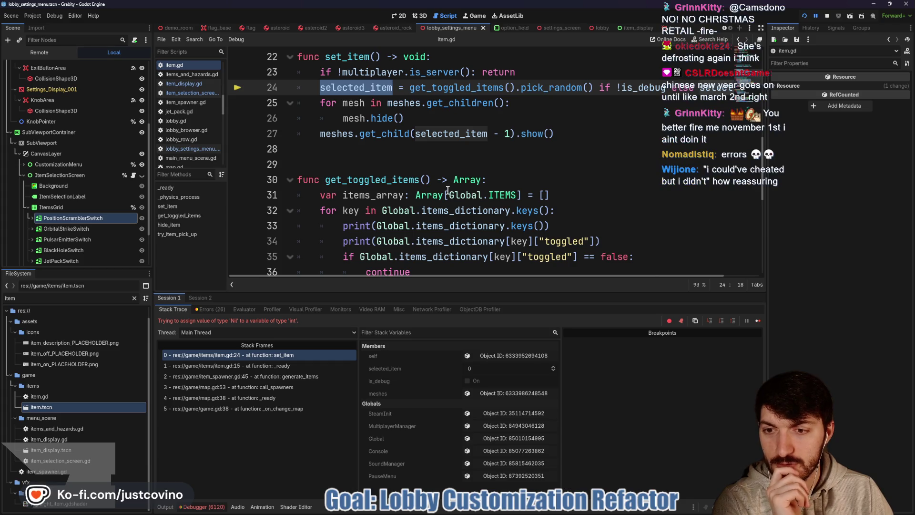
pyautogui.click(210, 309)
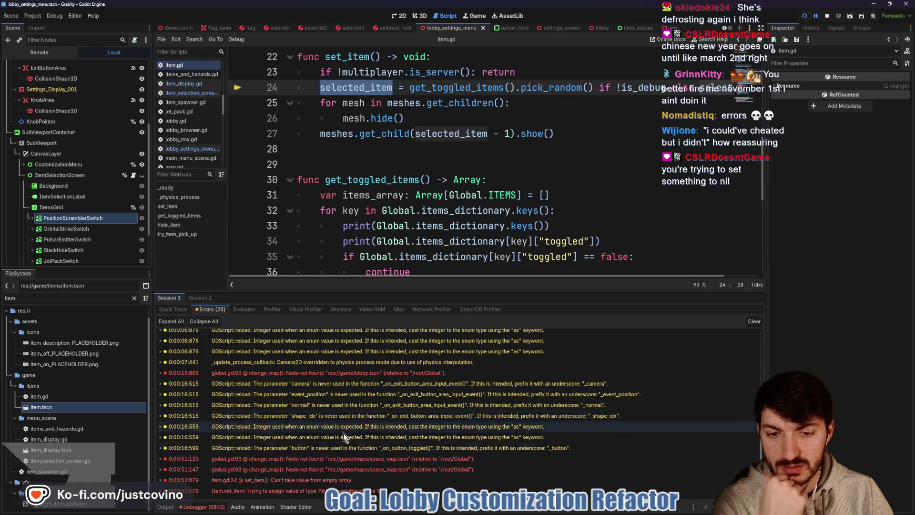
# Stop the running Grabity game and scroll up through the Output log
pyautogui.click(827, 16)
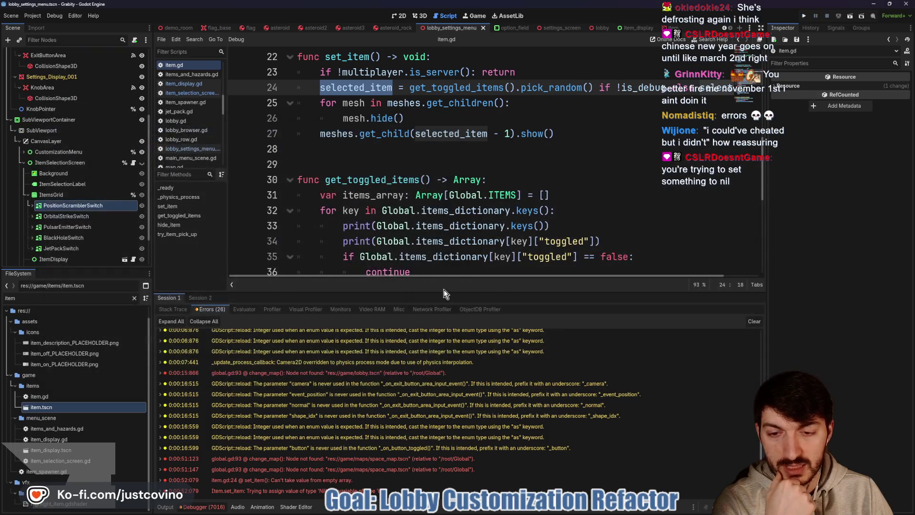
pyautogui.click(166, 506)
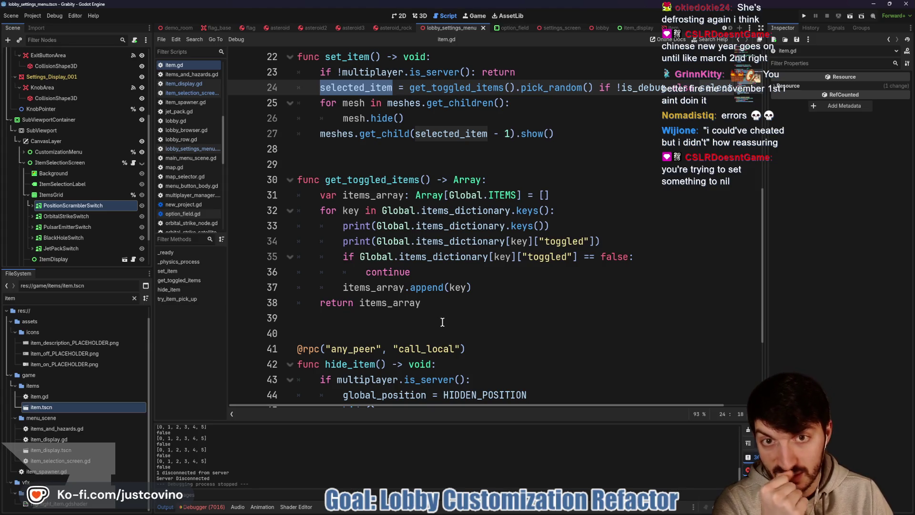
pyautogui.scroll(2, 447, 323)
pyautogui.scroll(2, 459, 282)
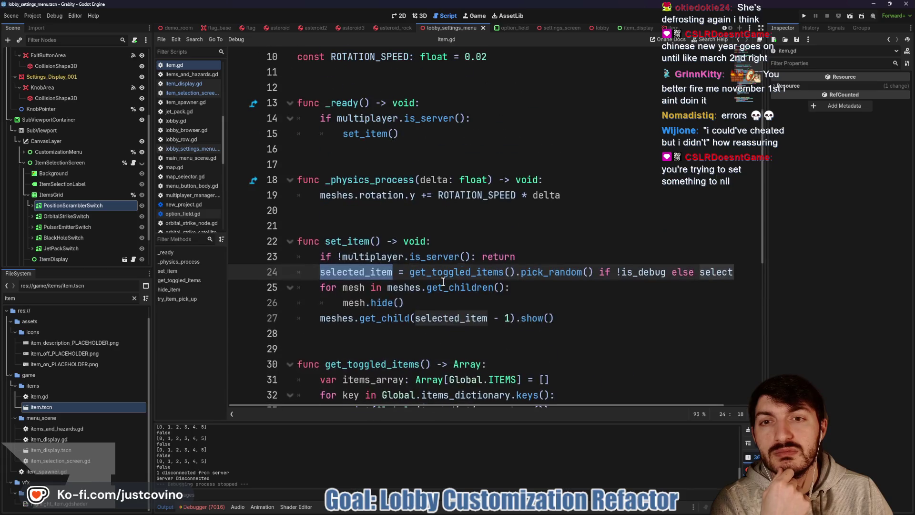
pyautogui.scroll(1, 440, 255)
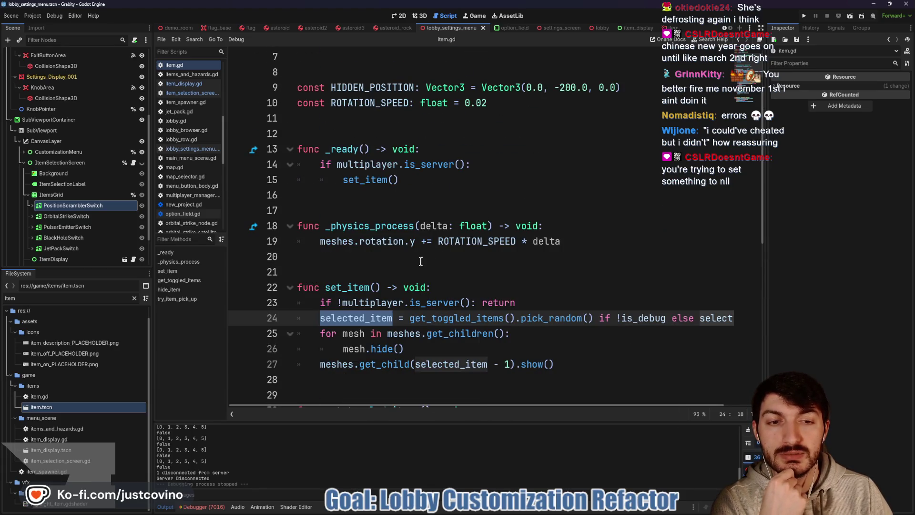
# Look over item.gd and place the caret on the selected_item export line
pyautogui.scroll(-2, 419, 262)
pyautogui.hscroll(2, 419, 262)
pyautogui.hscroll(-2, 610, 260)
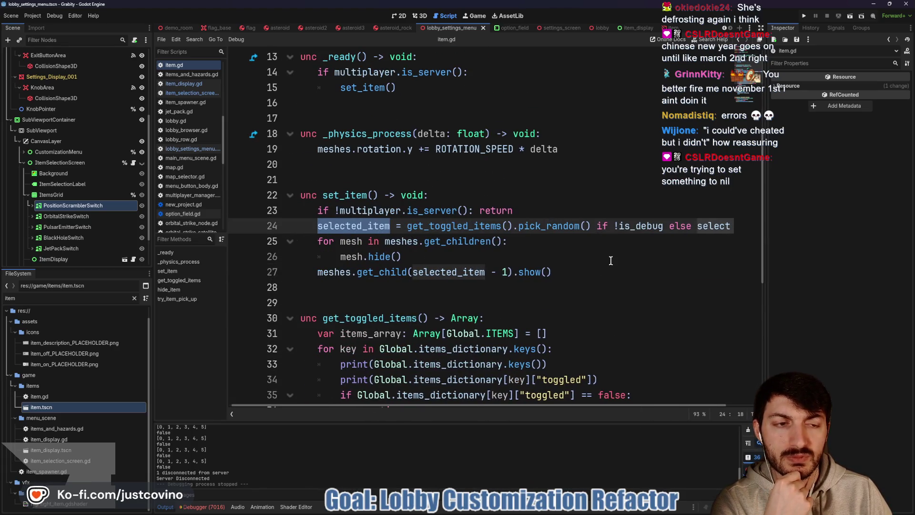
pyautogui.hscroll(2, 422, 256)
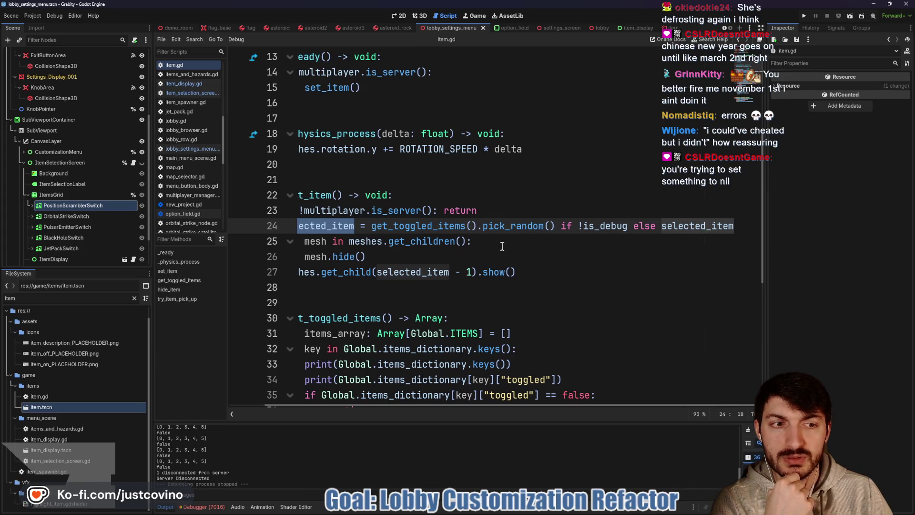
pyautogui.hscroll(-2, 505, 248)
pyautogui.scroll(4, 486, 254)
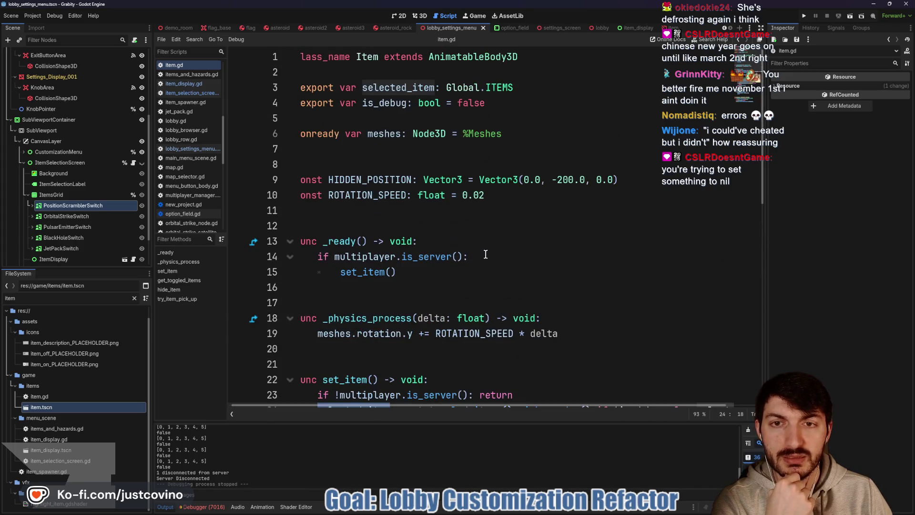
pyautogui.click(413, 89)
# Scroll through item.gd once more and open the item.tscn scene
pyautogui.scroll(-1, 461, 222)
pyautogui.scroll(1, 462, 223)
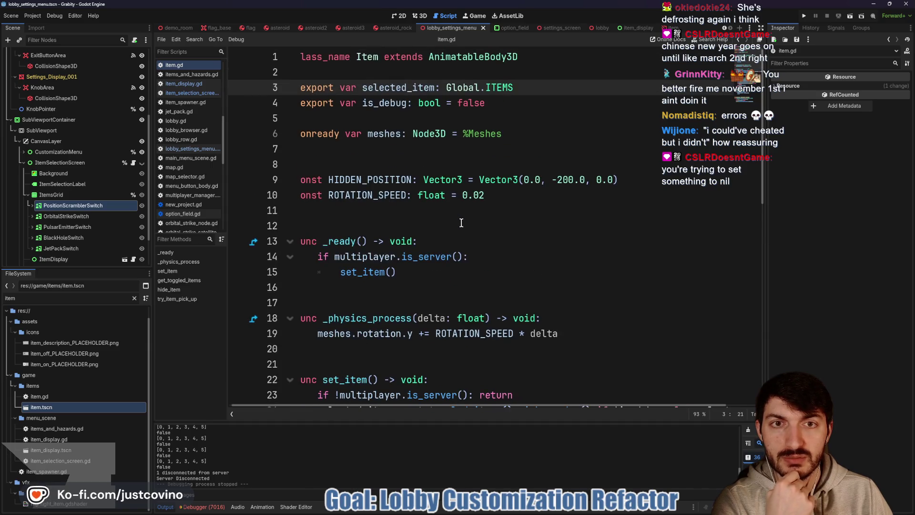
pyautogui.scroll(-3, 457, 212)
pyautogui.scroll(3, 473, 233)
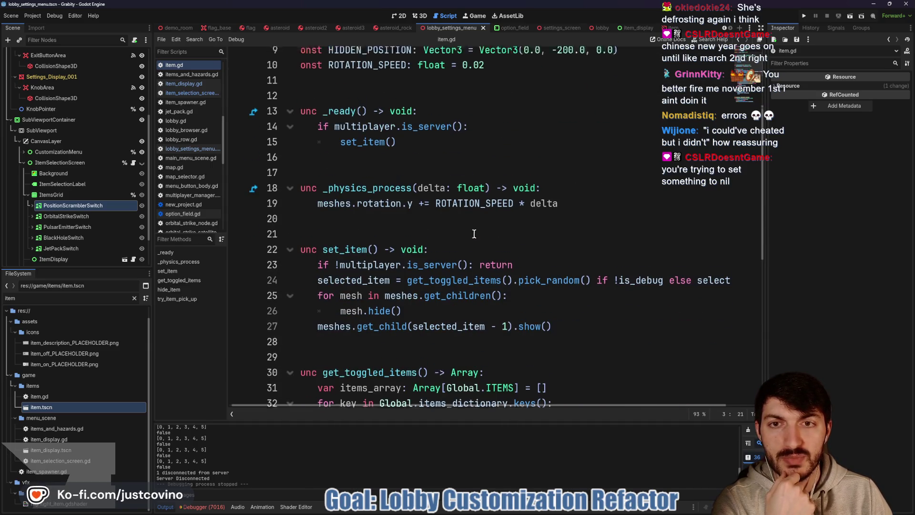
pyautogui.scroll(-2, 472, 237)
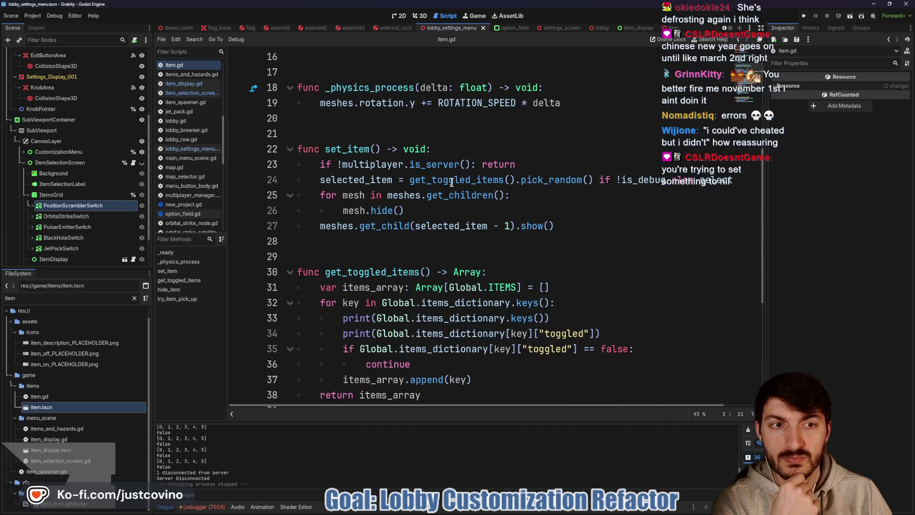
pyautogui.hscroll(2, 650, 178)
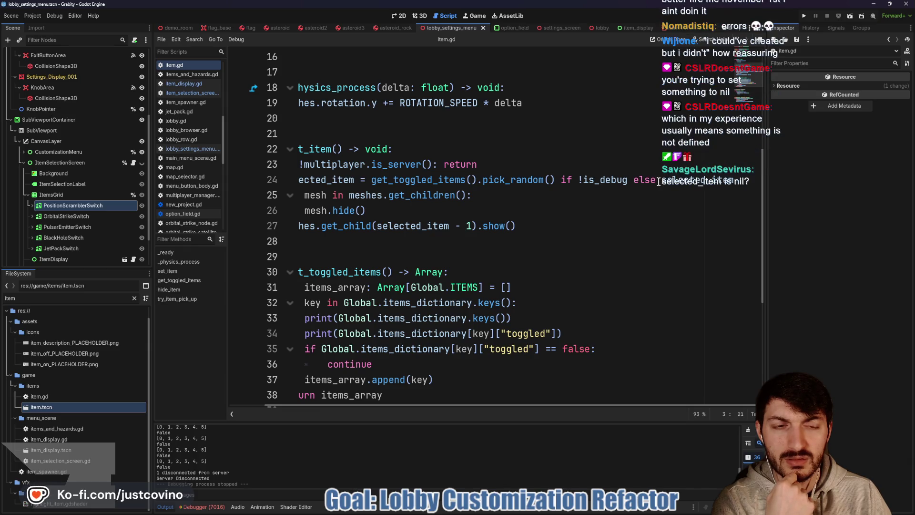
pyautogui.hscroll(-2, 639, 183)
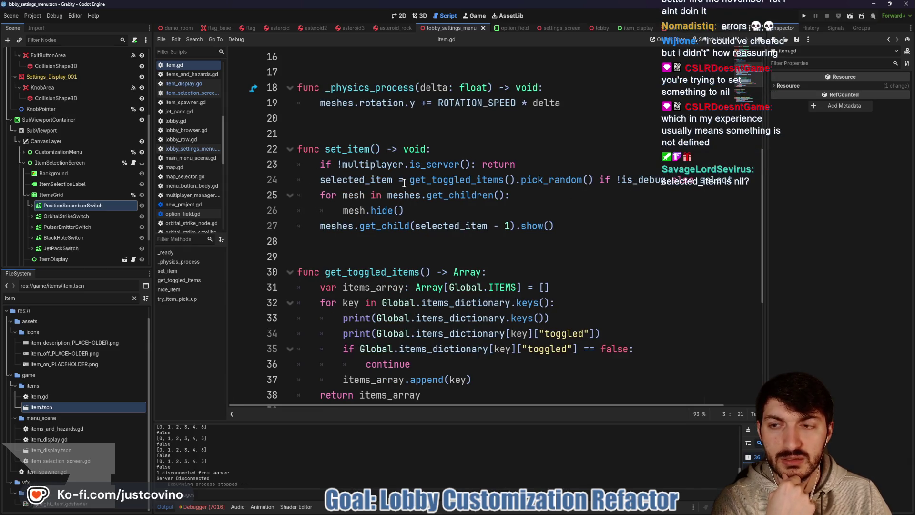
pyautogui.click(668, 28)
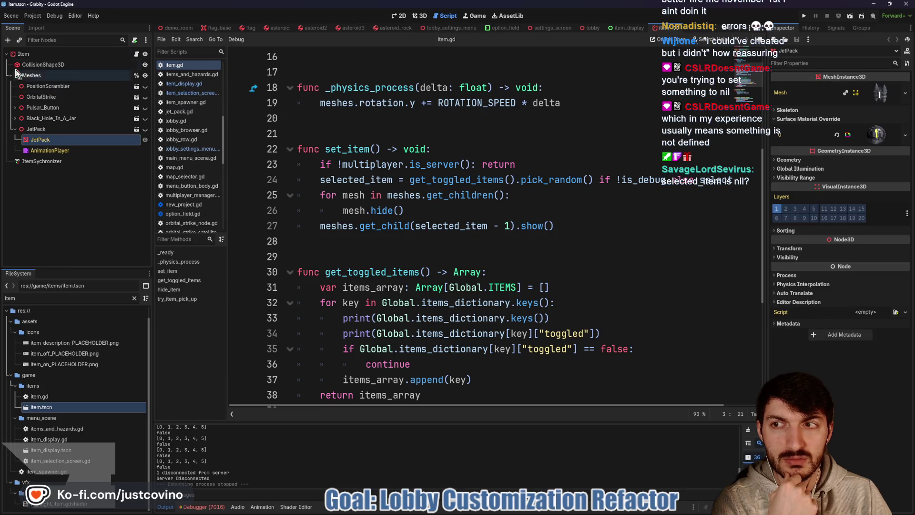
# Select the Item root node, relaunch Grabity, and move the first debug window to the left
pyautogui.click(22, 54)
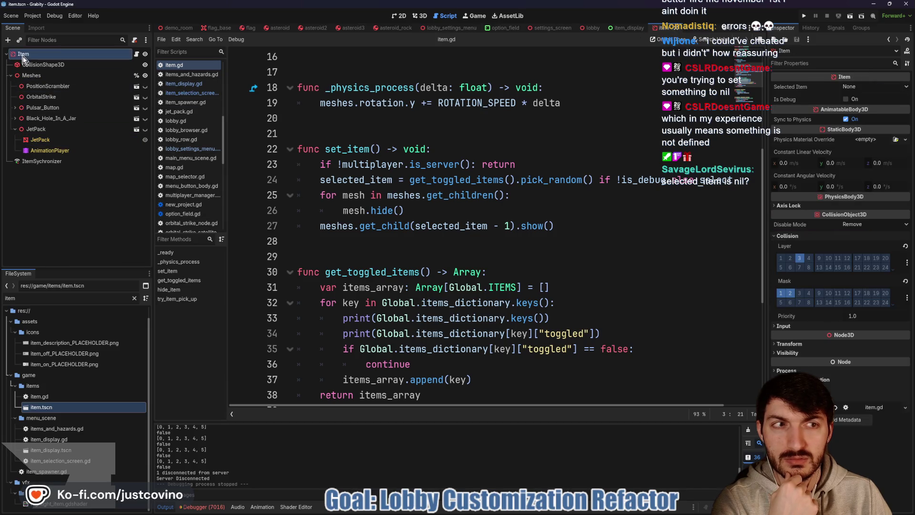
pyautogui.click(805, 16)
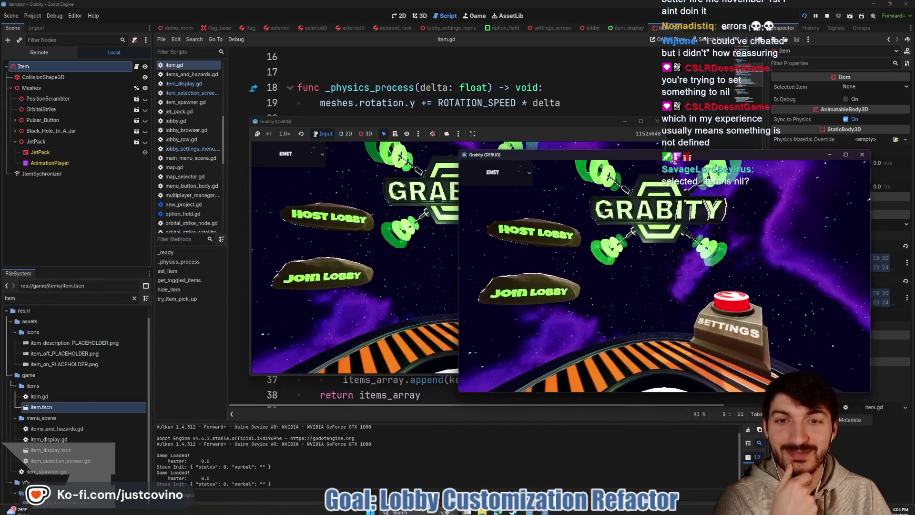
pyautogui.moveTo(524, 123); pyautogui.dragTo(308, 136)
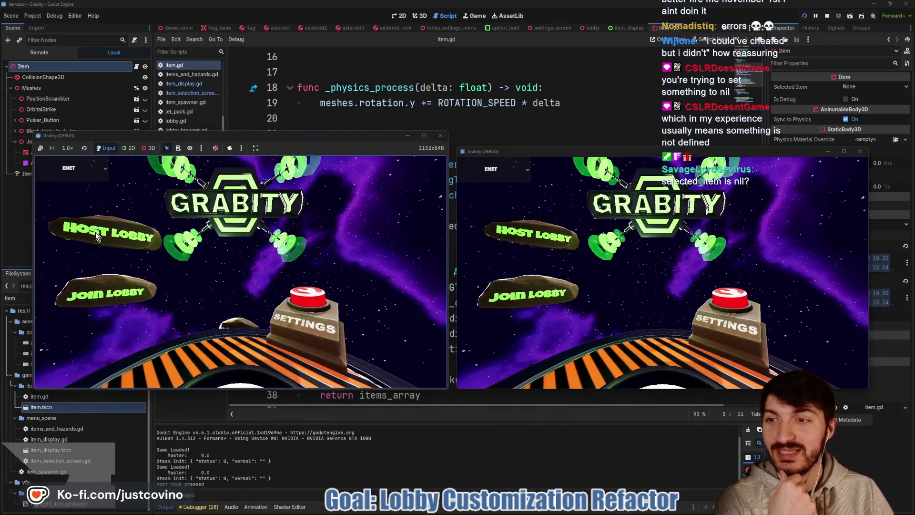
# Host a lobby in the first window and join it from the second window
pyautogui.click(108, 233)
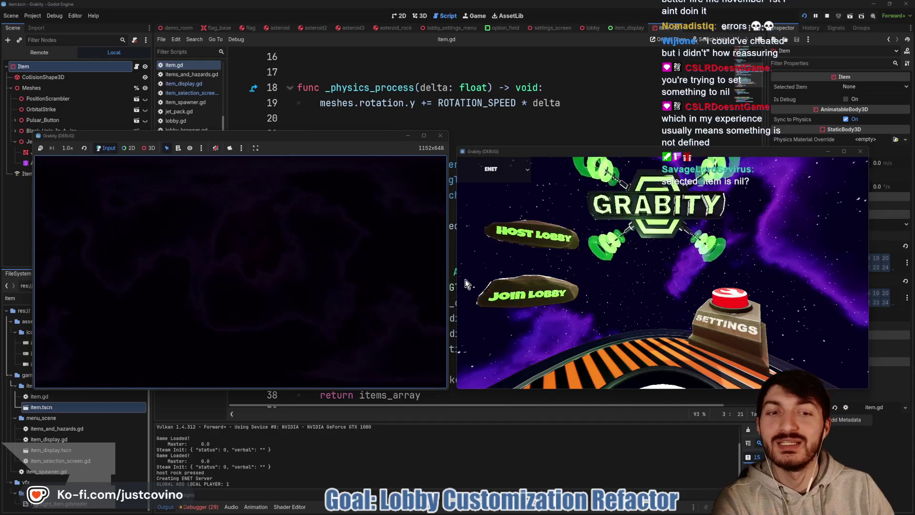
pyautogui.click(510, 294)
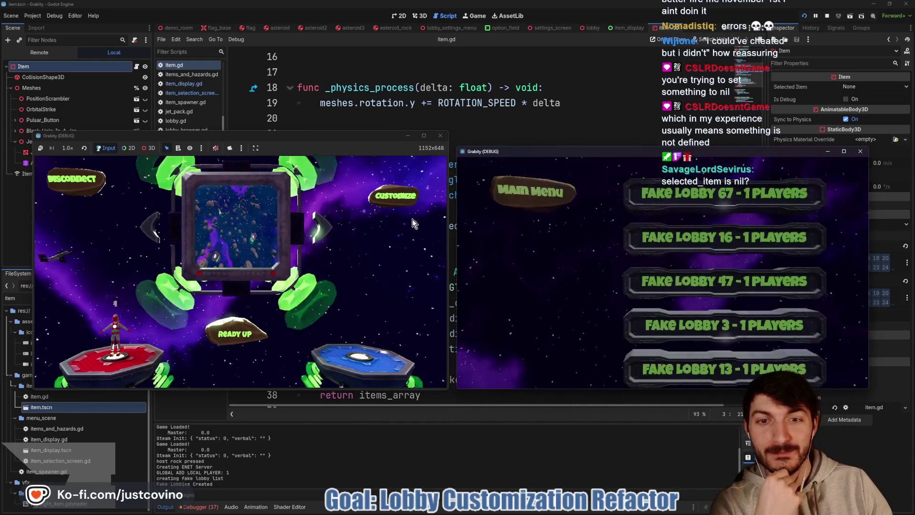
pyautogui.click(379, 201)
pyautogui.click(716, 278)
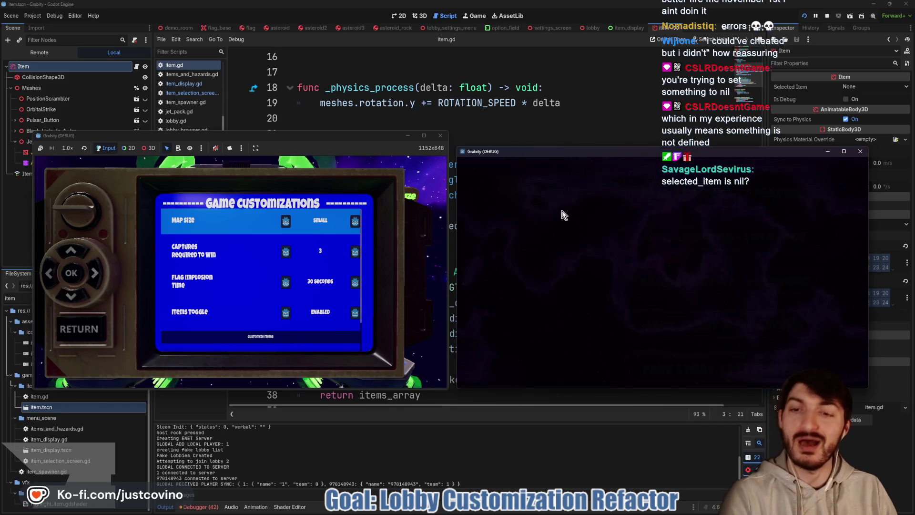
# Switch all items off in Item Selection and return to the lobby
pyautogui.press('Down')
pyautogui.press('Down')
pyautogui.press('Down')
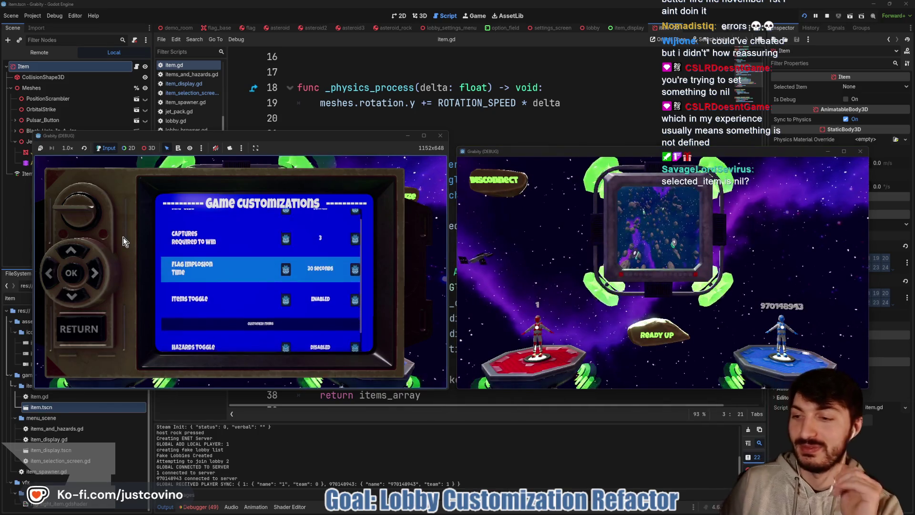
pyautogui.press('Return')
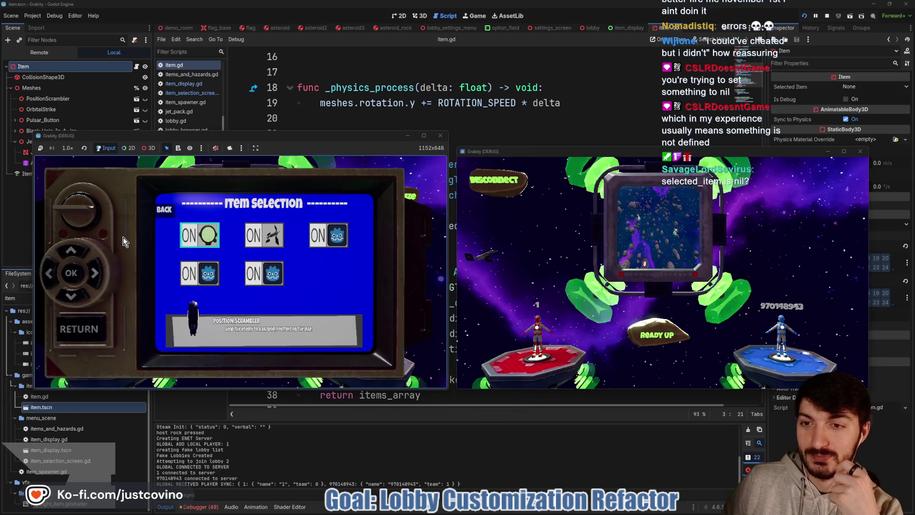
pyautogui.press('Return')
pyautogui.press('Right')
pyautogui.press('Down')
pyautogui.press('Left')
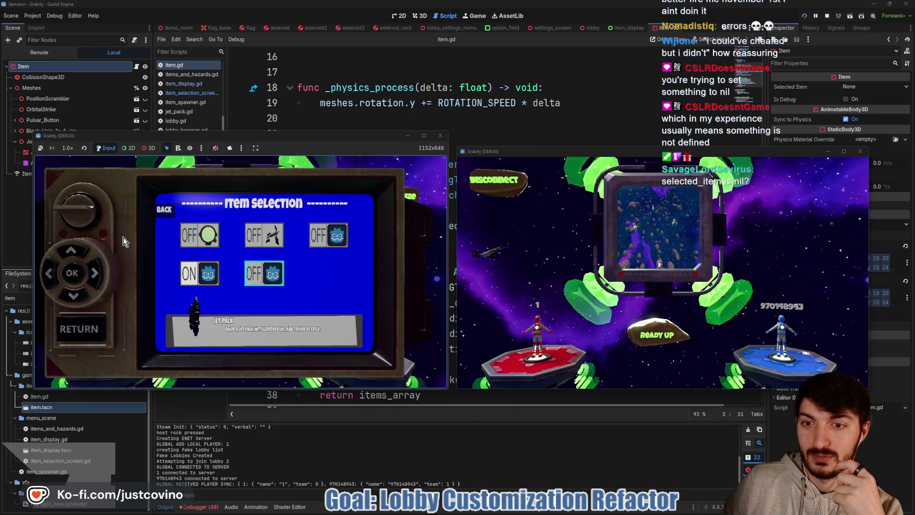
pyautogui.click(96, 328)
# Ready up both players and start the match
pyautogui.click(656, 327)
pyautogui.click(234, 334)
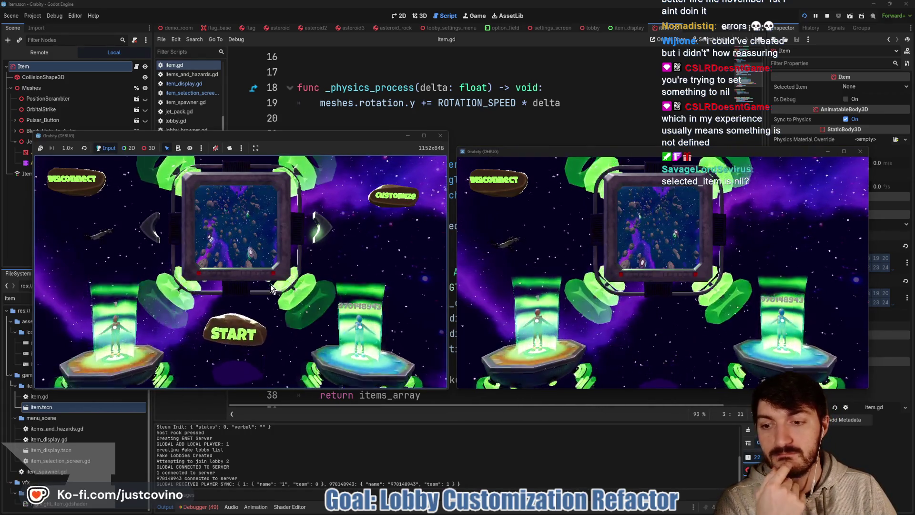
pyautogui.click(234, 337)
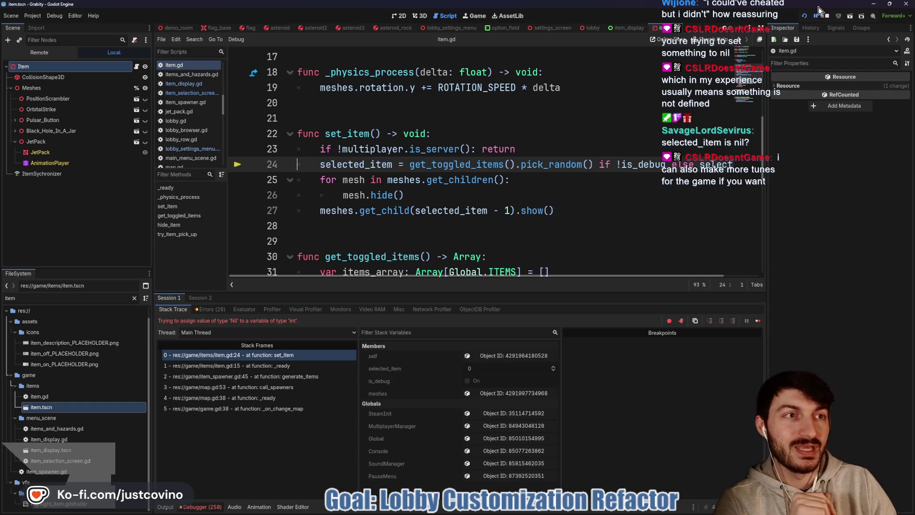
# Stop the debug session, enlarge the script editor, and place the caret at the end of line 37
pyautogui.click(827, 17)
pyautogui.scroll(-4, 480, 245)
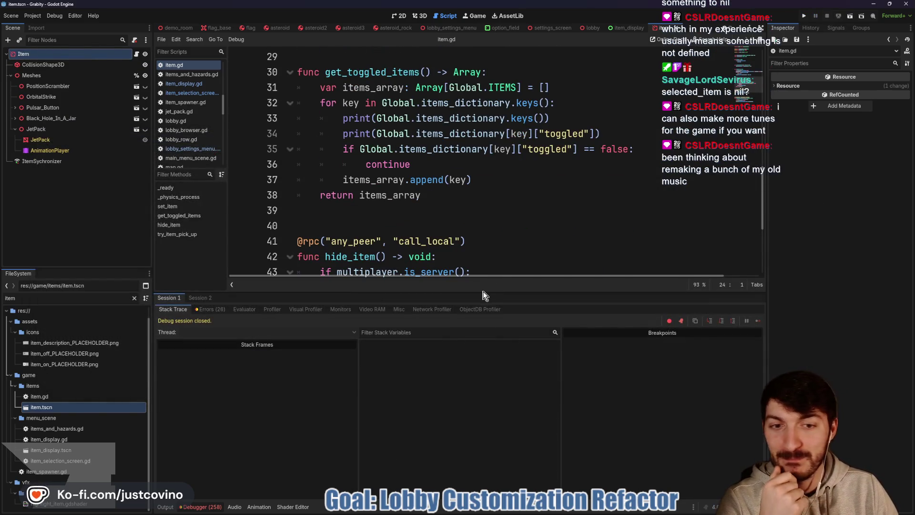
pyautogui.moveTo(484, 292); pyautogui.dragTo(484, 398)
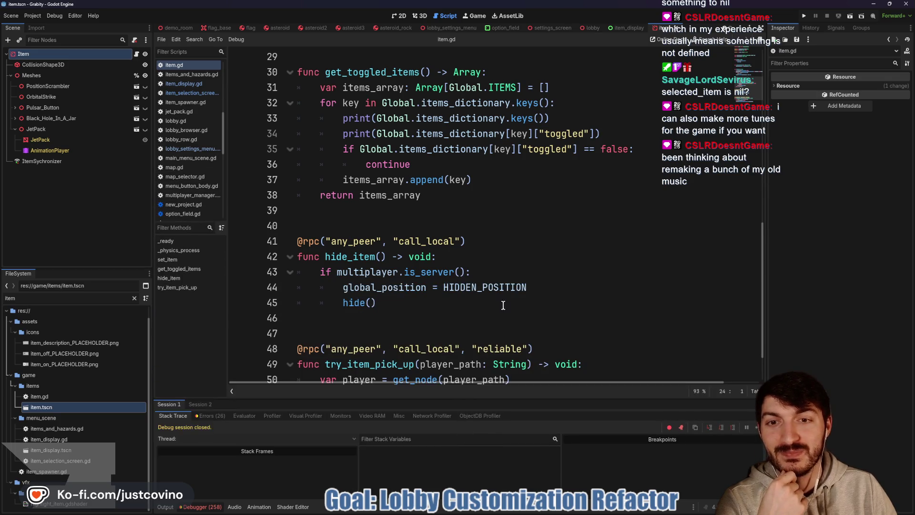
pyautogui.scroll(2, 500, 297)
pyautogui.scroll(1, 531, 327)
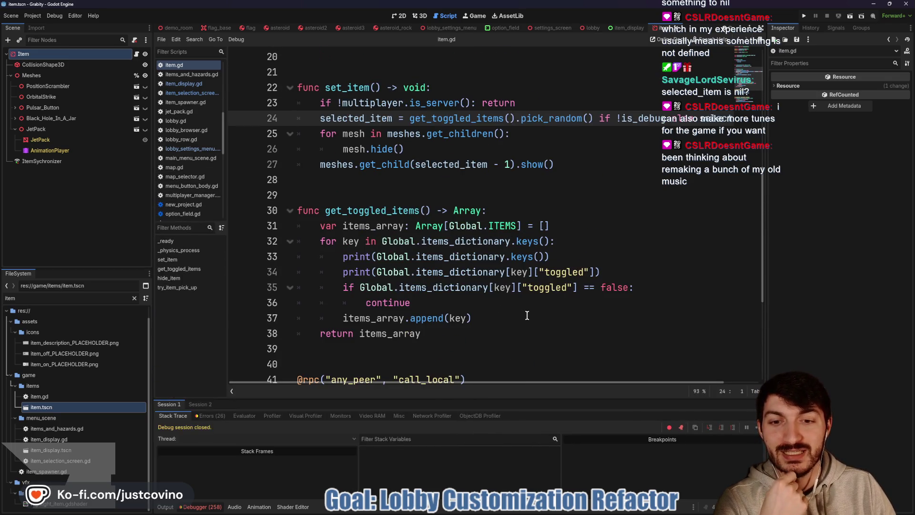
pyautogui.click(485, 319)
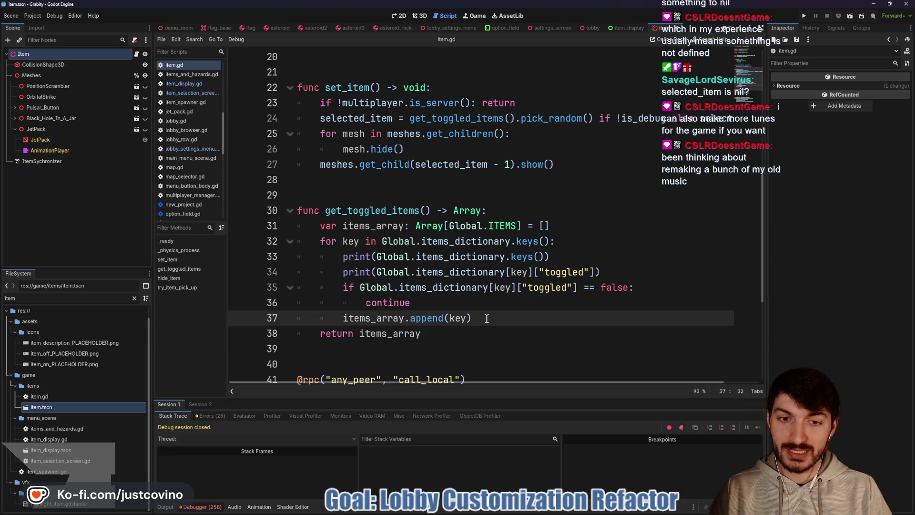
# Add 'if items_array.is_empty():' with a Global.all_items_toggled line below it, then view global.gd
pyautogui.press('Return')
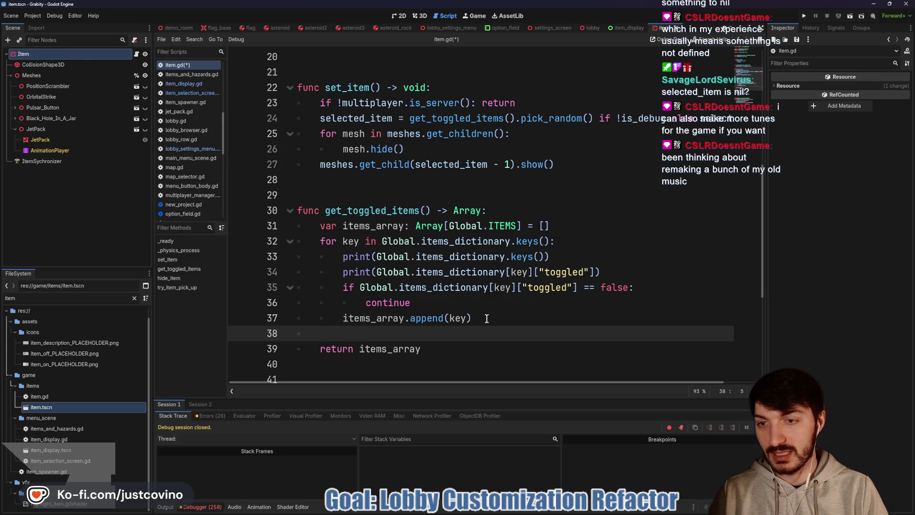
pyautogui.write('Global')
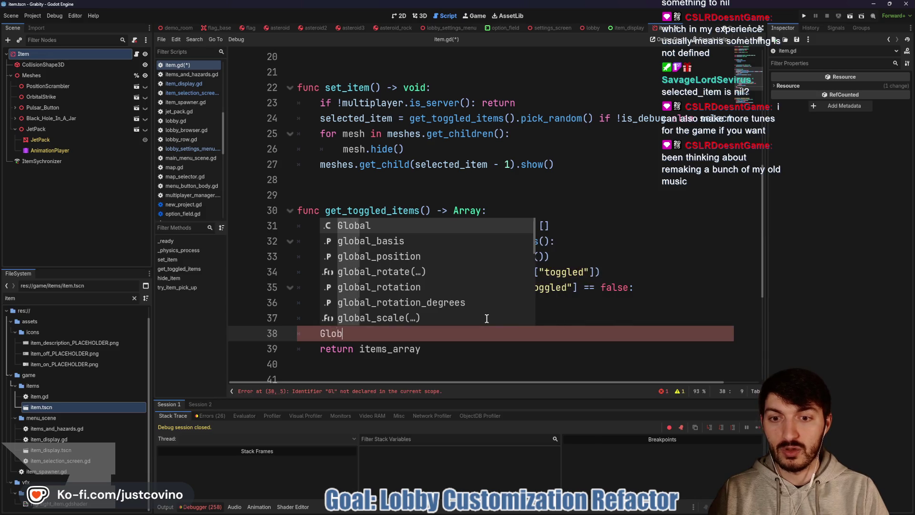
pyautogui.press('BackSpace')
pyautogui.press('BackSpace')
pyautogui.press('BackSpace')
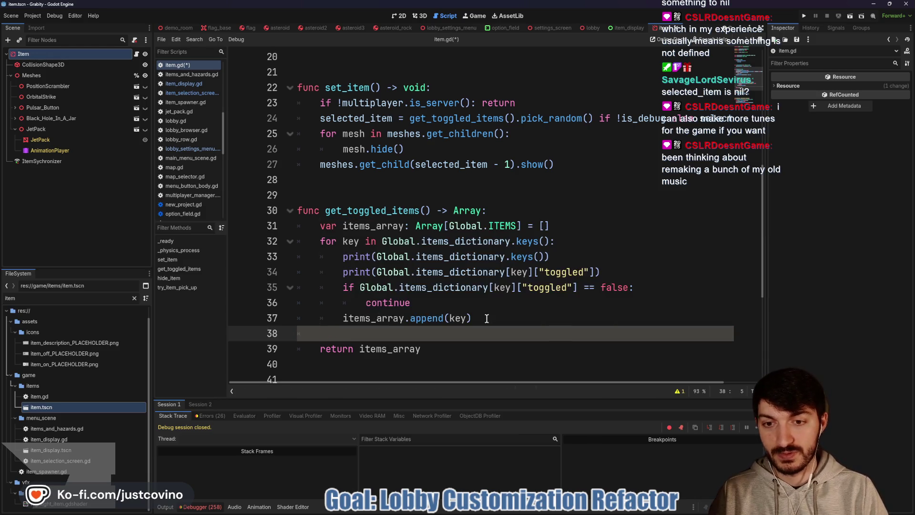
pyautogui.write('if items_array.is_empty()')
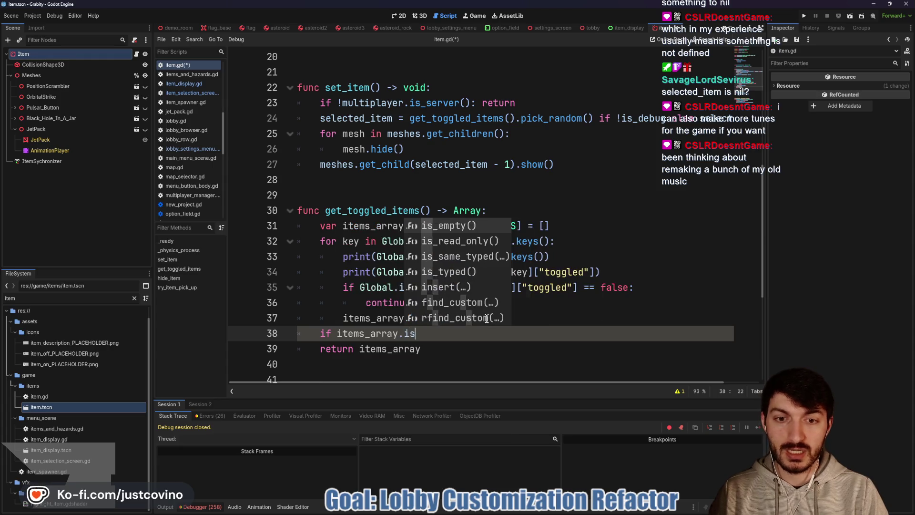
pyautogui.write(':')
pyautogui.press('Return')
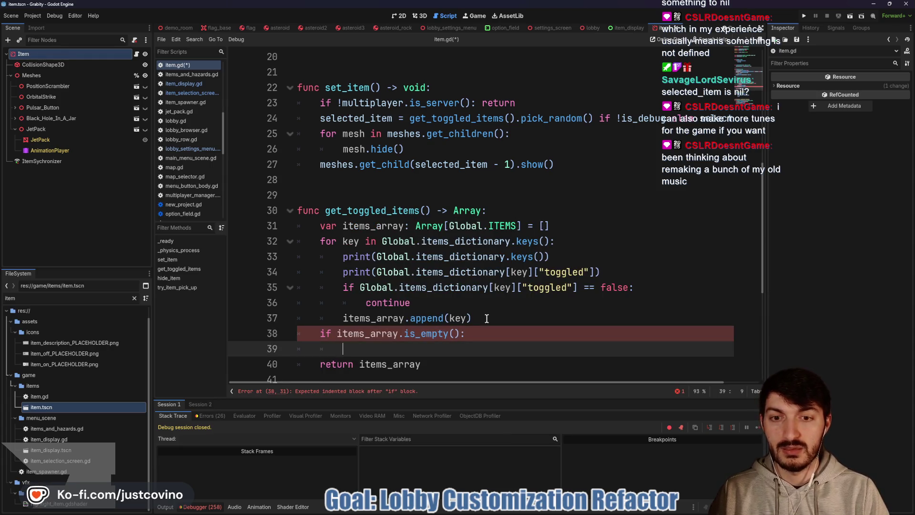
pyautogui.write('Global.')
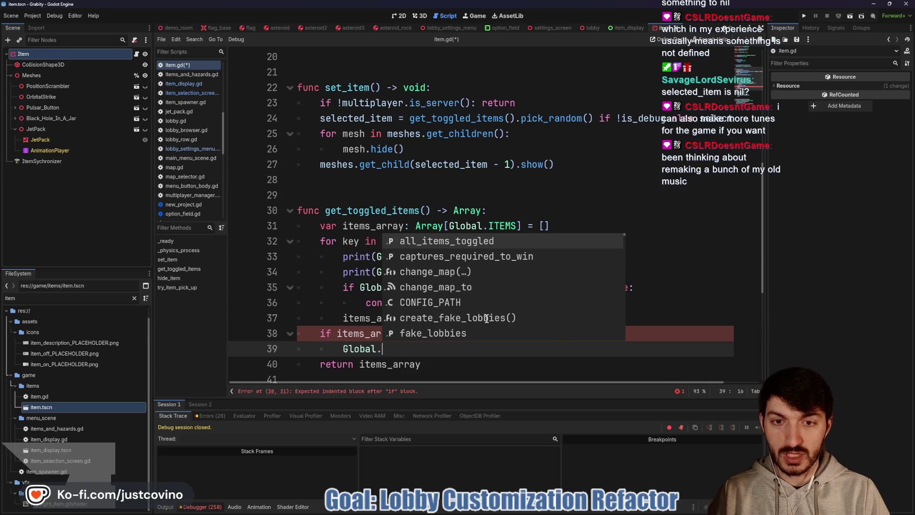
pyautogui.press('Return')
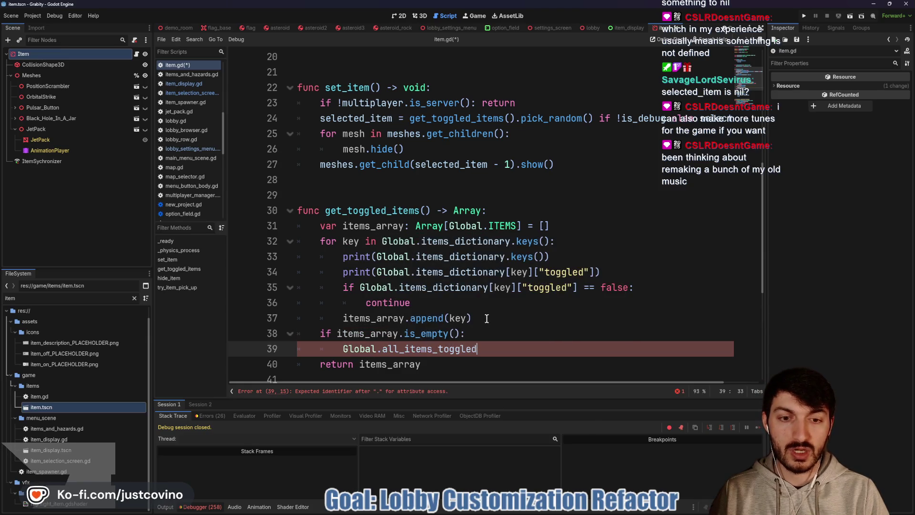
pyautogui.keyDown('ctrl'); pyautogui.click(357, 349); pyautogui.keyUp('ctrl')
pyautogui.scroll(-2, 385, 237)
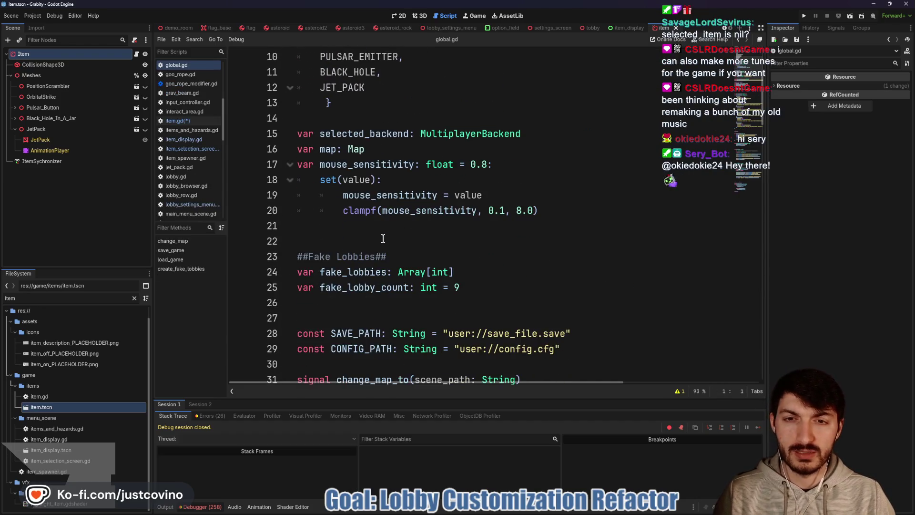
# Check all_items_toggled at line 47 of global.gd, then return to item.gd
pyautogui.scroll(-9, 383, 239)
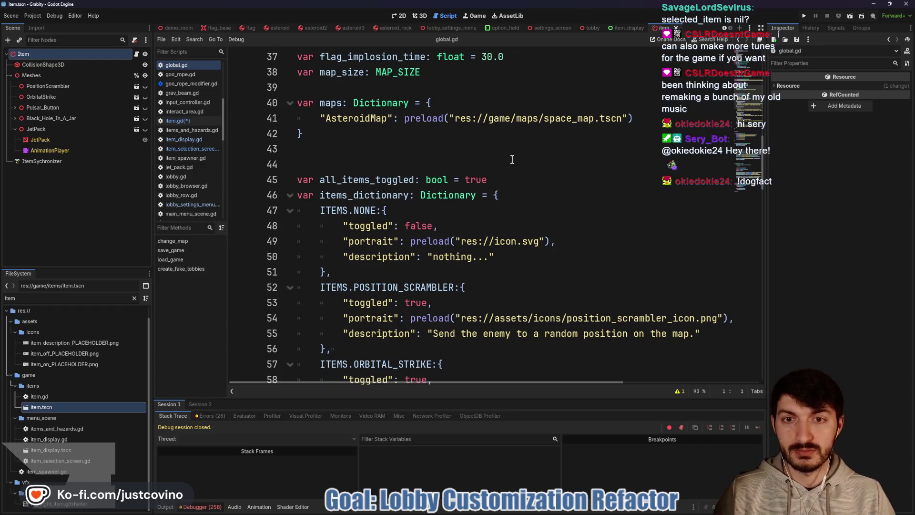
pyautogui.hotkey('ctrl', 'l')
pyautogui.write('47')
pyautogui.press('Return')
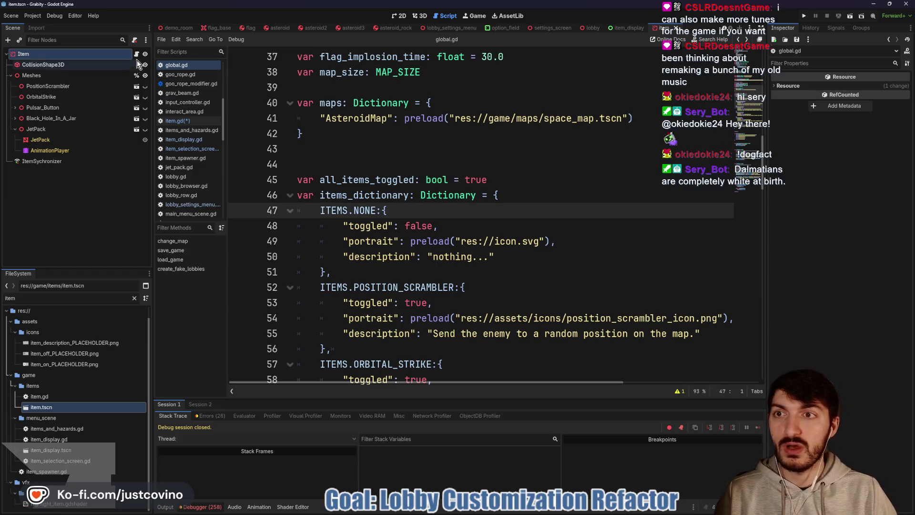
pyautogui.click(203, 121)
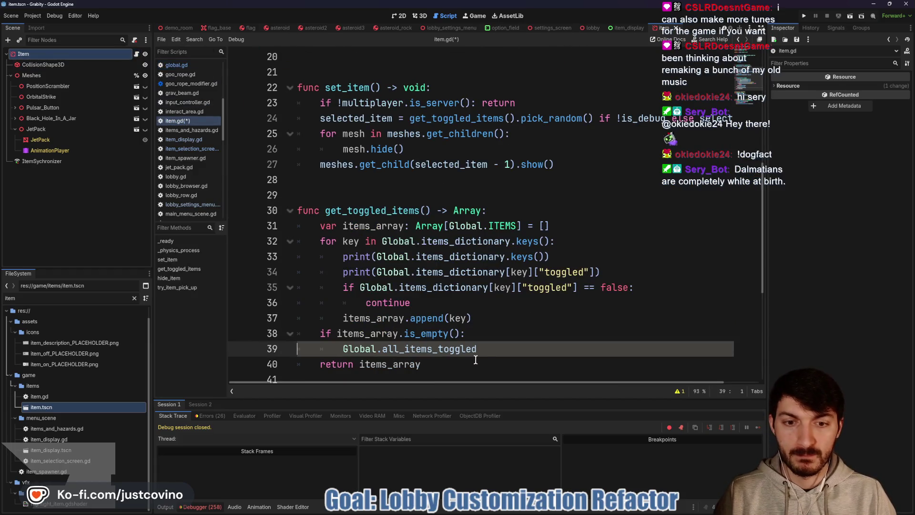
# Make line 39 'Global.all_items_toggled = false' and add 'if Global.all_items_toggled == false: return' after line 23
pyautogui.write(' = false')
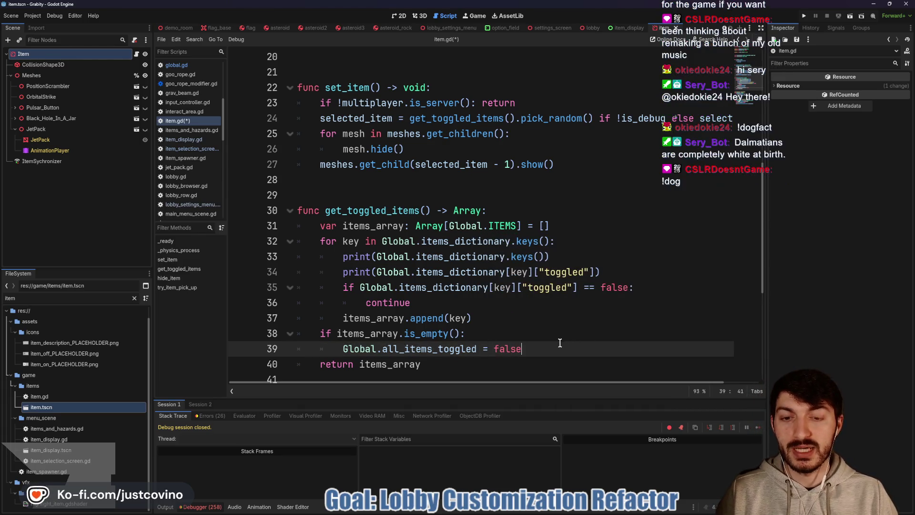
pyautogui.scroll(1, 558, 339)
pyautogui.click(535, 149)
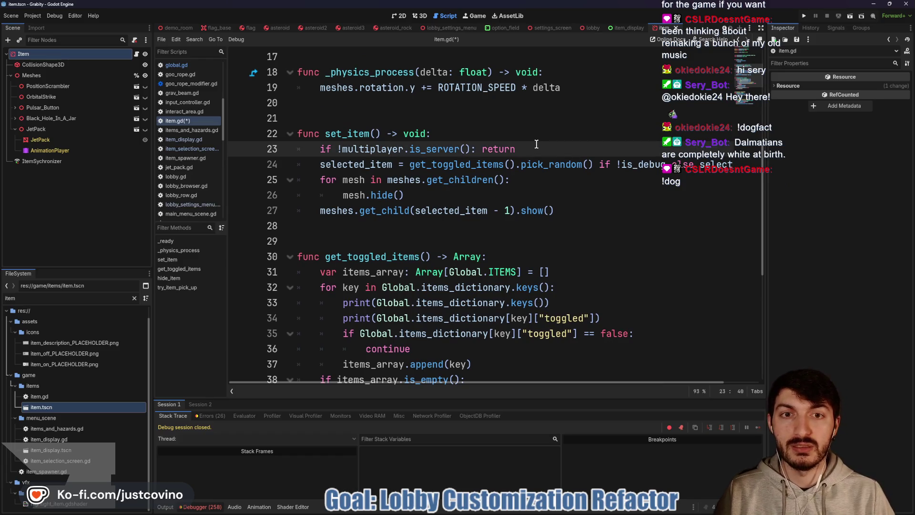
pyautogui.press('Return')
pyautogui.write('if')
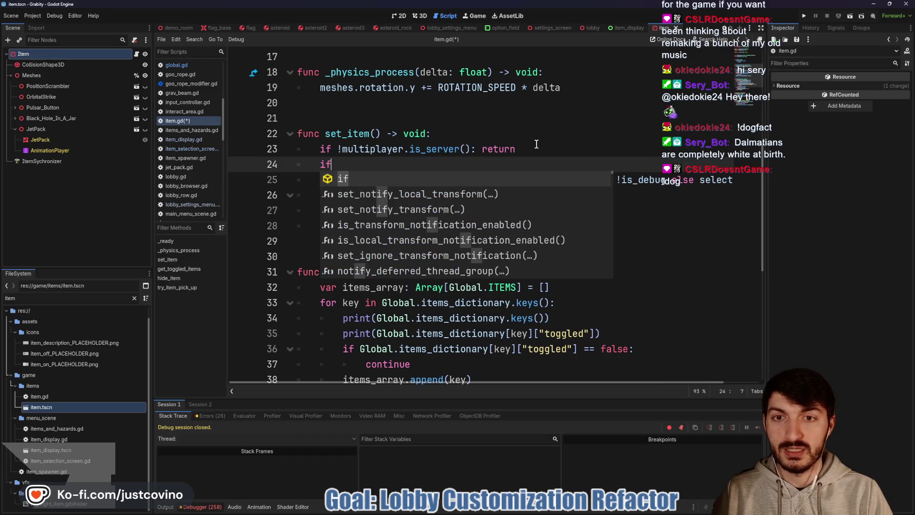
pyautogui.write(' Global.al')
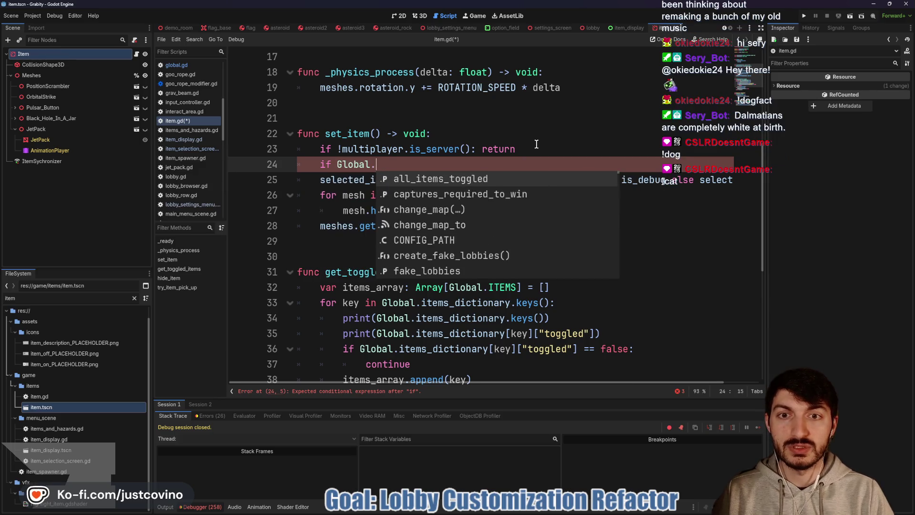
pyautogui.press('Return')
pyautogui.write('== false')
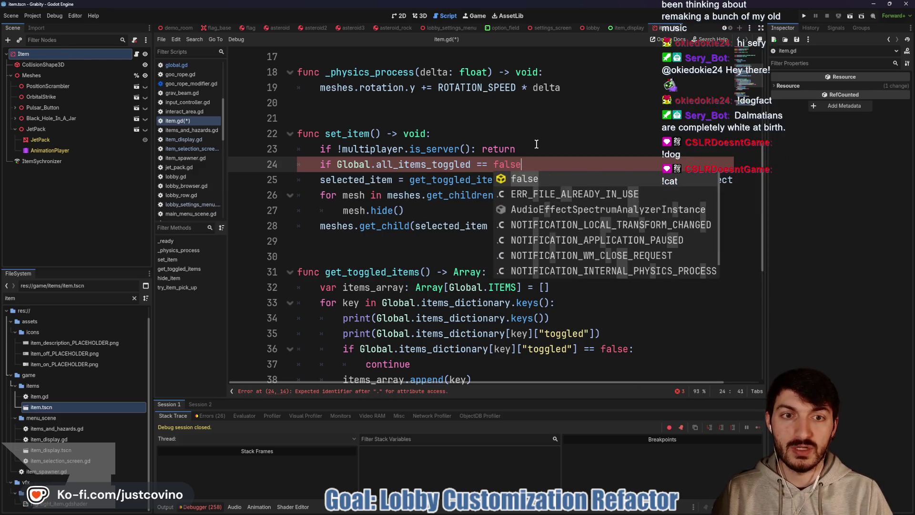
pyautogui.write(': return')
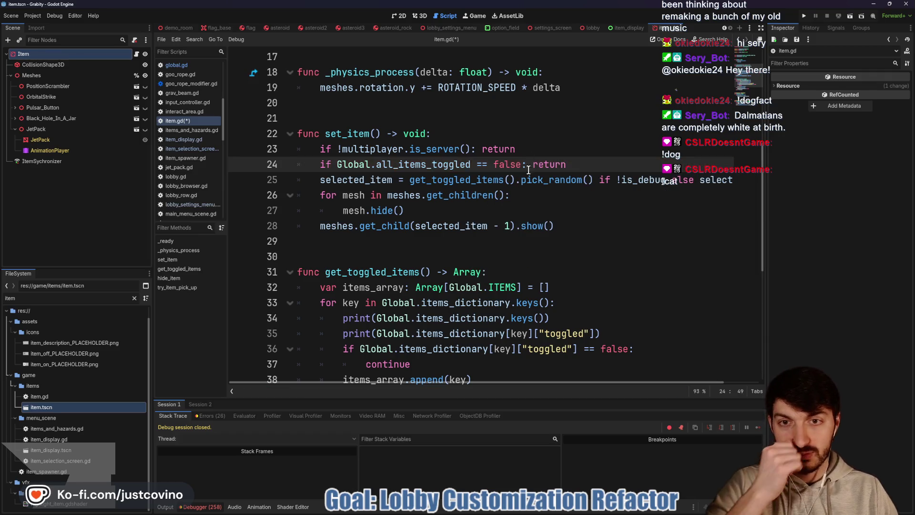
# Save item.gd
pyautogui.scroll(3, 525, 181)
pyautogui.click(431, 188)
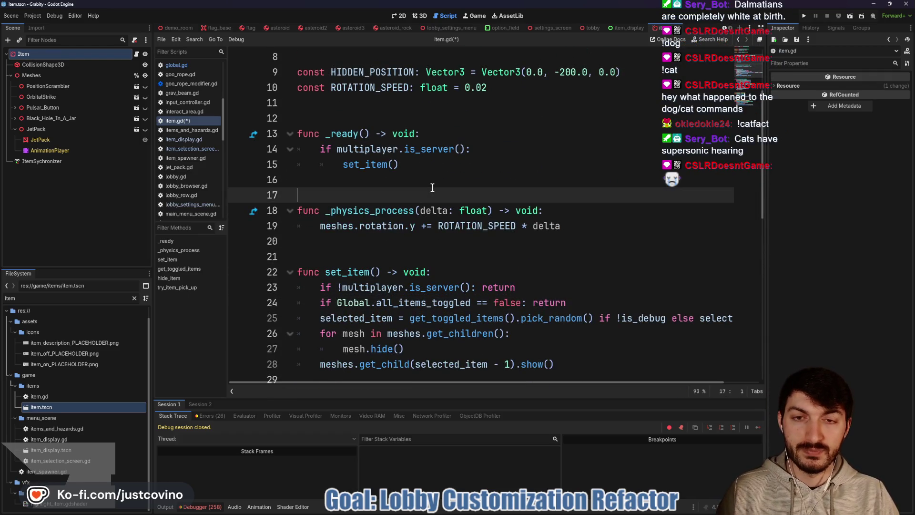
pyautogui.hotkey('ctrl', 's')
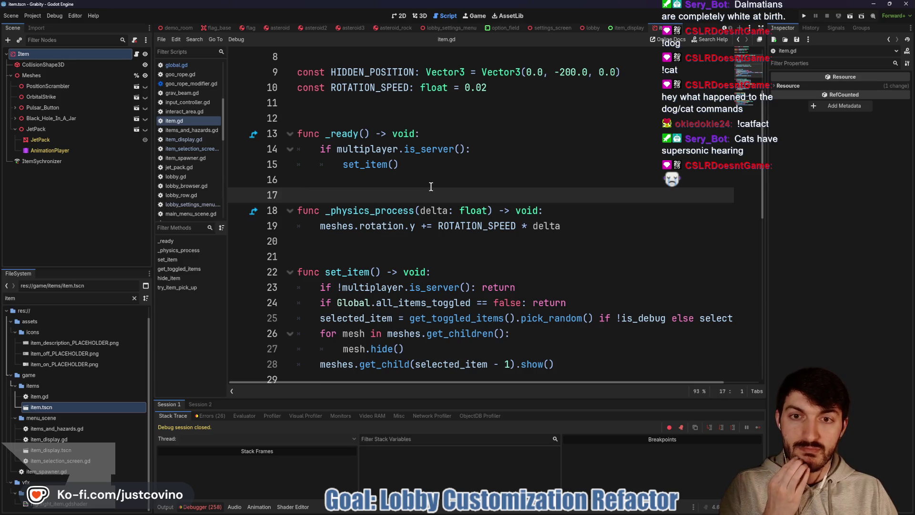
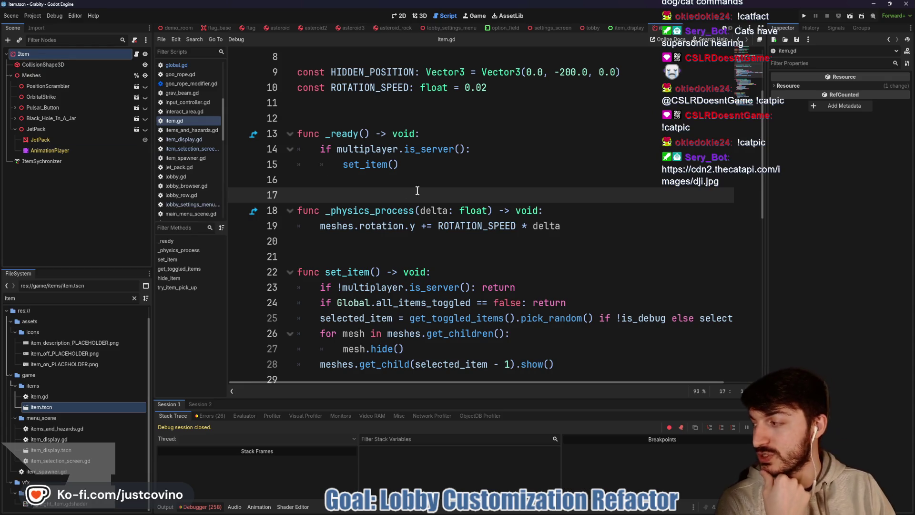
# Run the game in two side-by-side debug windows, hosting a lobby in one and joining from the other
pyautogui.click(473, 183)
pyautogui.press('F5')
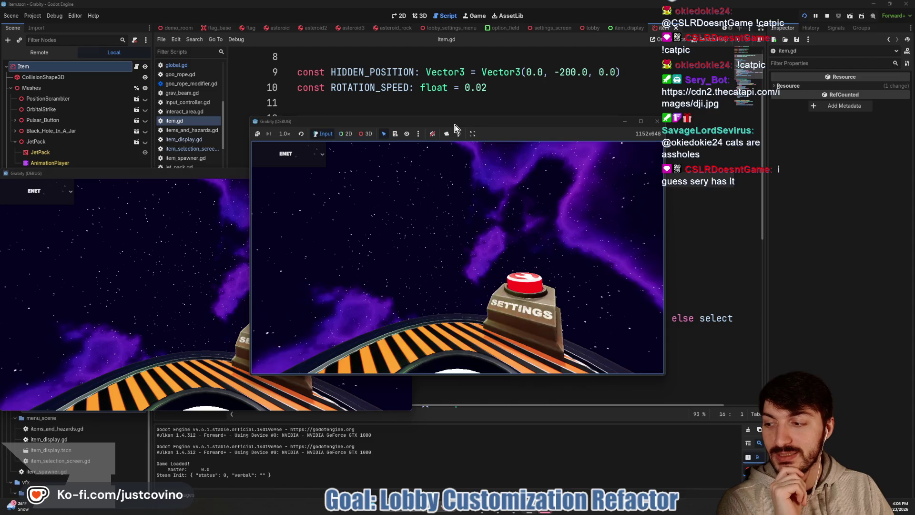
pyautogui.moveTo(222, 173)
pyautogui.mouseDown()
pyautogui.moveTo(324, 126)
pyautogui.moveTo(531, 138)
pyautogui.moveTo(284, 128)
pyautogui.mouseUp()
pyautogui.click(123, 221)
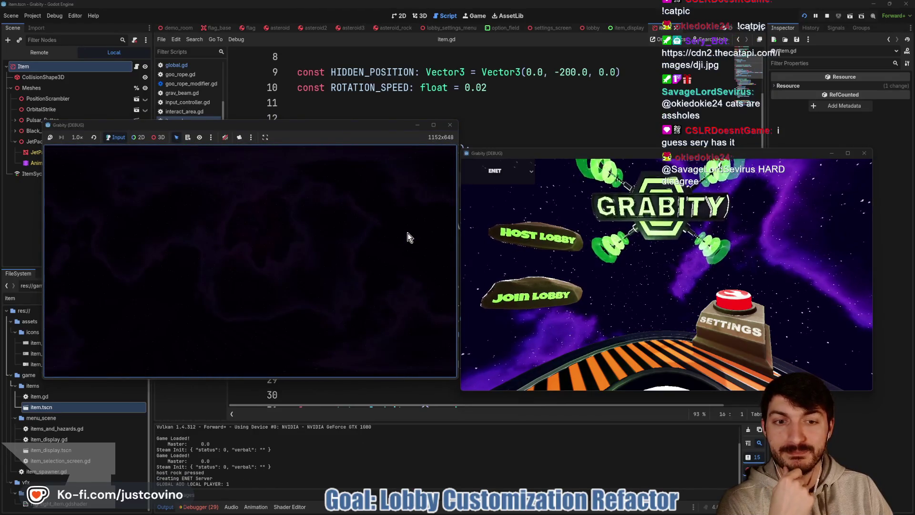
pyautogui.click(529, 300)
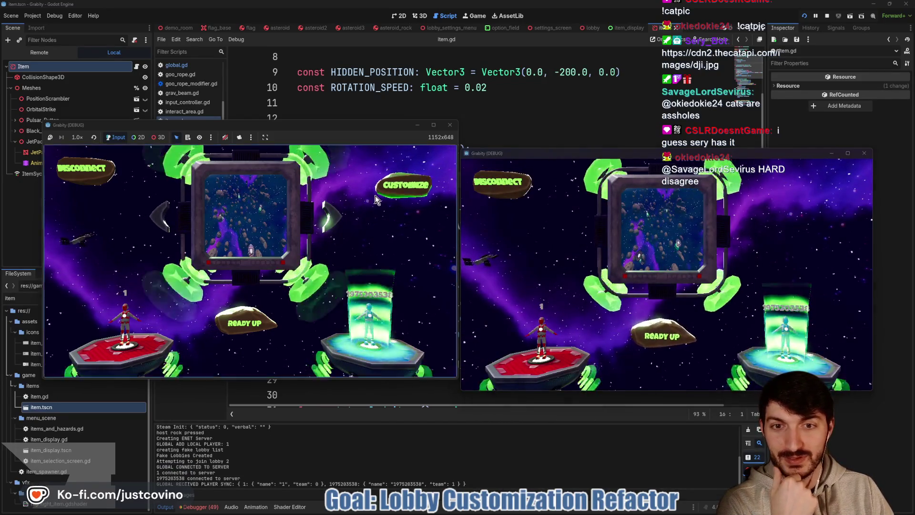
# In the Customize item selection screen, switch all five items off
pyautogui.click(405, 185)
pyautogui.press('Down')
pyautogui.press('Down')
pyautogui.press('Down')
pyautogui.press('Down')
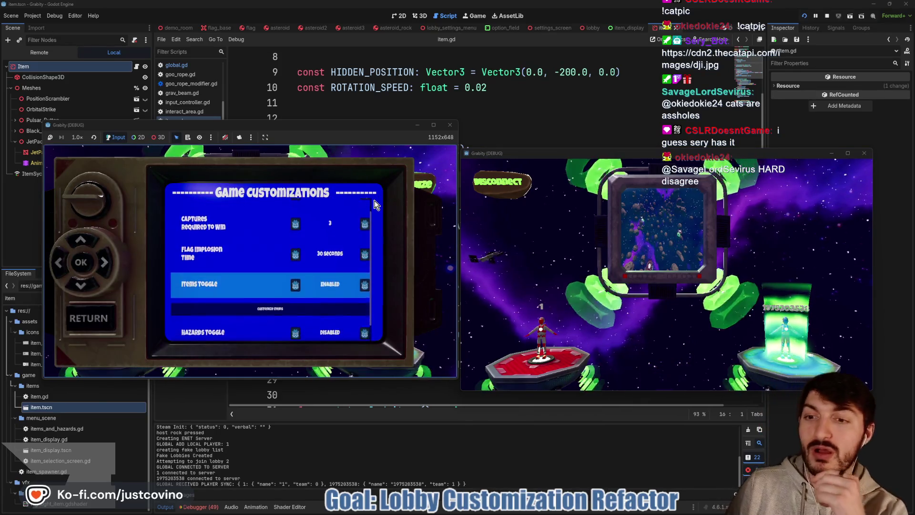
pyautogui.press('Return')
pyautogui.press('Return')
pyautogui.press('Right')
pyautogui.press('Return')
pyautogui.press('Right')
pyautogui.press('Return')
pyautogui.press('Down')
pyautogui.press('Return')
pyautogui.press('Left')
pyautogui.press('Return')
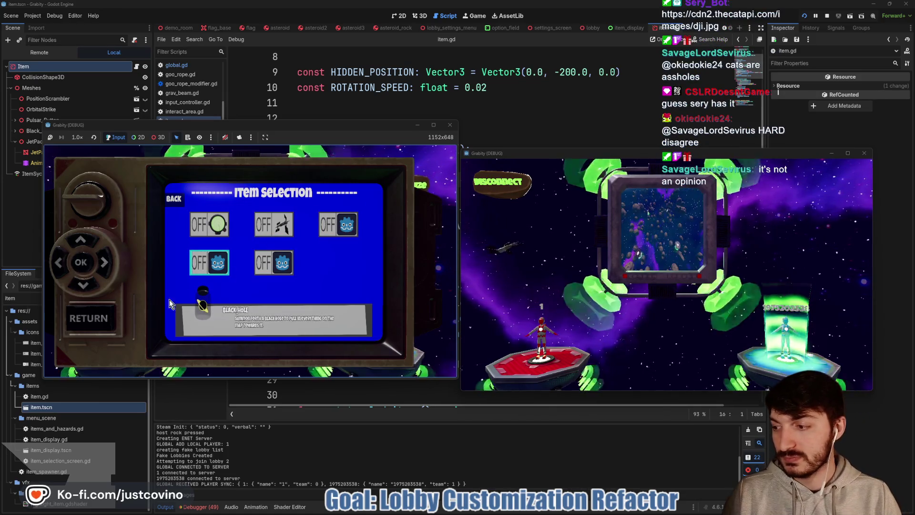
# Return to the lobby, ready up and start the match, which halts on a Nil-to-int error in set_item
pyautogui.click(92, 320)
pyautogui.click(232, 322)
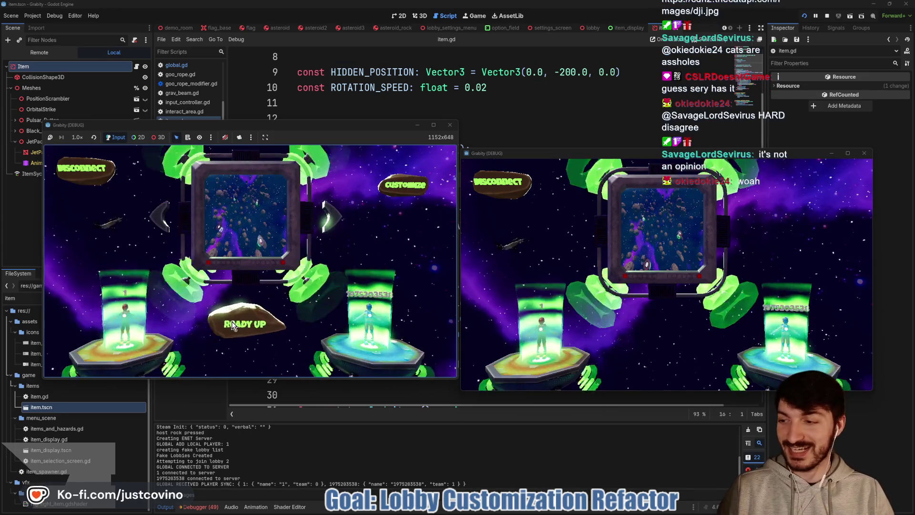
pyautogui.click(231, 321)
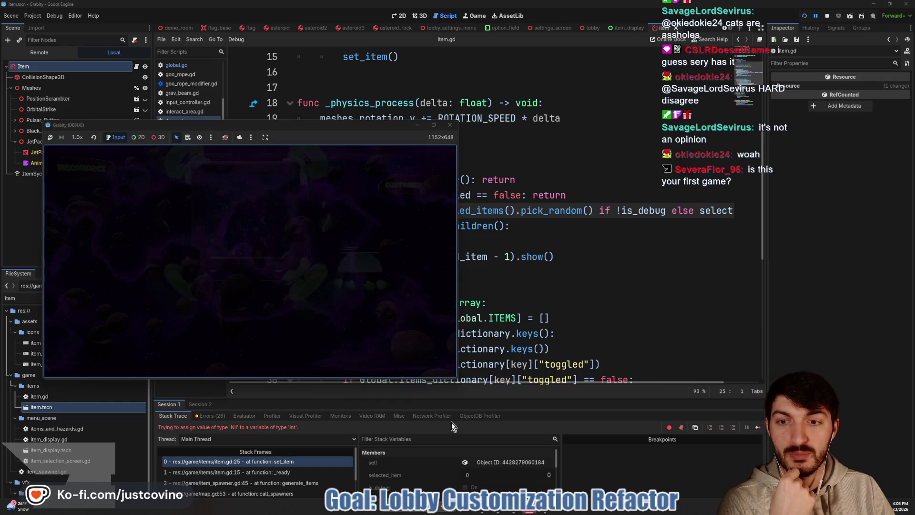
# Stop the running game and delete the all_items_toggled check line in set_item
pyautogui.moveTo(529, 507)
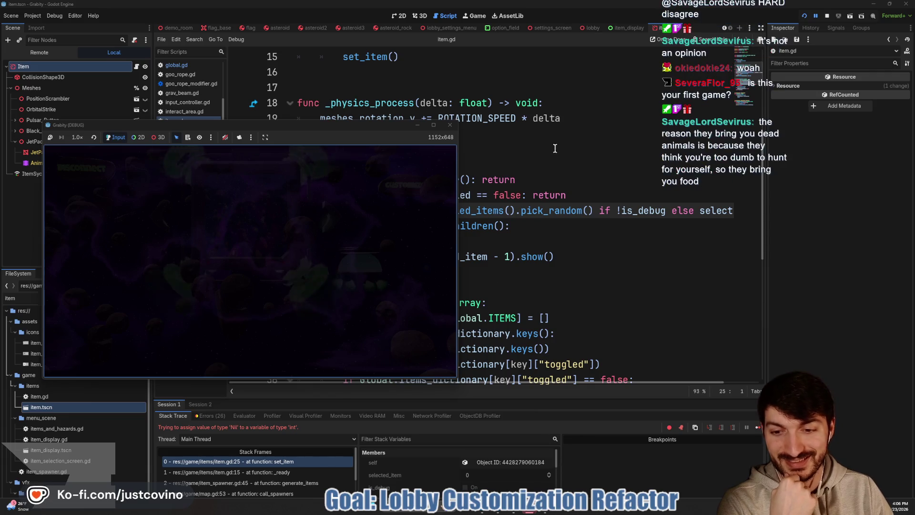
pyautogui.click(825, 15)
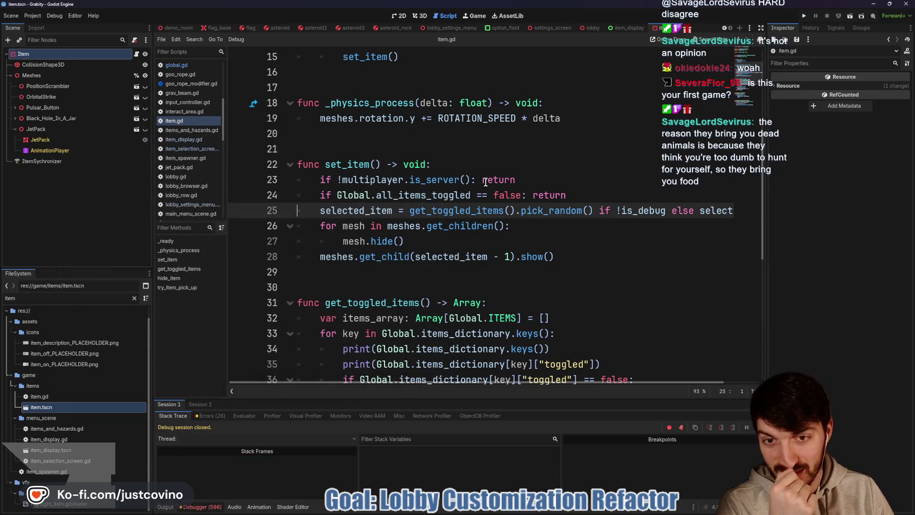
pyautogui.moveTo(577, 193); pyautogui.dragTo(297, 189)
pyautogui.press('BackSpace')
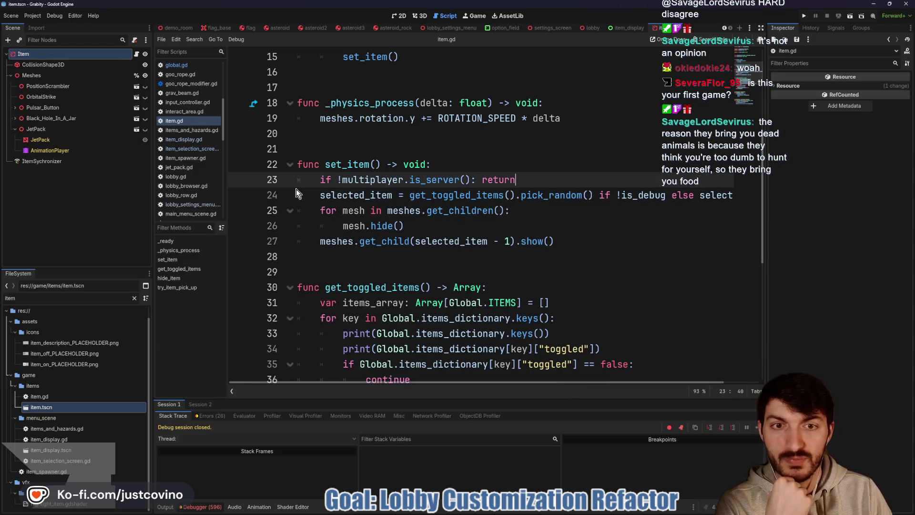
pyautogui.press('BackSpace')
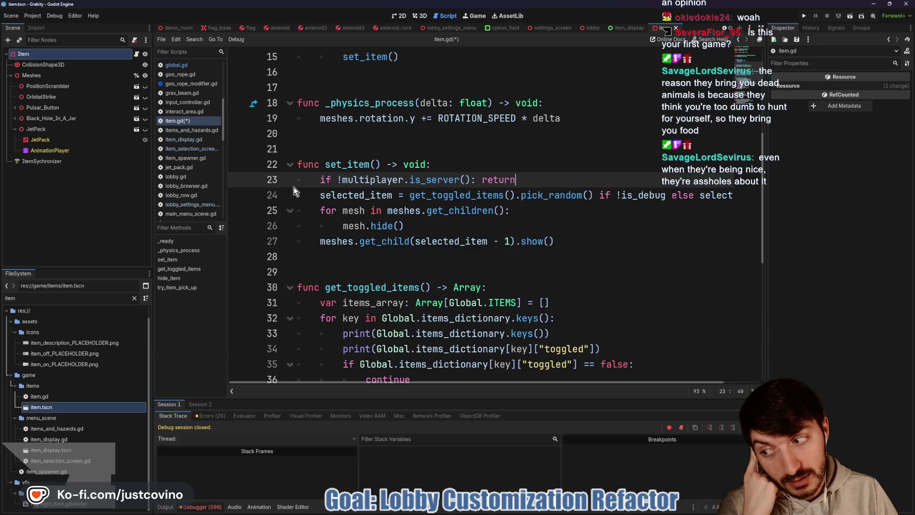
# Delete the all_items_toggled reset lines in get_toggled_items, save item.gd, and switch to settings_screen
pyautogui.scroll(-3, 485, 259)
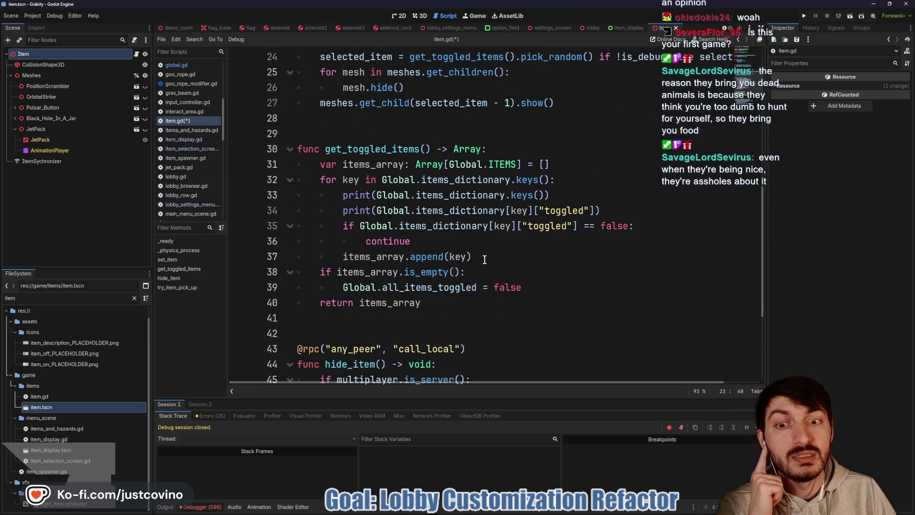
pyautogui.scroll(-1, 484, 259)
pyautogui.moveTo(554, 242); pyautogui.dragTo(280, 232)
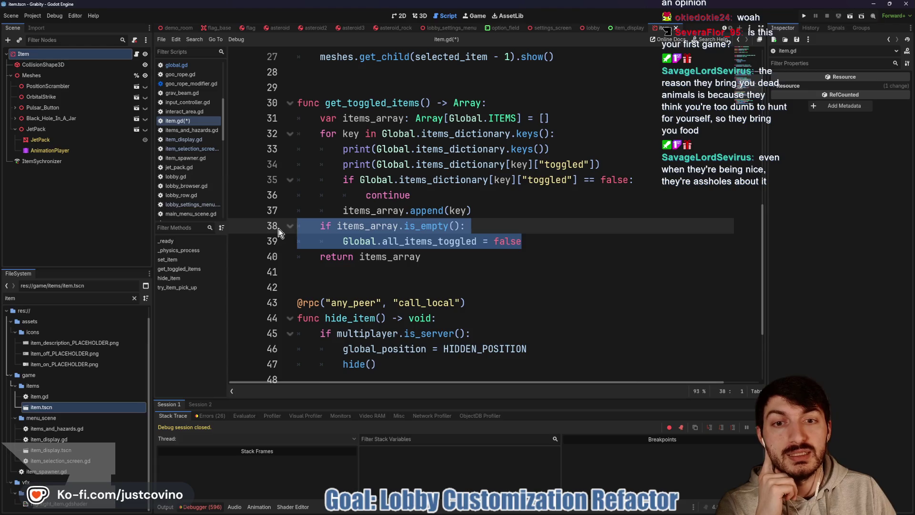
pyautogui.press('BackSpace')
pyautogui.press('BackSpace')
pyautogui.scroll(3, 550, 244)
pyautogui.click(449, 222)
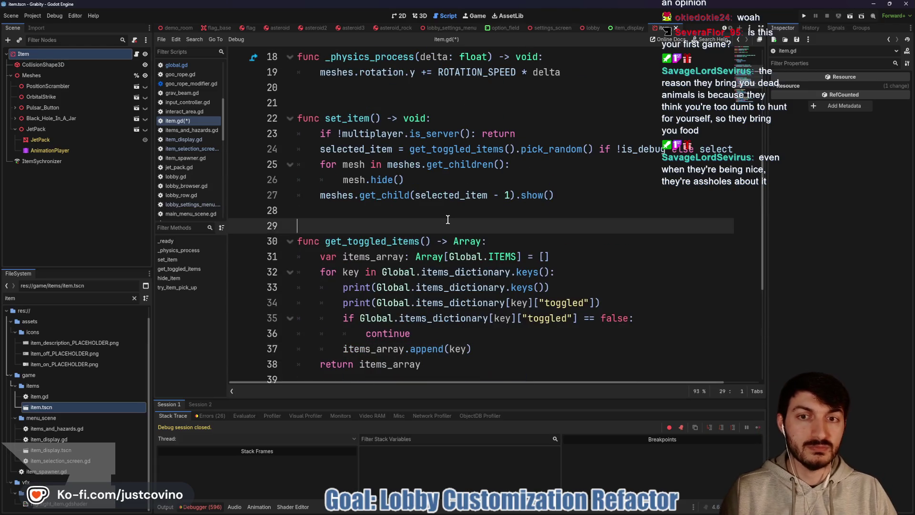
pyautogui.hotkey('ctrl', 's')
pyautogui.click(552, 28)
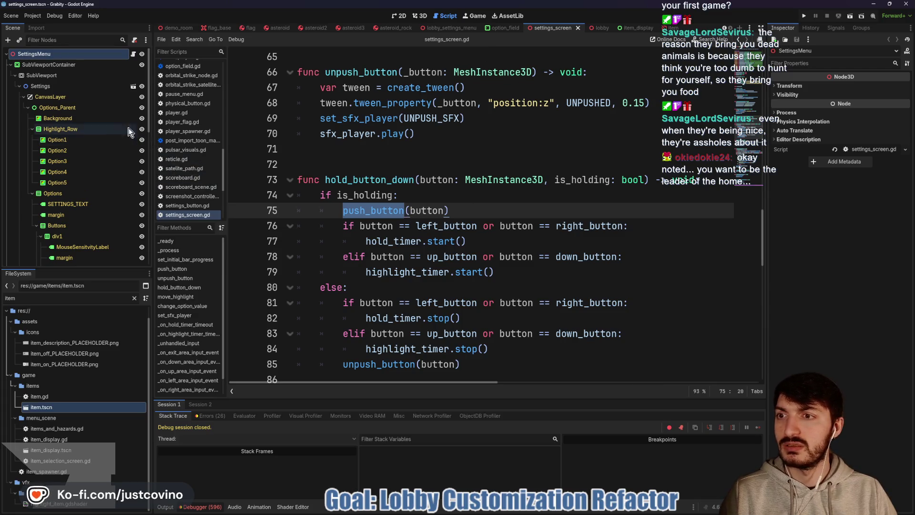
# Review the ItemSelectionScreen script from lobby_settings_menu, then switch to the space_map scene
pyautogui.click(453, 28)
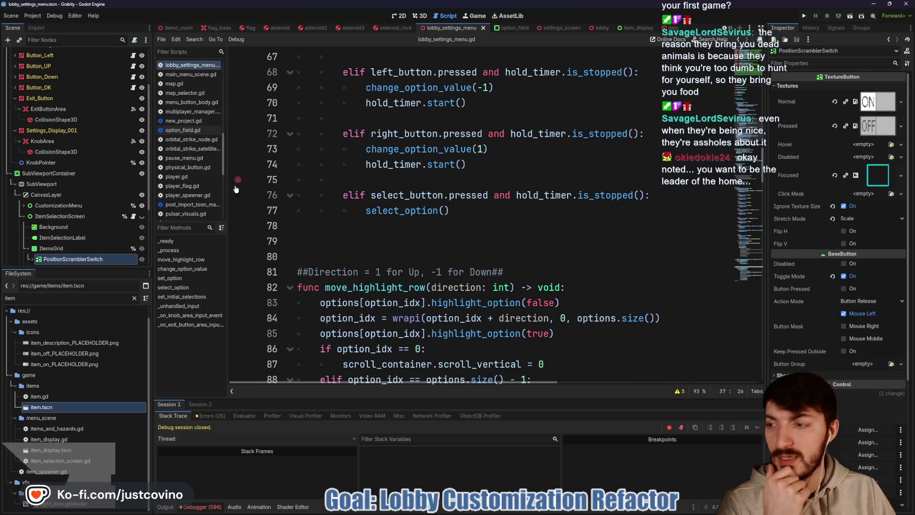
pyautogui.scroll(-6, 357, 233)
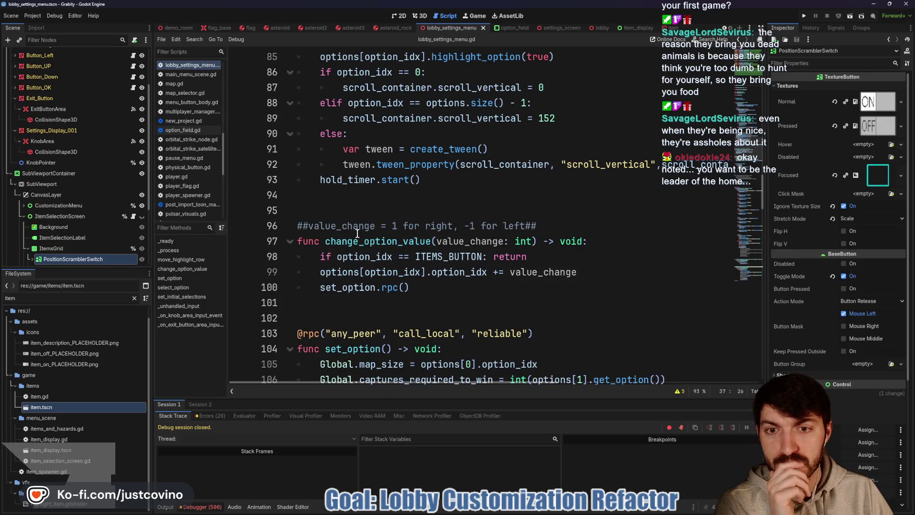
pyautogui.scroll(-2, 115, 198)
pyautogui.click(134, 189)
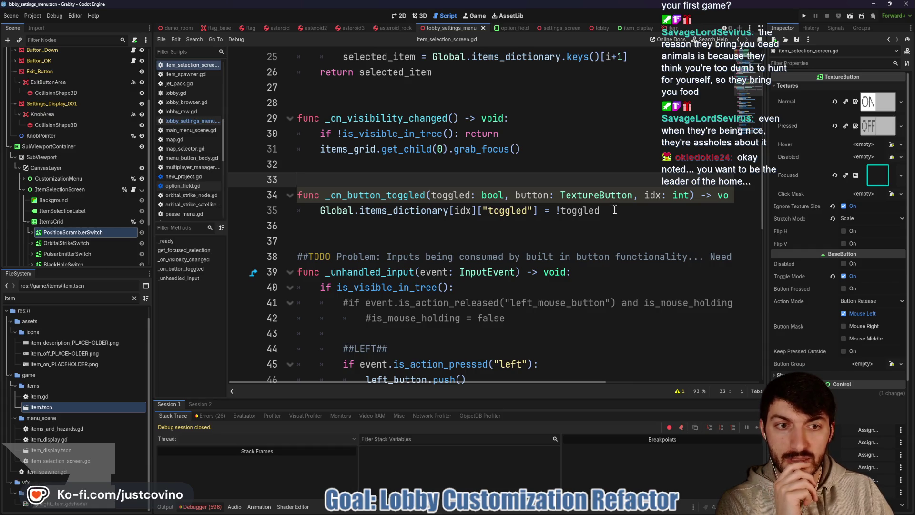
pyautogui.scroll(-2, 614, 209)
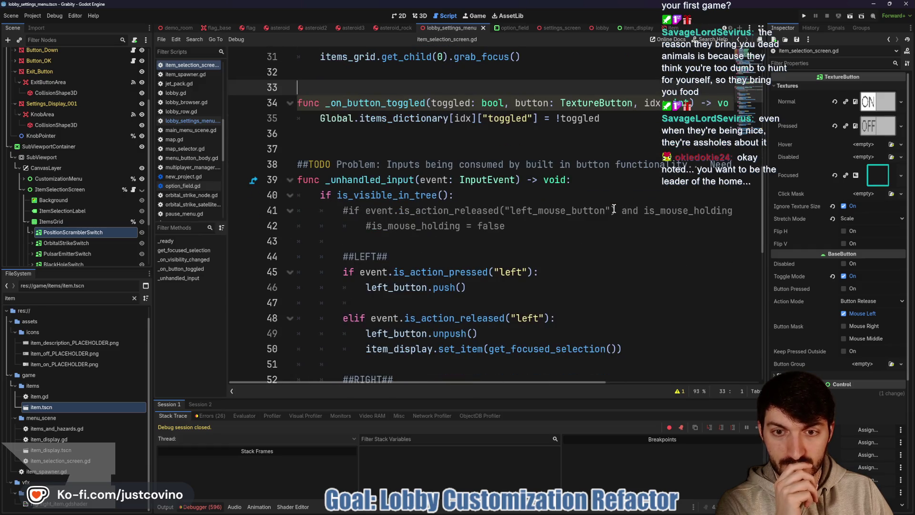
pyautogui.scroll(2, 614, 209)
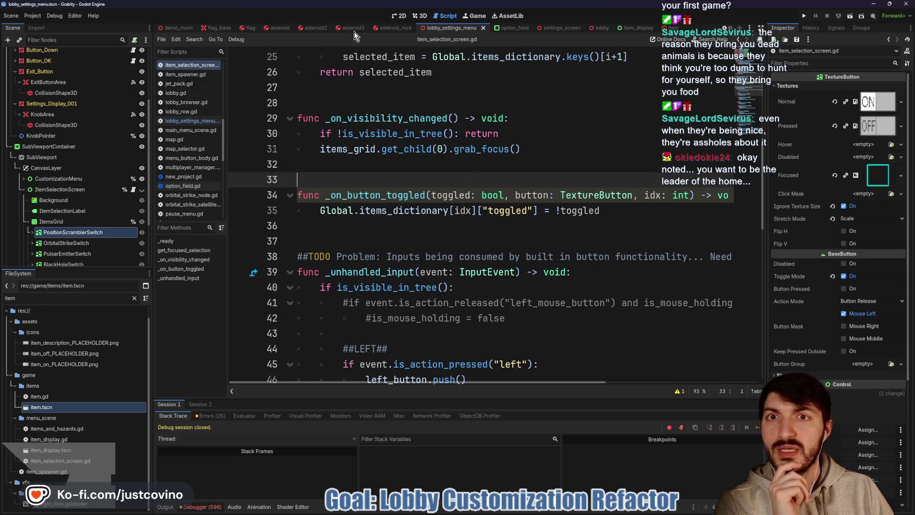
pyautogui.scroll(4, 225, 26)
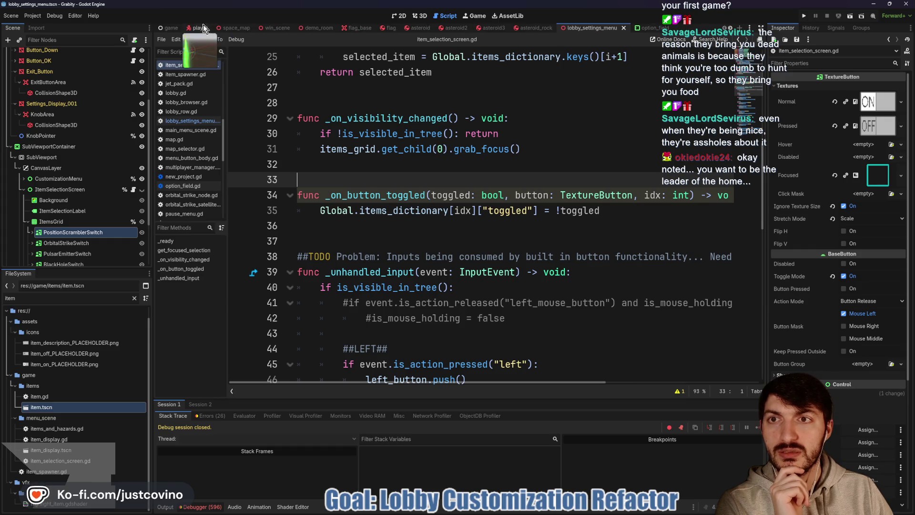
pyautogui.click(242, 29)
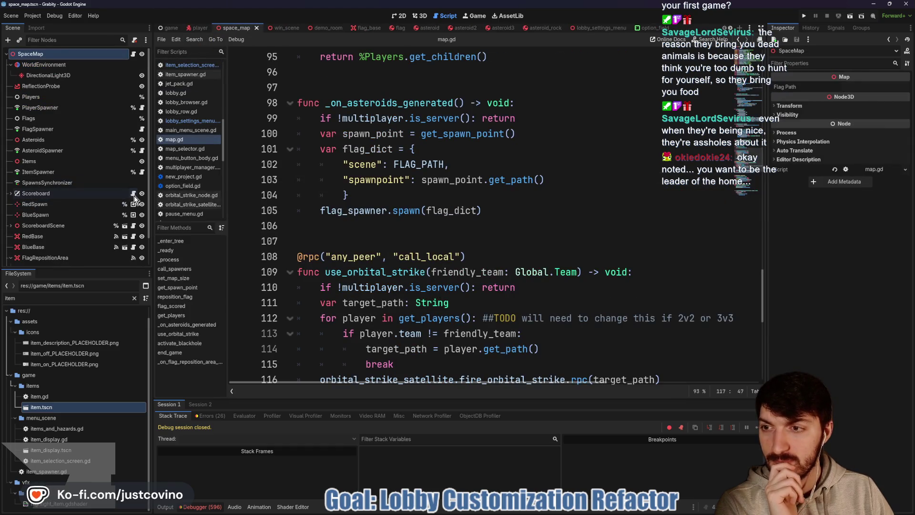
# In item_spawner.gd, add a new function check_item_toggled() -> bool below _ready
pyautogui.click(141, 172)
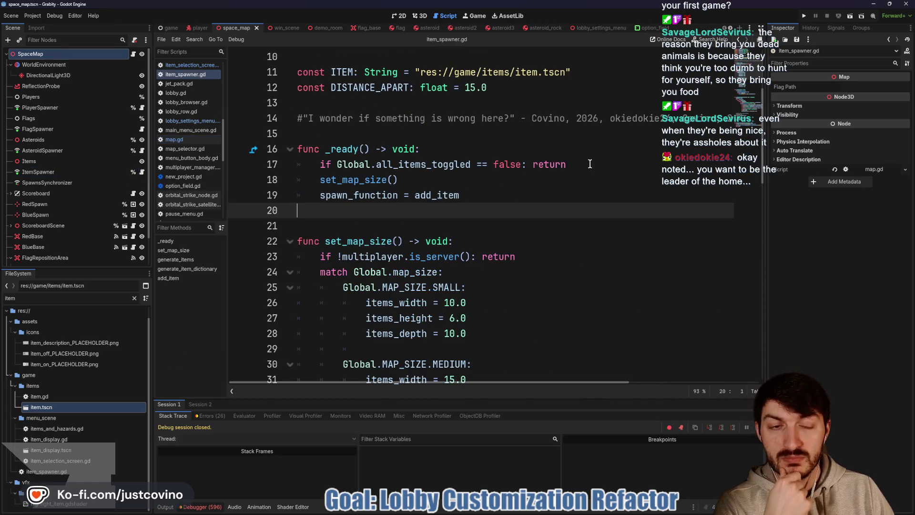
pyautogui.click(562, 162)
pyautogui.hotkey('shift', 'Home')
pyautogui.hotkey('shift', 'Home')
pyautogui.scroll(-1, 605, 181)
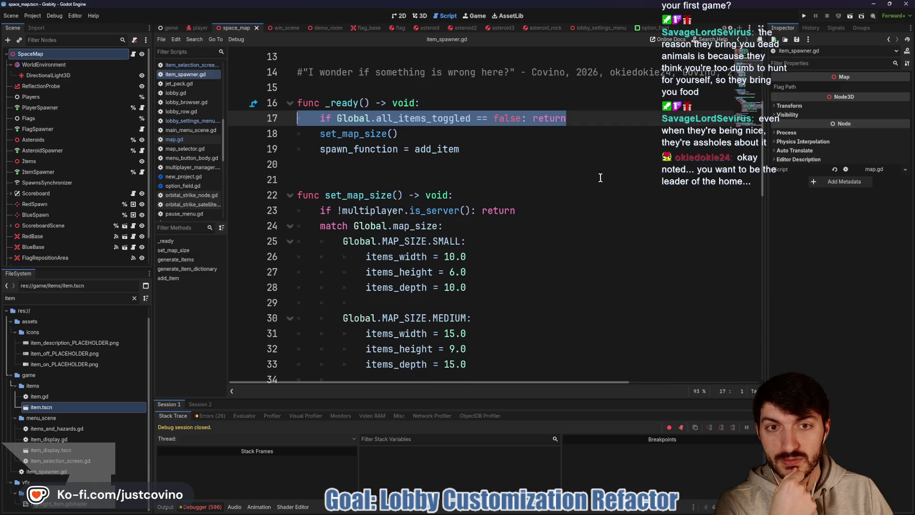
pyautogui.click(390, 172)
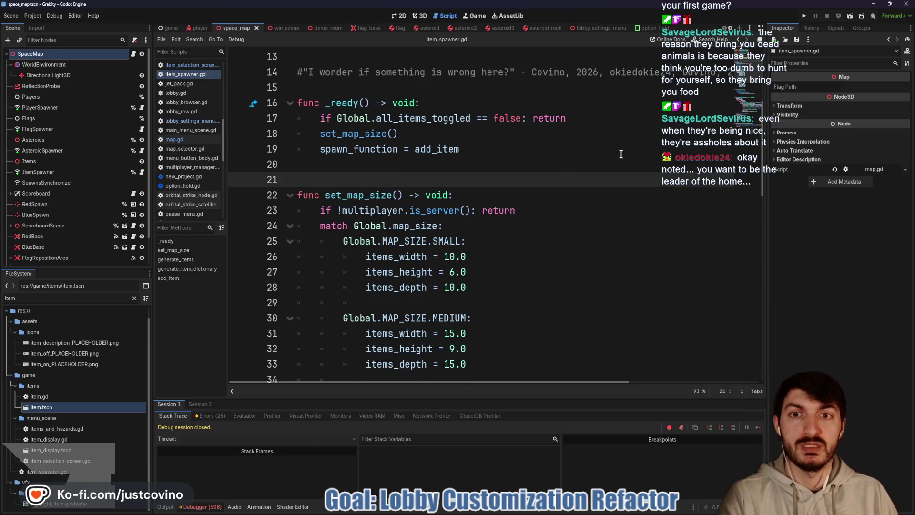
pyautogui.press('Return')
pyautogui.press('Return')
pyautogui.press('Up')
pyautogui.press('Up')
pyautogui.write('func check')
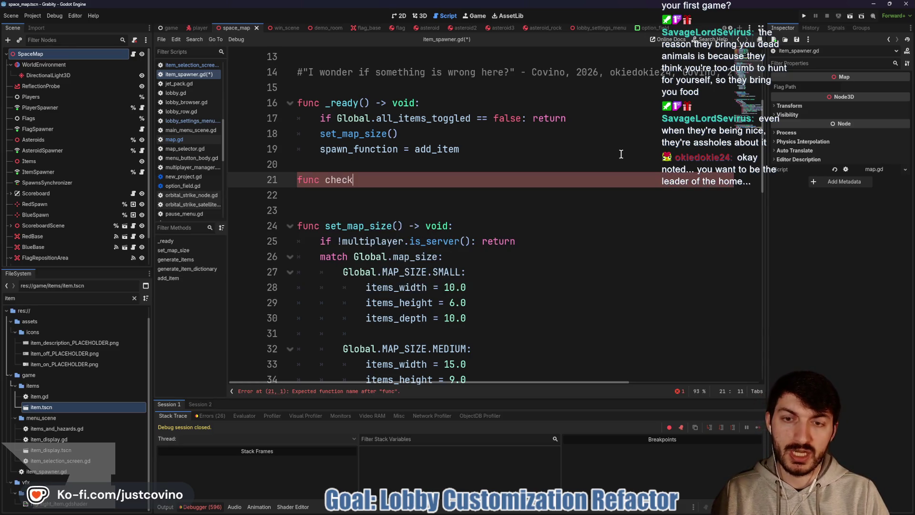
pyautogui.write('_')
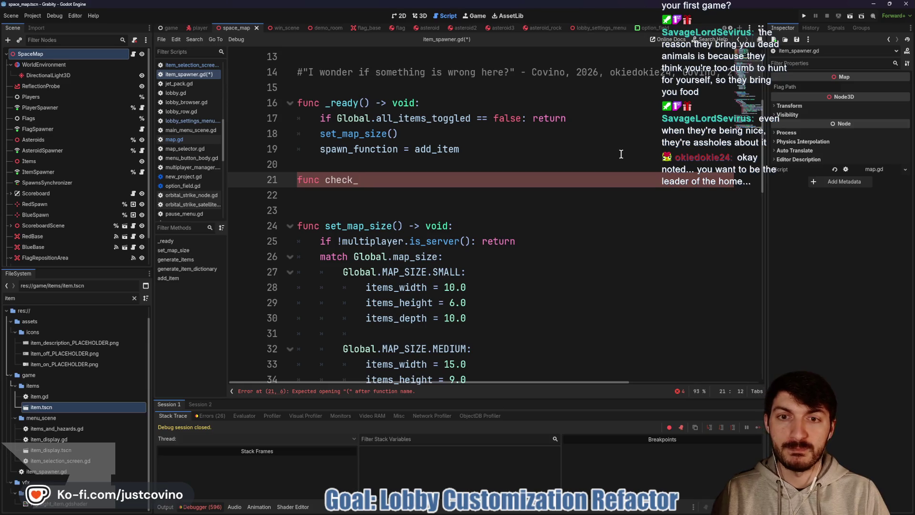
pyautogui.write('item_toggled() -')
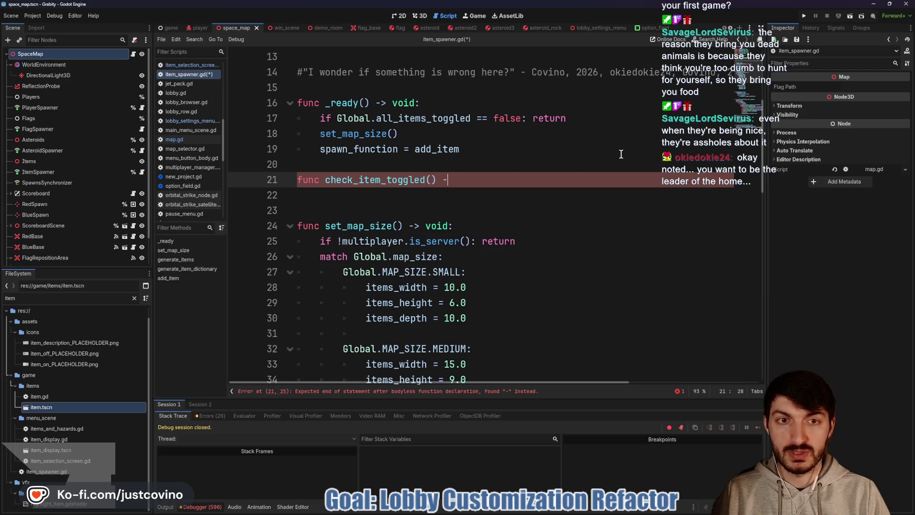
pyautogui.write('>')
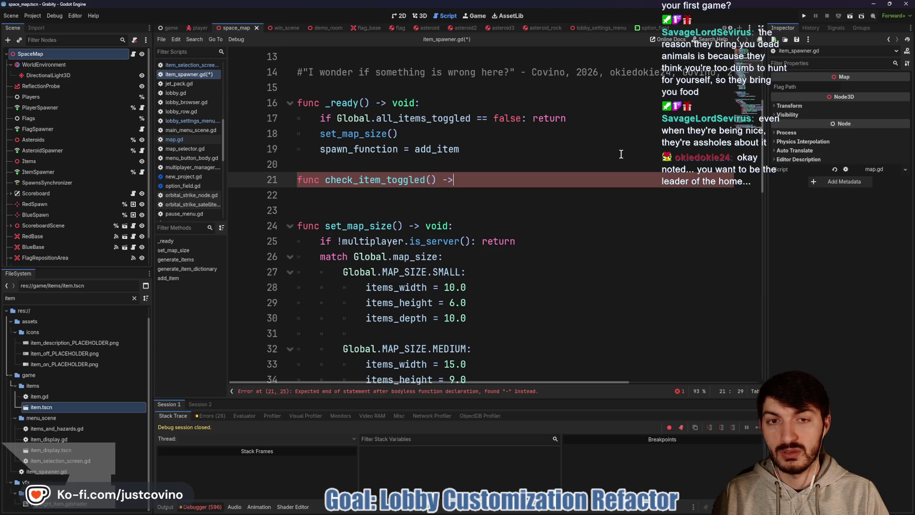
pyautogui.write(' bool')
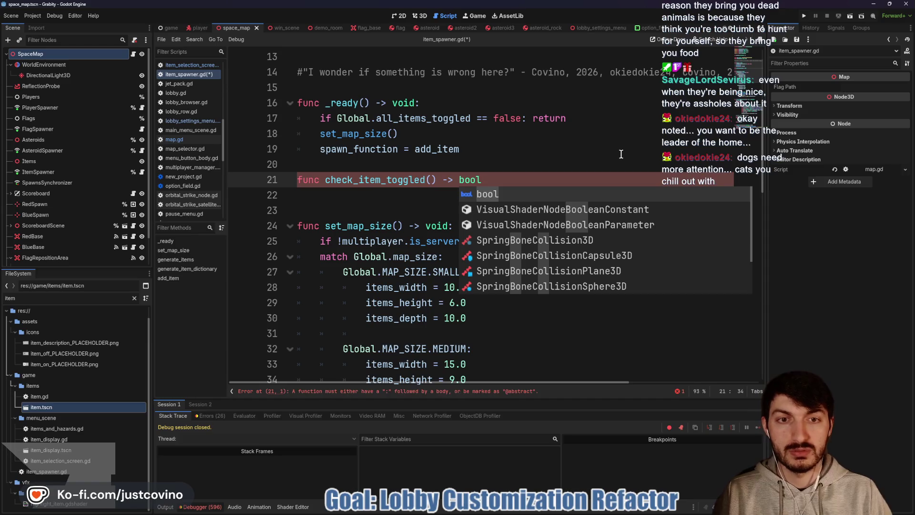
pyautogui.write(':')
pyautogui.press('Return')
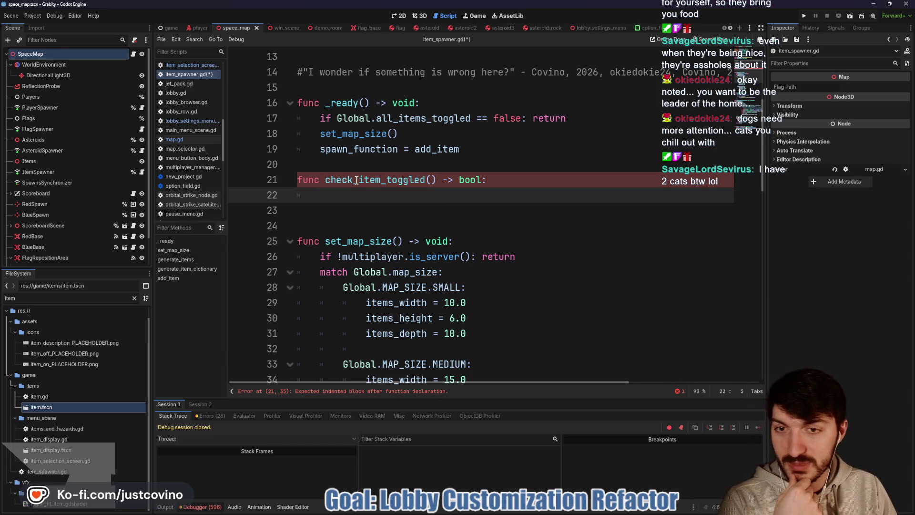
# Paste the toggle-check loop into it, rename it can_spawn_items, make its first return false, and open global.gd
pyautogui.click(419, 167)
pyautogui.press('Return')
pyautogui.press('Down')
pyautogui.press('Down')
pyautogui.write('if Global.all_items_toggled == false: return true \tfor key in Global.items_dictionary.keys(): \t\tif Global.items_dictionary[key]["toggled"] == false: \t\t\treturn false')
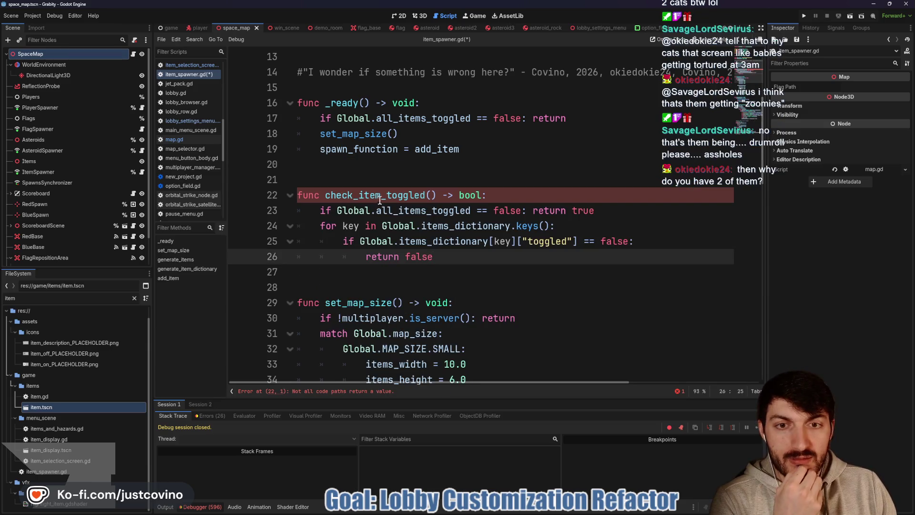
pyautogui.moveTo(424, 195); pyautogui.dragTo(326, 190)
pyautogui.write('can_spawn_items')
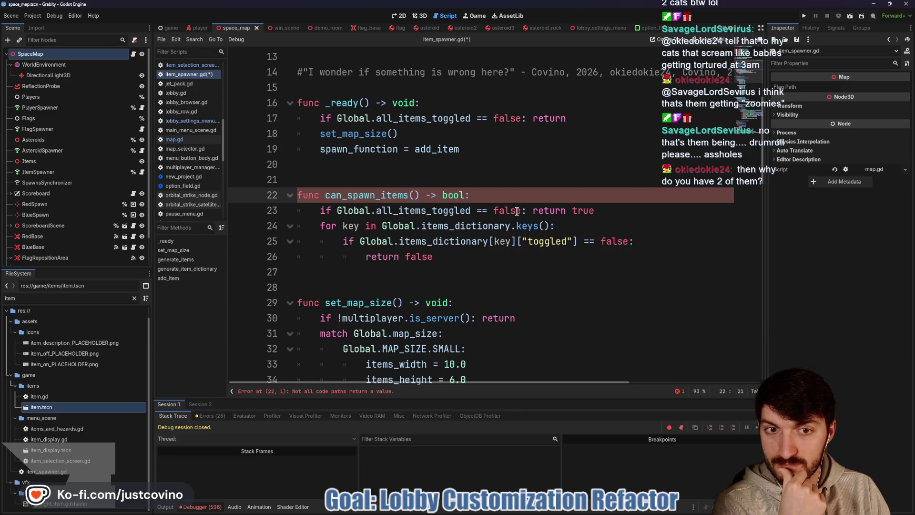
pyautogui.moveTo(596, 209); pyautogui.dragTo(572, 211)
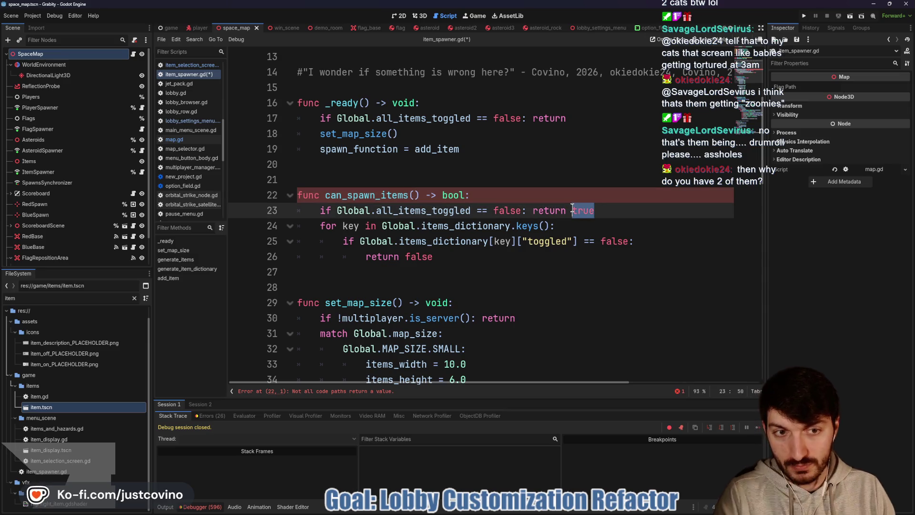
pyautogui.write('false')
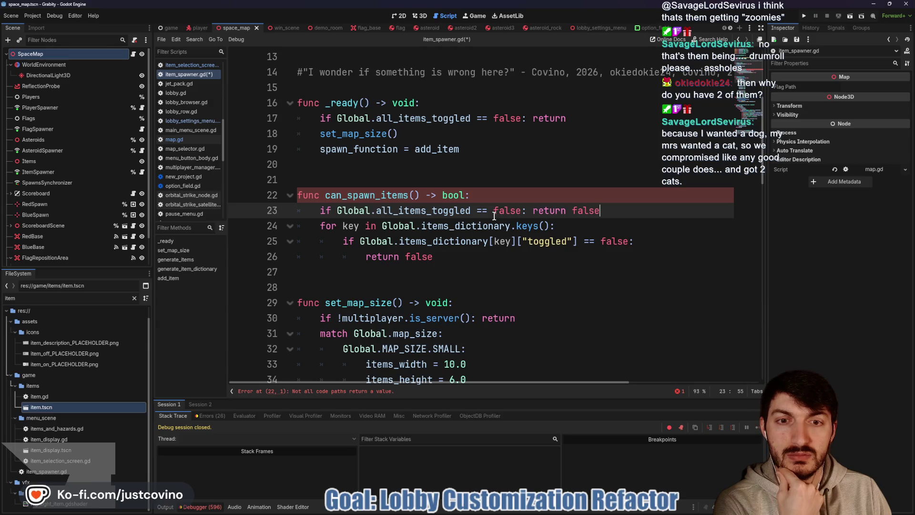
pyautogui.keyDown('ctrl'); pyautogui.click(355, 210); pyautogui.keyUp('ctrl')
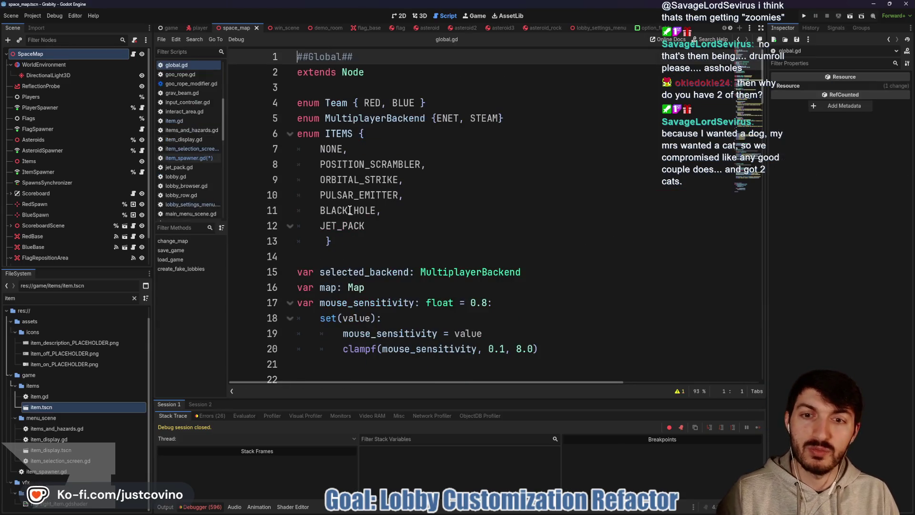
# Rename the global flag to all_items_toggled_off defaulting to false, save, and return to item_spawner.gd
pyautogui.scroll(-6, 353, 212)
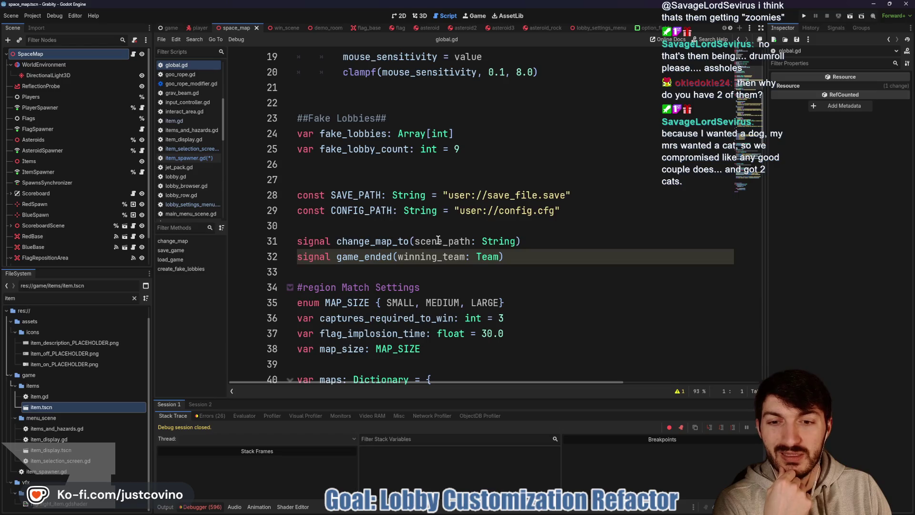
pyautogui.scroll(-6, 439, 239)
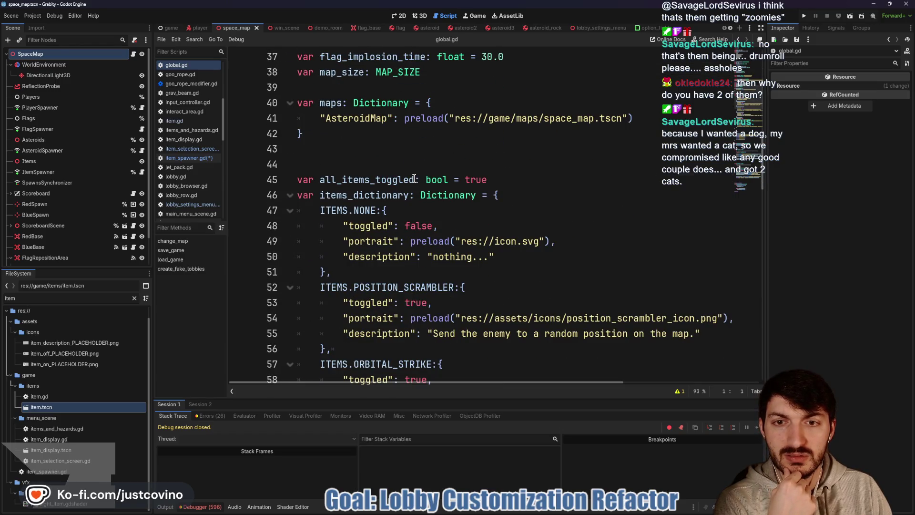
pyautogui.click(414, 180)
pyautogui.write('_')
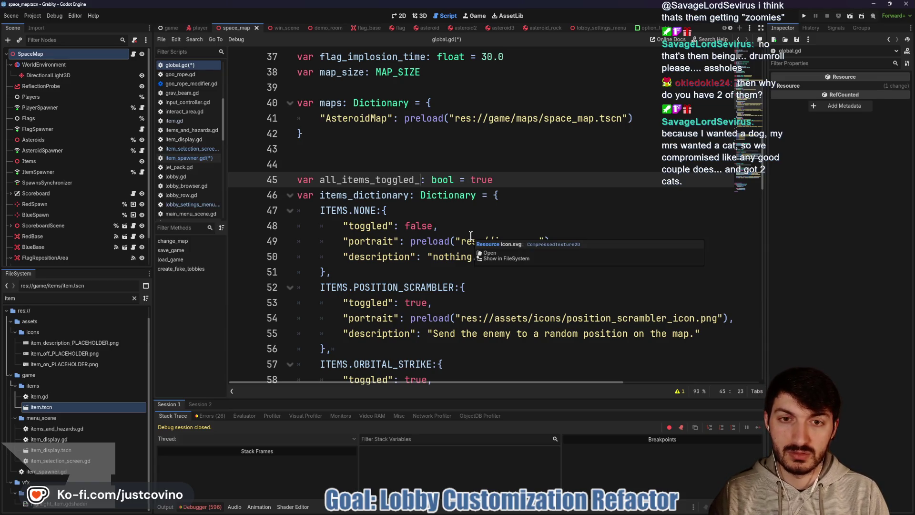
pyautogui.write('off')
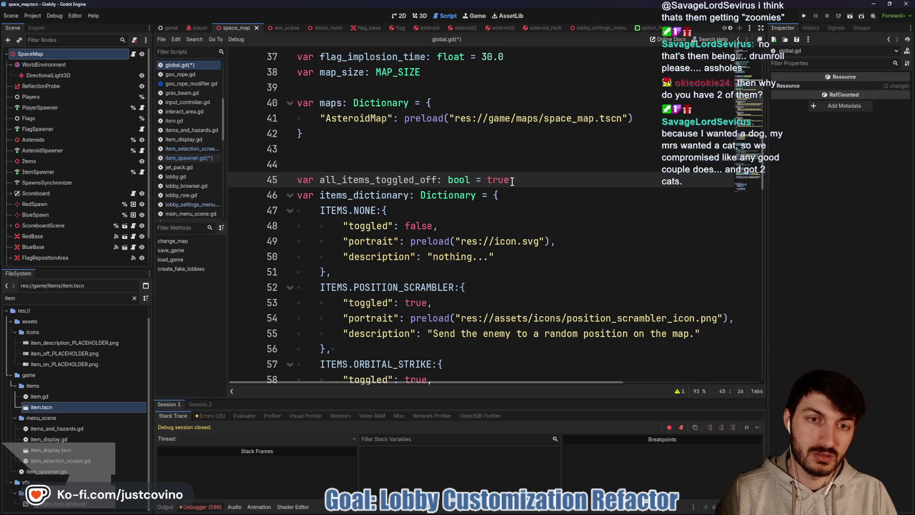
pyautogui.doubleClick(512, 182)
pyautogui.write('false')
pyautogui.hotkey('ctrl', 's')
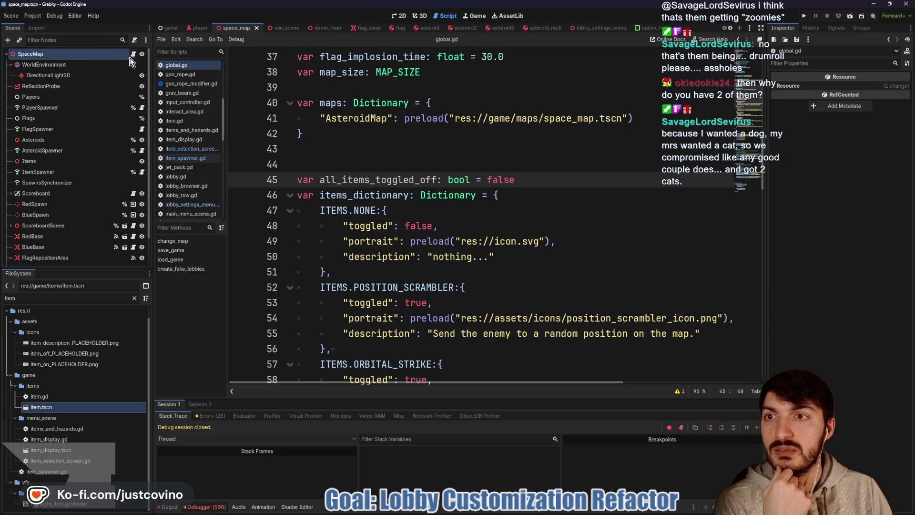
pyautogui.click(143, 172)
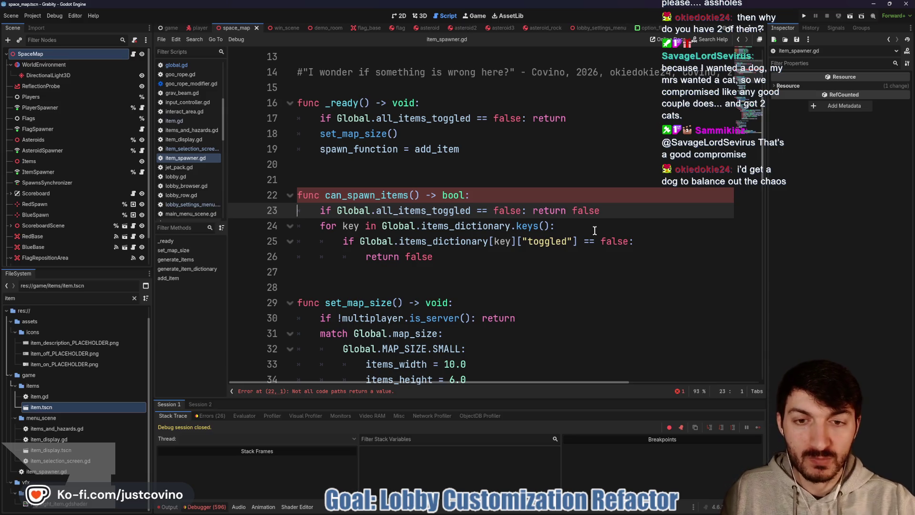
# Change line 23's check to all_items_toggled_off == true
pyautogui.click(472, 212)
pyautogui.write('_off')
pyautogui.moveTo(542, 211); pyautogui.dragTo(517, 206)
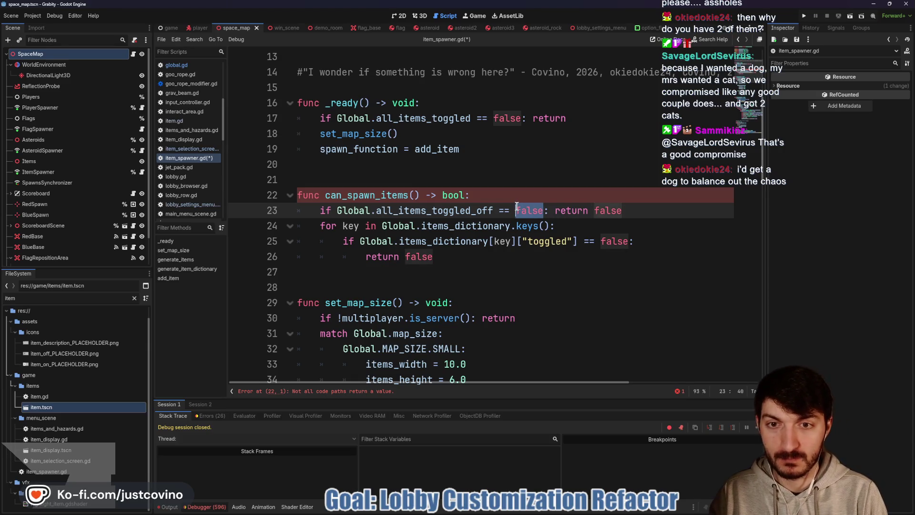
pyautogui.write('true')
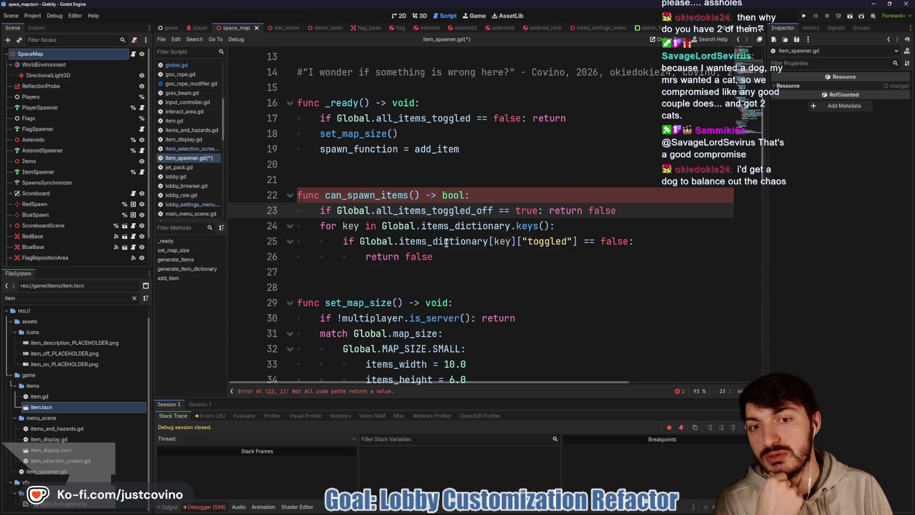
# Delete the loop's return false and start a useable_items variable on a new line below line 23
pyautogui.doubleClick(603, 241)
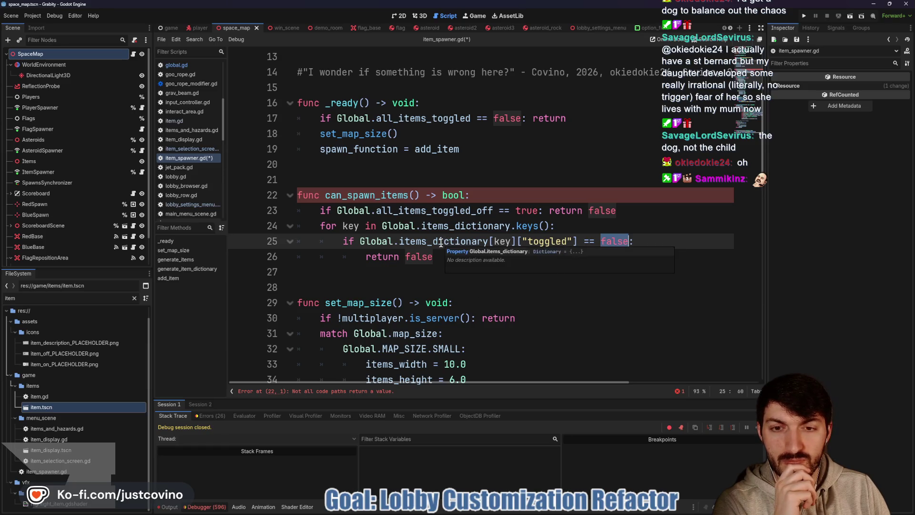
pyautogui.moveTo(438, 252); pyautogui.dragTo(367, 254)
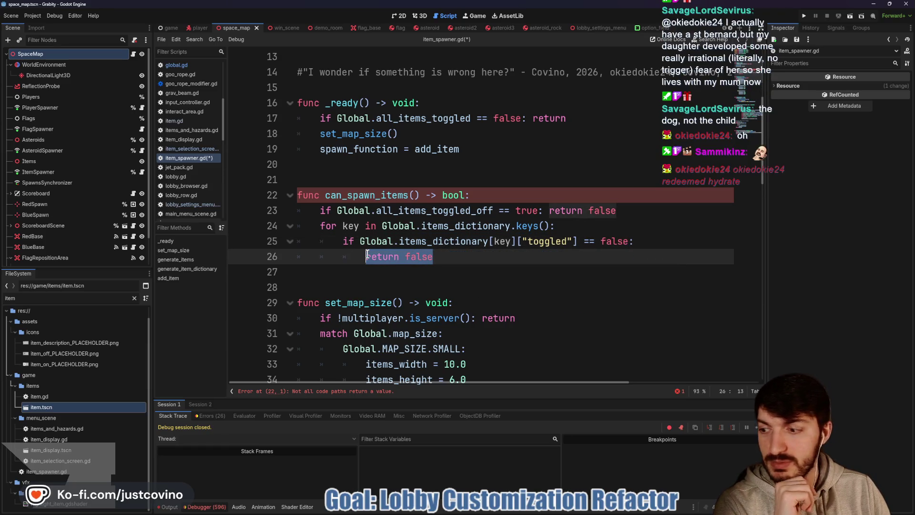
pyautogui.press('BackSpace')
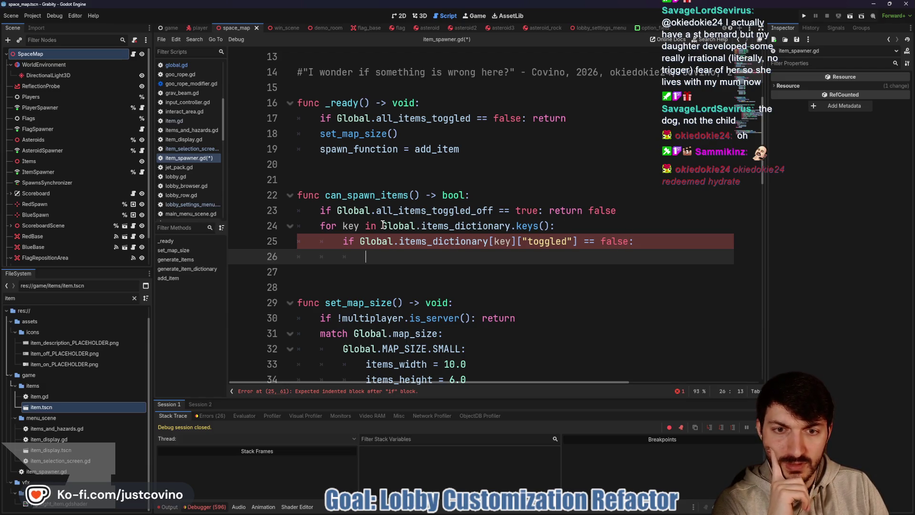
pyautogui.click(641, 210)
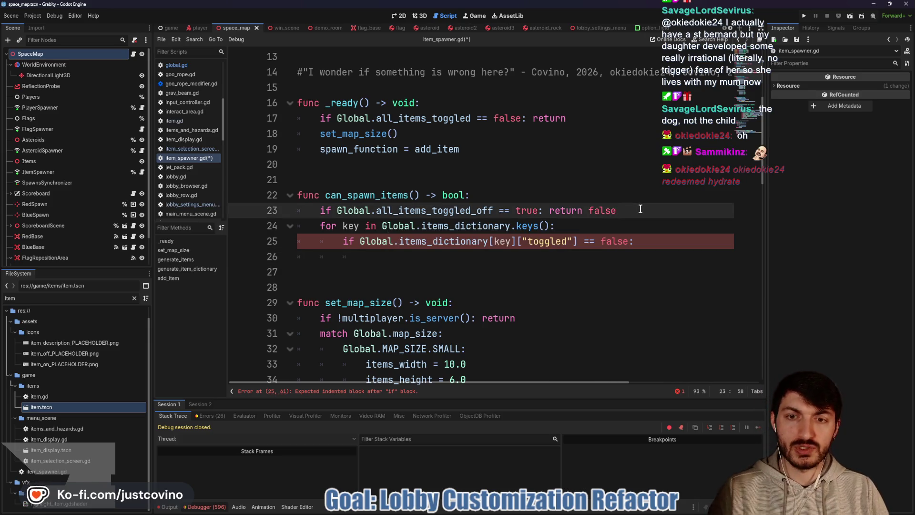
pyautogui.press('Return')
pyautogui.write('var useable_items')
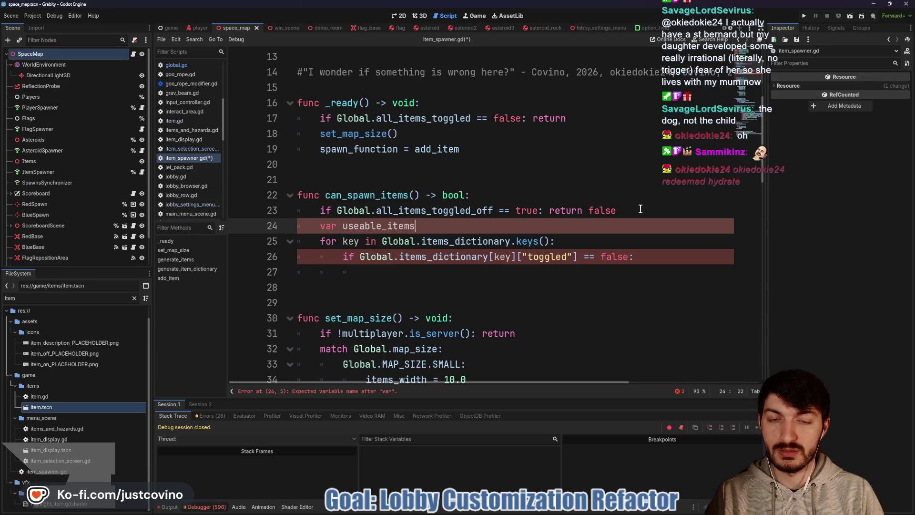
pyautogui.write('Dic')
# Declare useable_items as Array = [], check toggled == true, and append each matching key to it
pyautogui.press('Return')
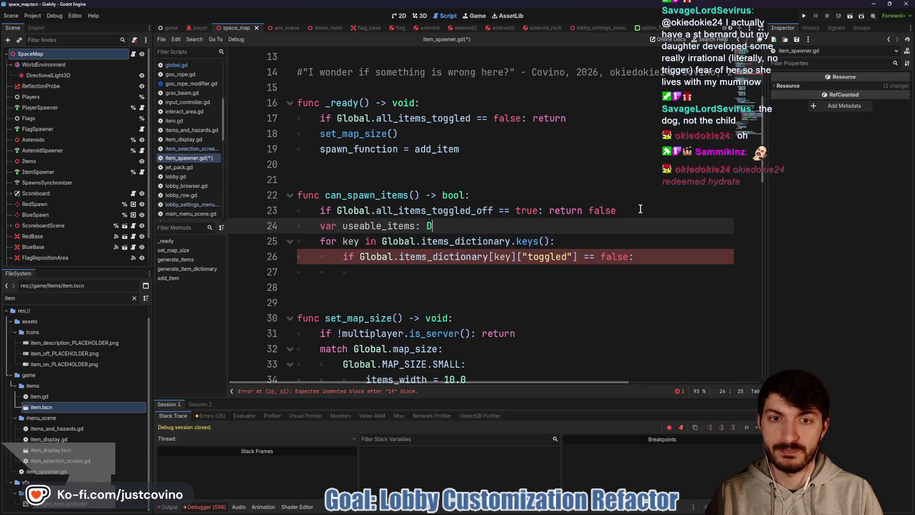
pyautogui.write('Array = []')
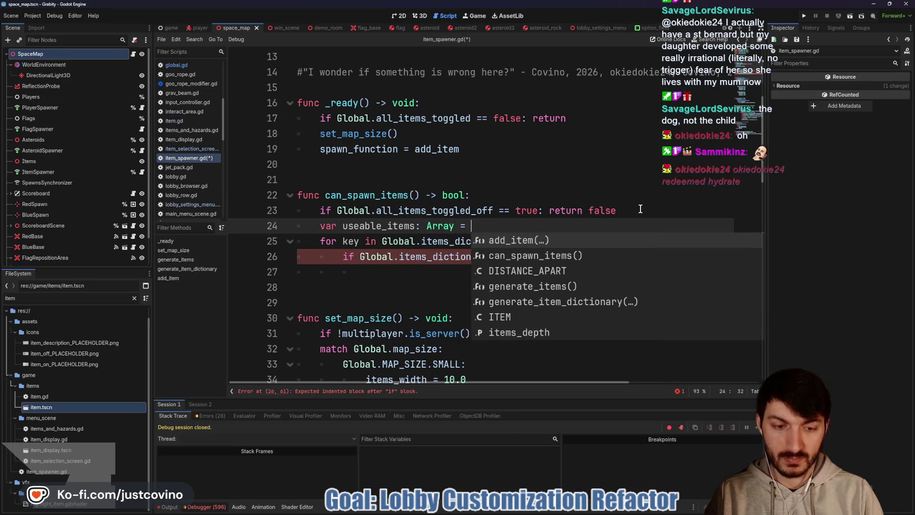
pyautogui.click(475, 277)
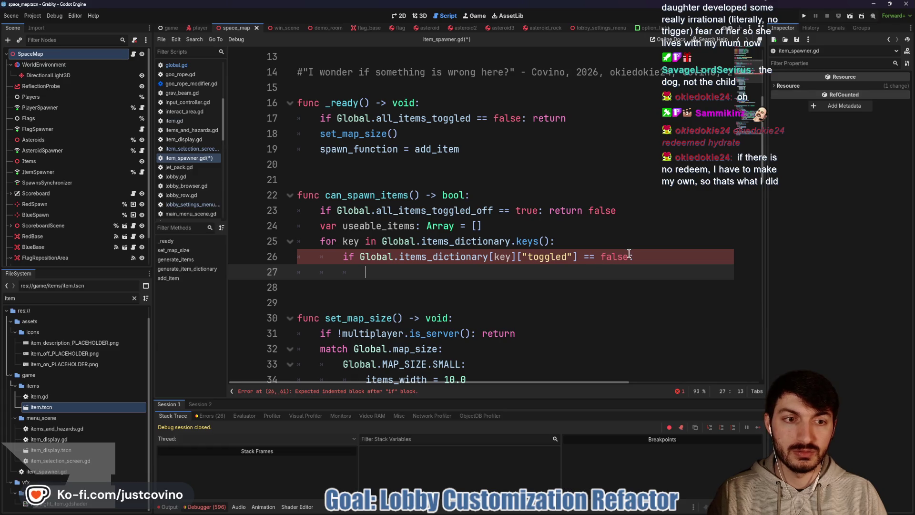
pyautogui.moveTo(629, 253); pyautogui.dragTo(603, 255)
pyautogui.write('true')
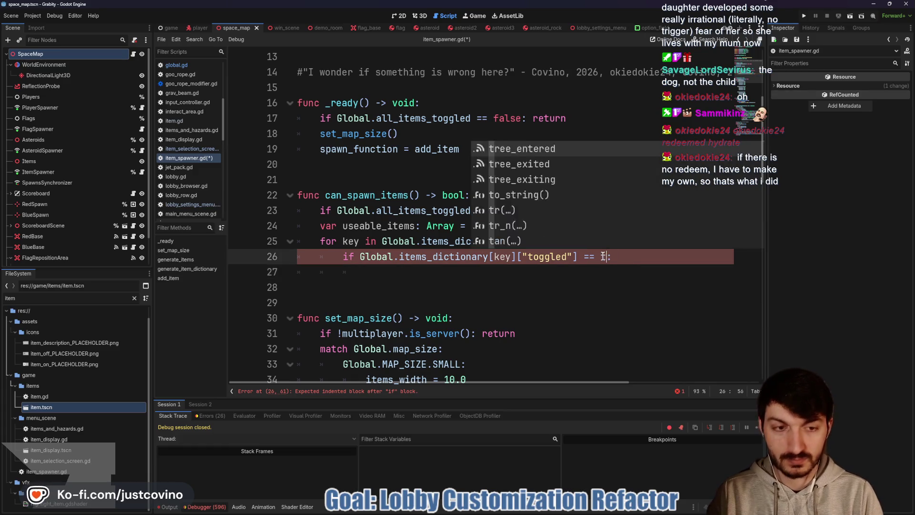
pyautogui.click(437, 272)
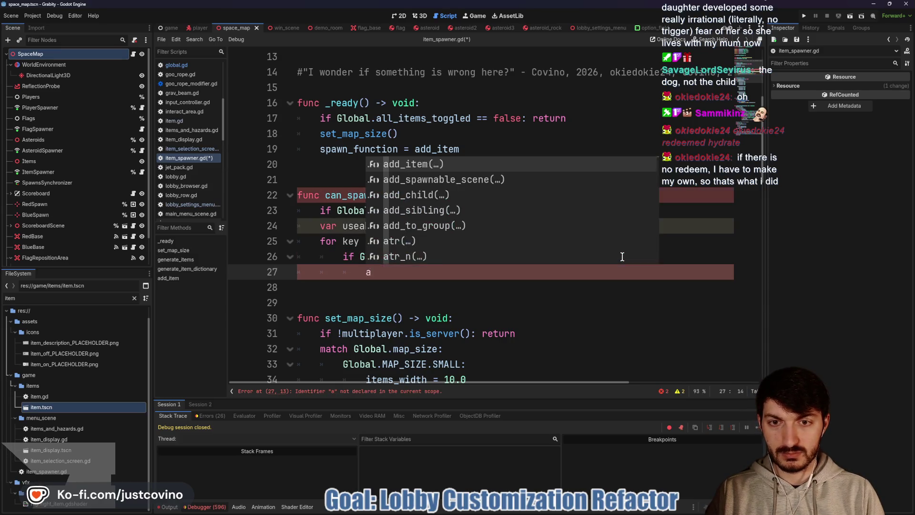
pyautogui.press('BackSpace')
pyautogui.write('us')
pyautogui.press('Return')
pyautogui.write('.ap')
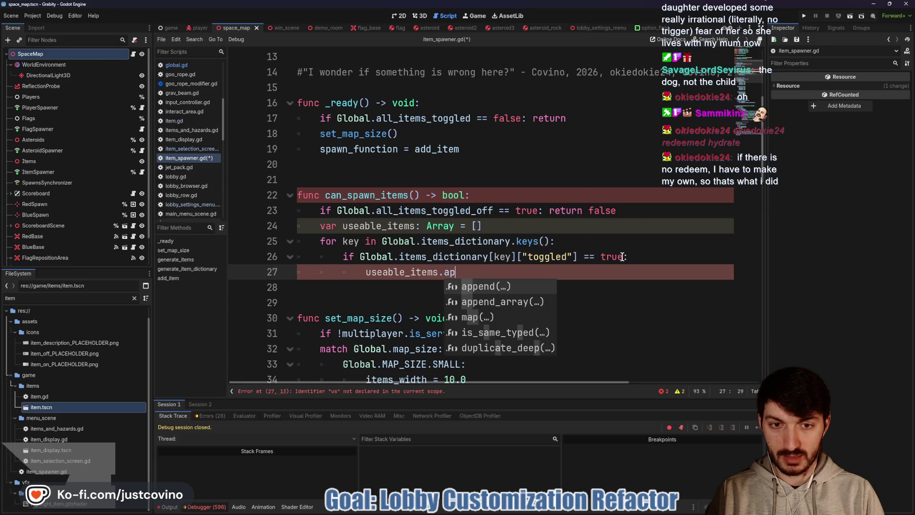
pyautogui.write('pend(key')
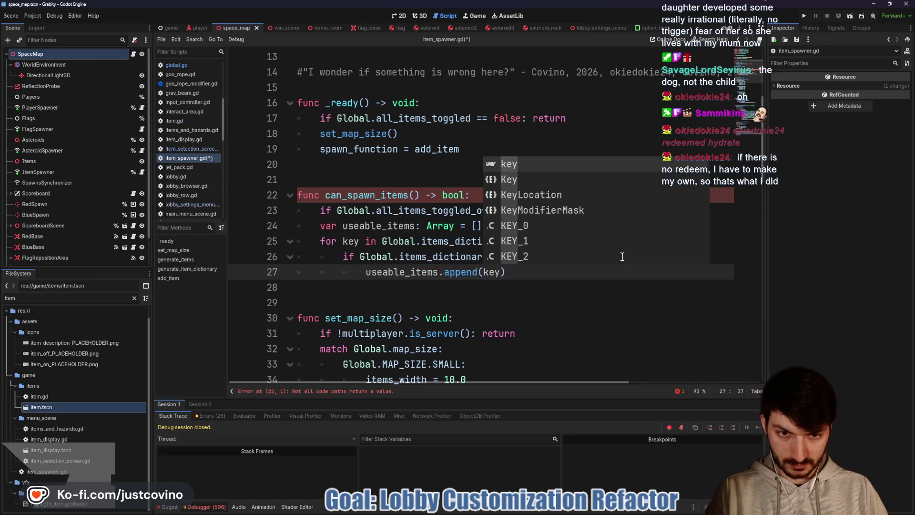
# After the loop, return false if useable_items is empty, otherwise return true
pyautogui.click(482, 286)
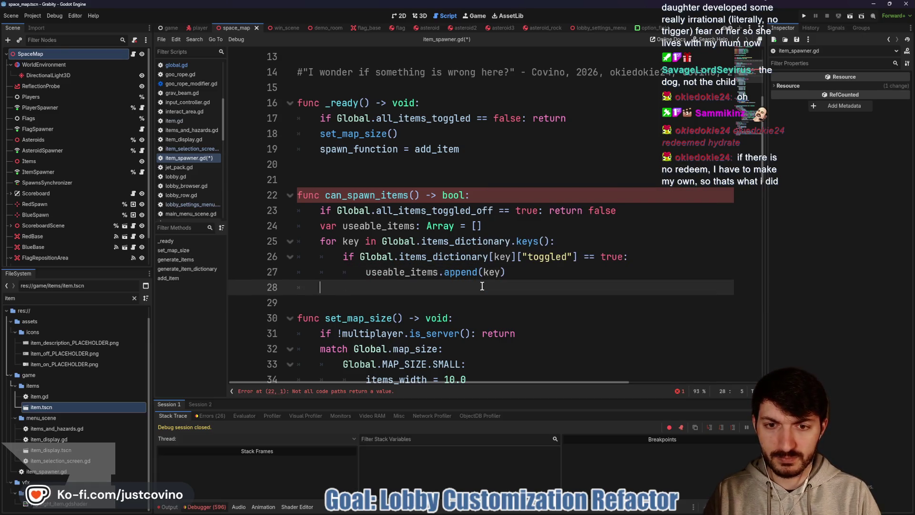
pyautogui.write('if u')
pyautogui.press('Return')
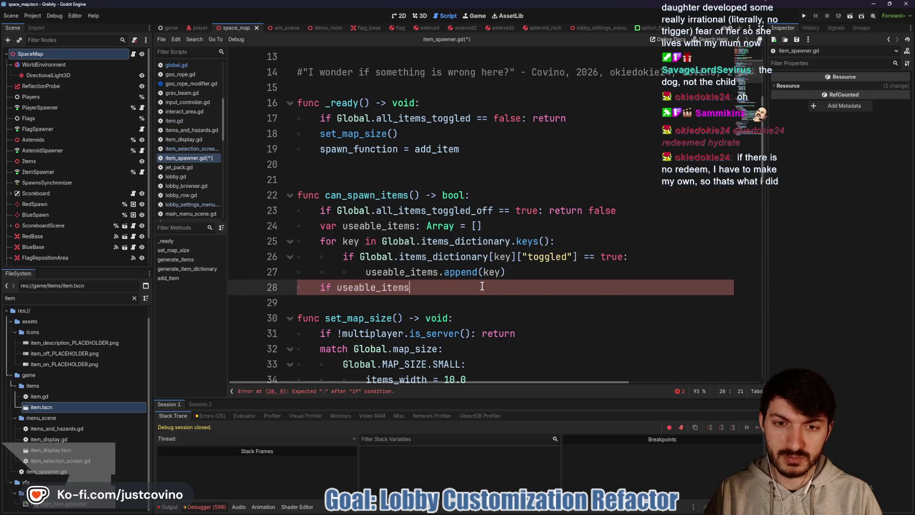
pyautogui.write('.is')
pyautogui.press('Return')
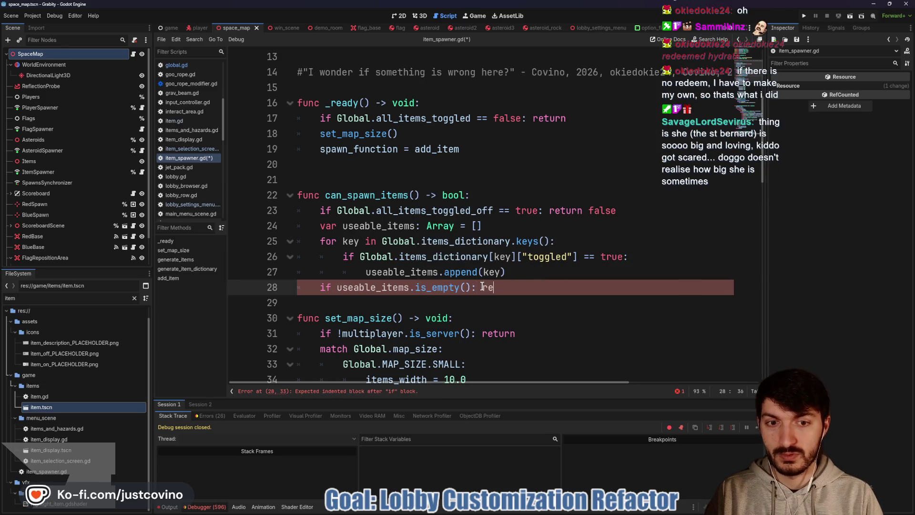
pyautogui.write('turn fal')
pyautogui.press('Return')
pyautogui.press('Return')
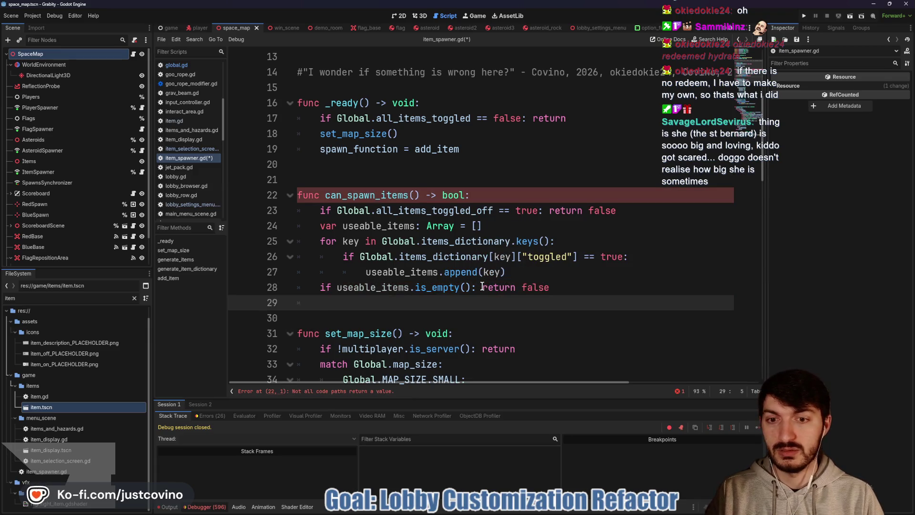
pyautogui.write('return true')
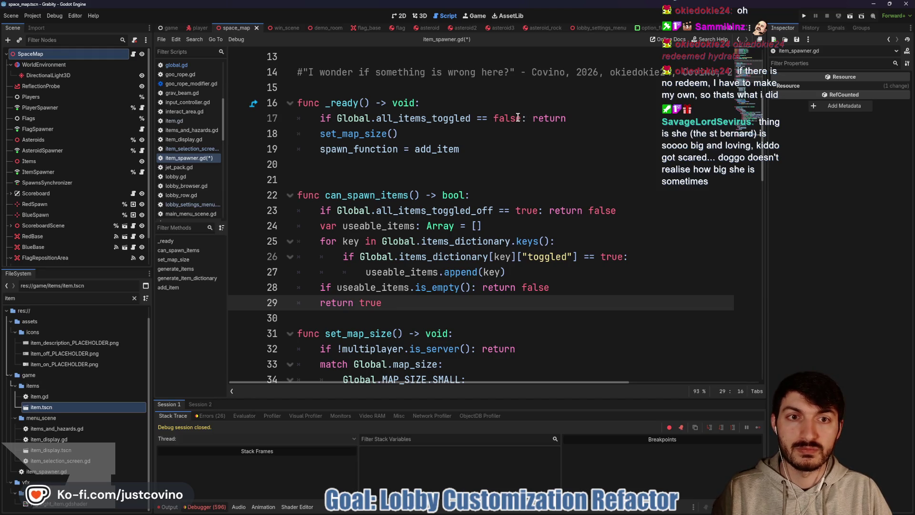
# Replace _ready's toggled condition with can_spawn_items(), save the script, and run the project
pyautogui.moveTo(519, 117); pyautogui.dragTo(499, 118)
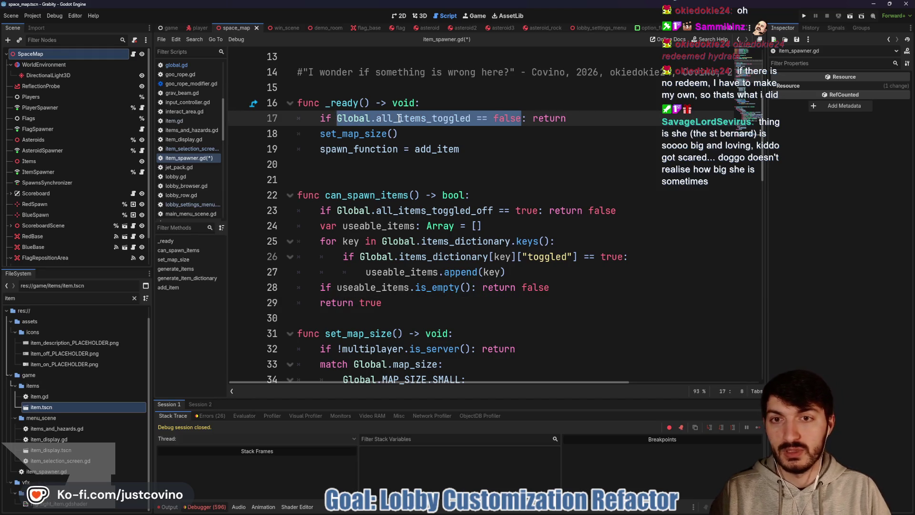
pyautogui.write('!can')
pyautogui.press('Return')
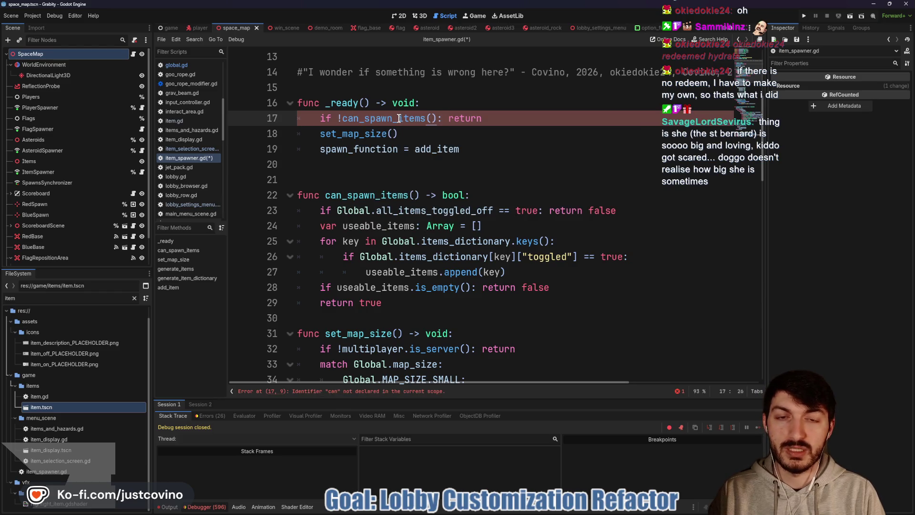
pyautogui.hotkey('ctrl', 's')
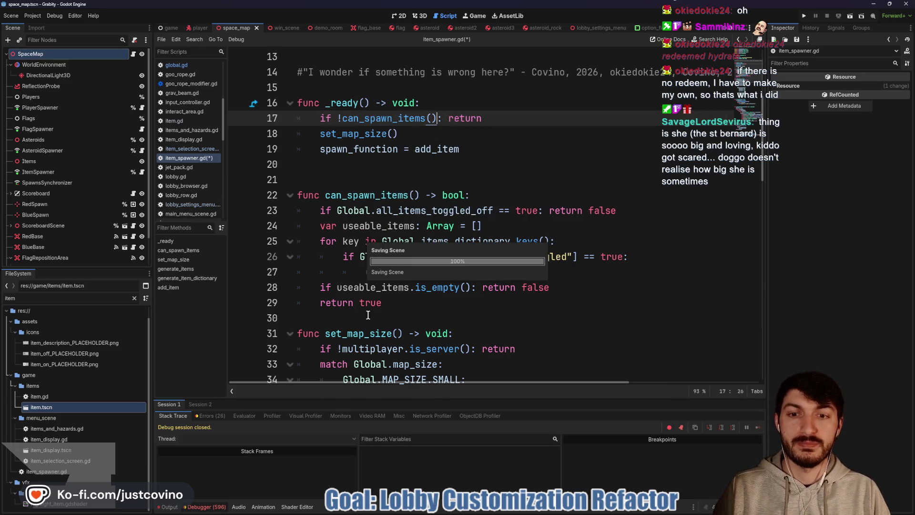
pyautogui.click(347, 318)
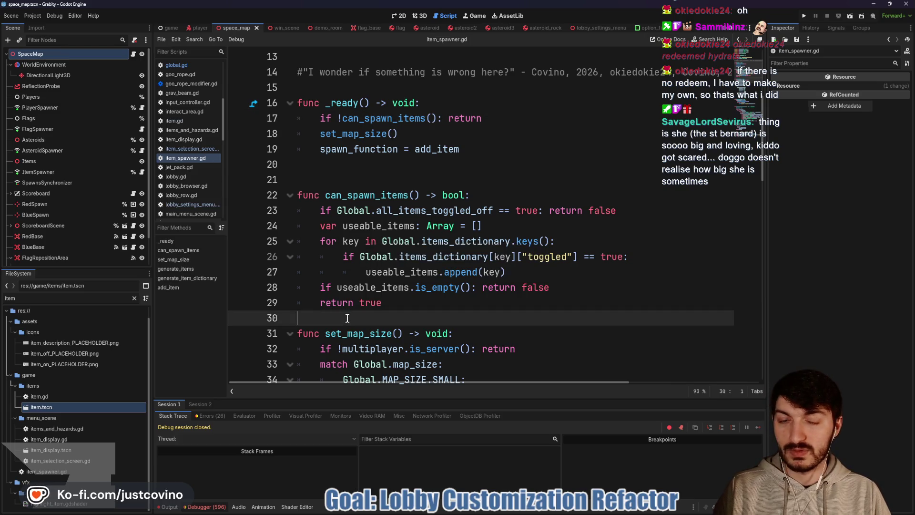
pyautogui.press('Return')
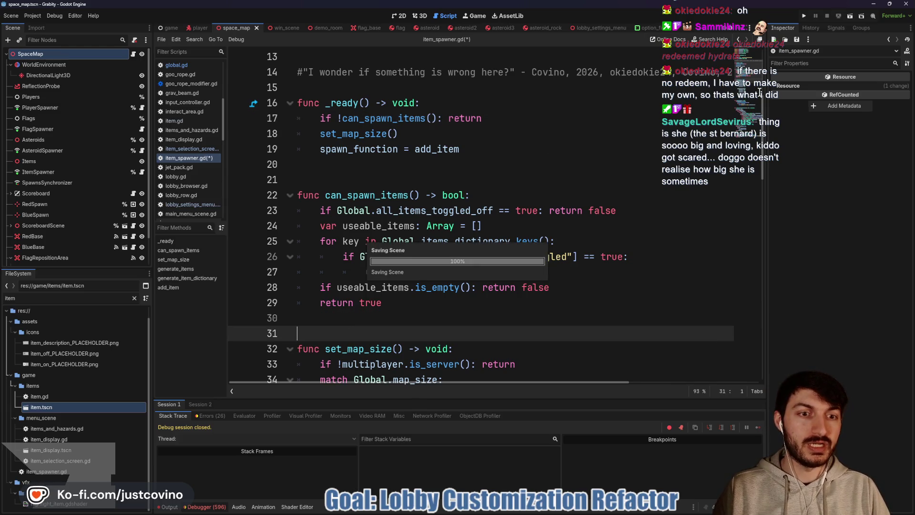
pyautogui.click(806, 16)
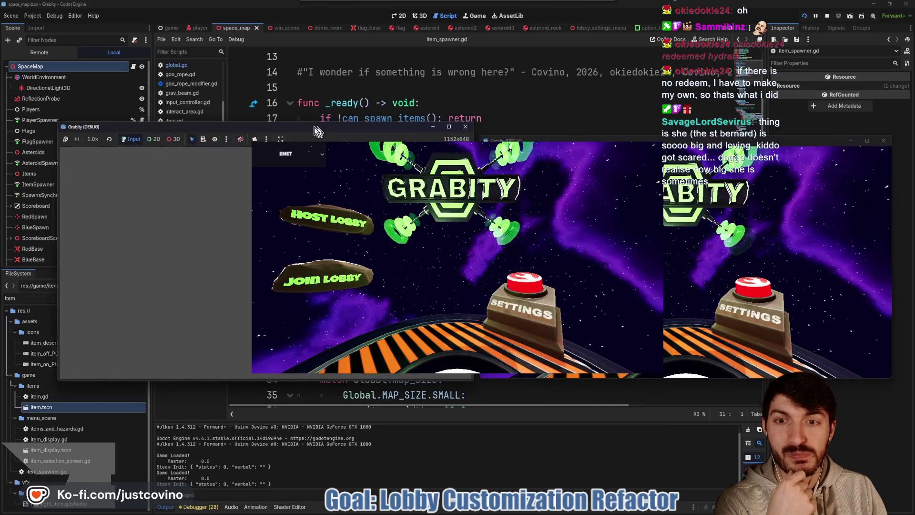
pyautogui.moveTo(511, 122); pyautogui.dragTo(307, 127)
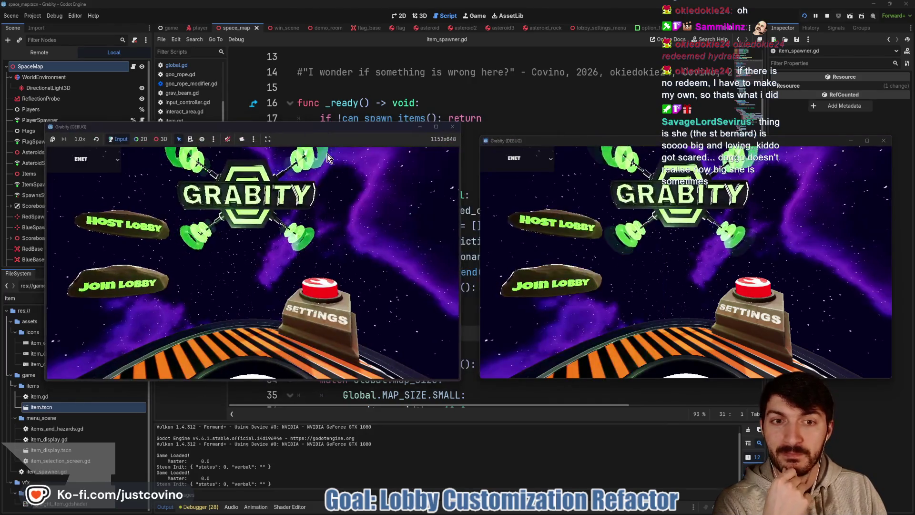
pyautogui.click(141, 219)
pyautogui.click(266, 224)
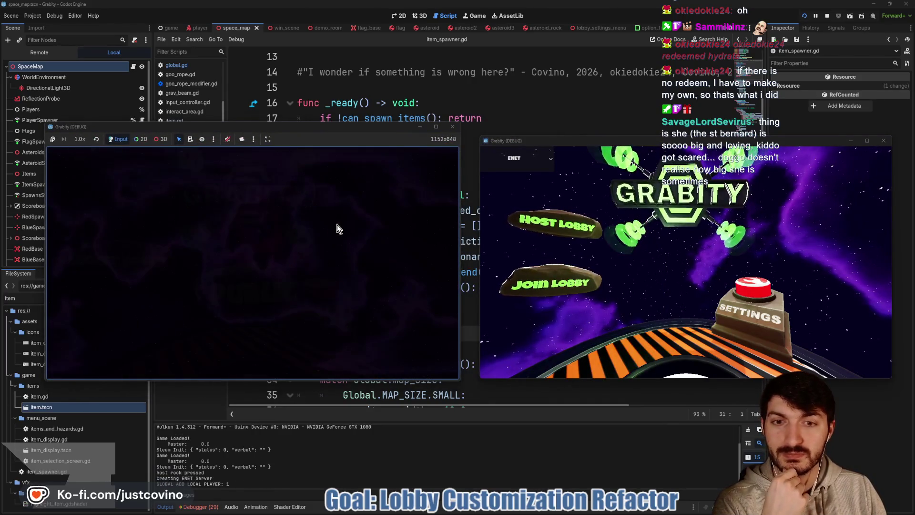
pyautogui.click(525, 281)
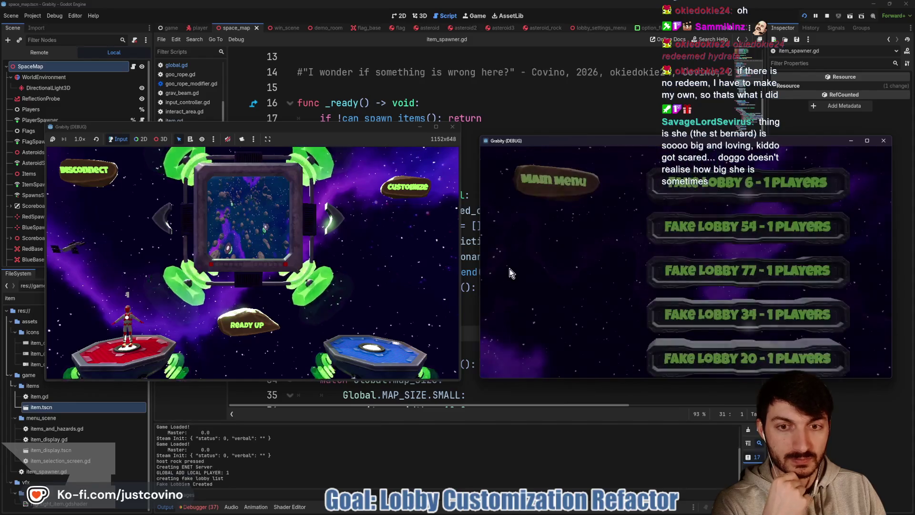
pyautogui.click(691, 277)
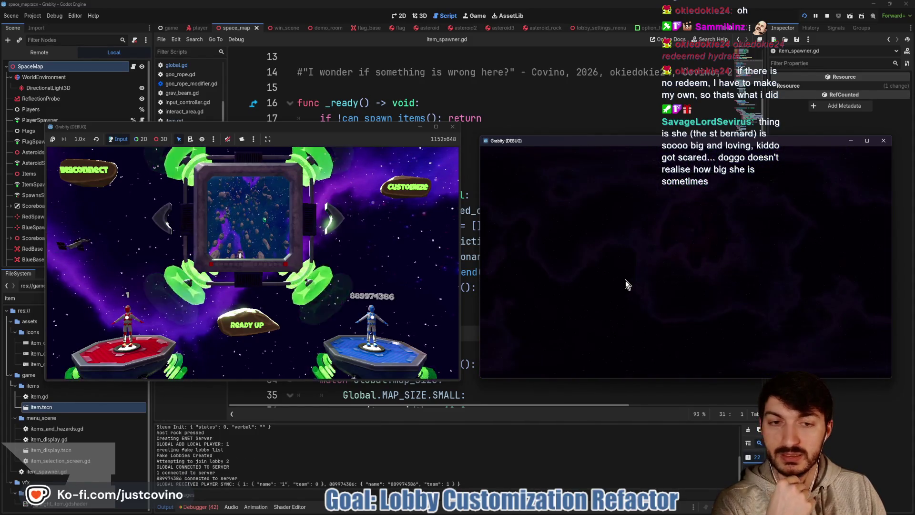
pyautogui.click(403, 193)
pyautogui.press('Down')
pyautogui.press('Down')
pyautogui.press('Down')
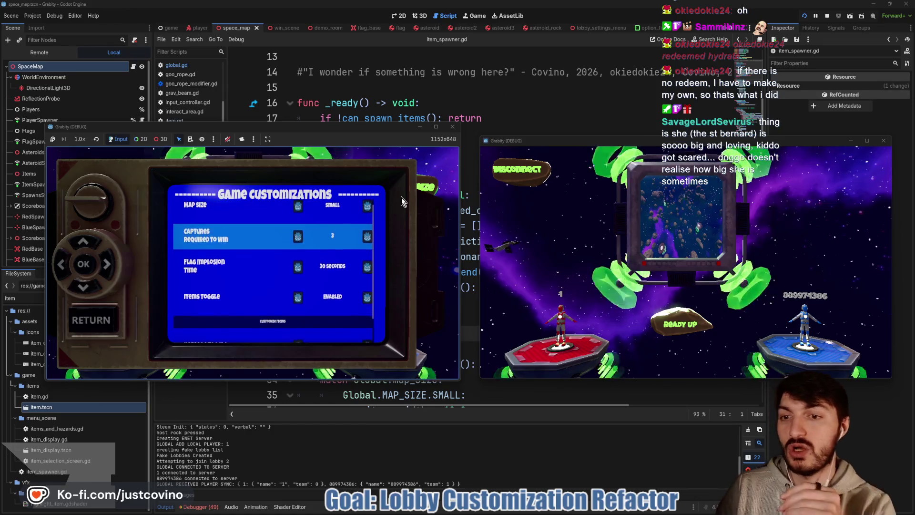
pyautogui.press('Down')
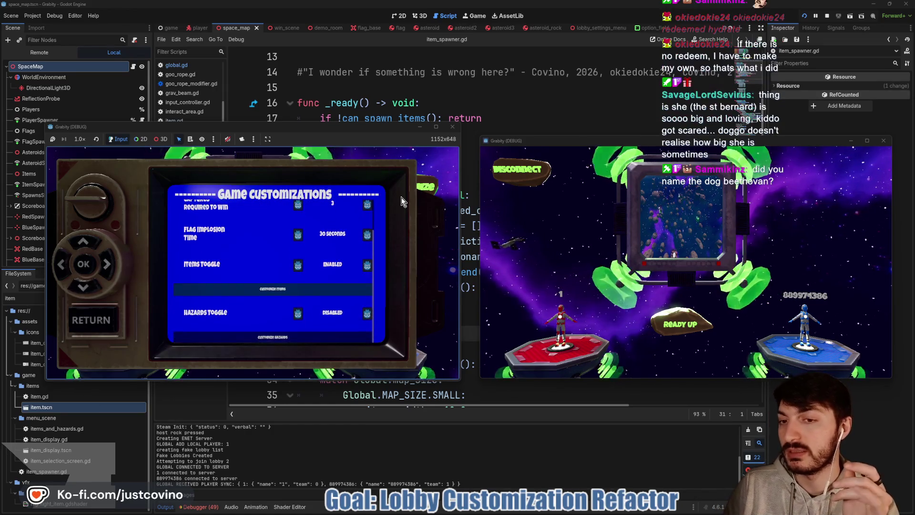
pyautogui.press('Return')
pyautogui.press('Return')
pyautogui.press('Right')
pyautogui.press('Return')
pyautogui.press('Right')
pyautogui.press('Return')
pyautogui.press('Down')
pyautogui.press('Return')
pyautogui.press('Left')
pyautogui.press('Return')
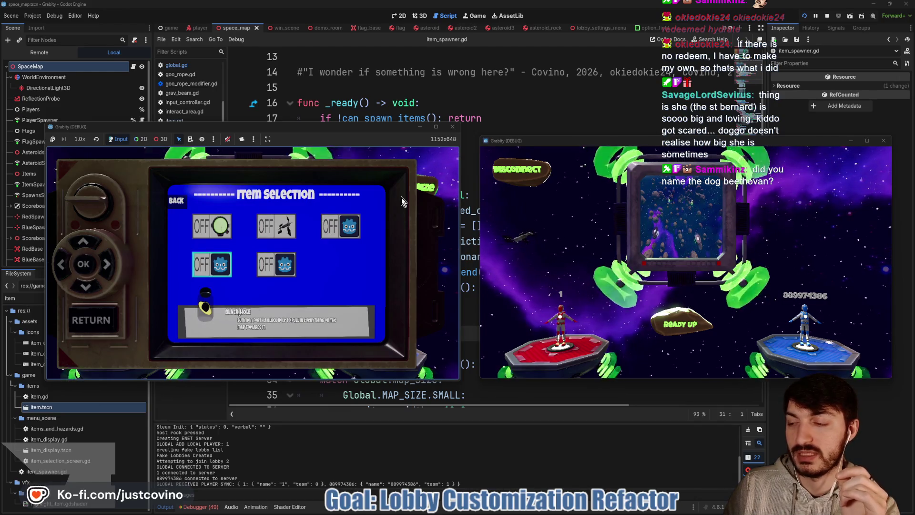
pyautogui.click(97, 326)
pyautogui.click(675, 321)
pyautogui.click(261, 318)
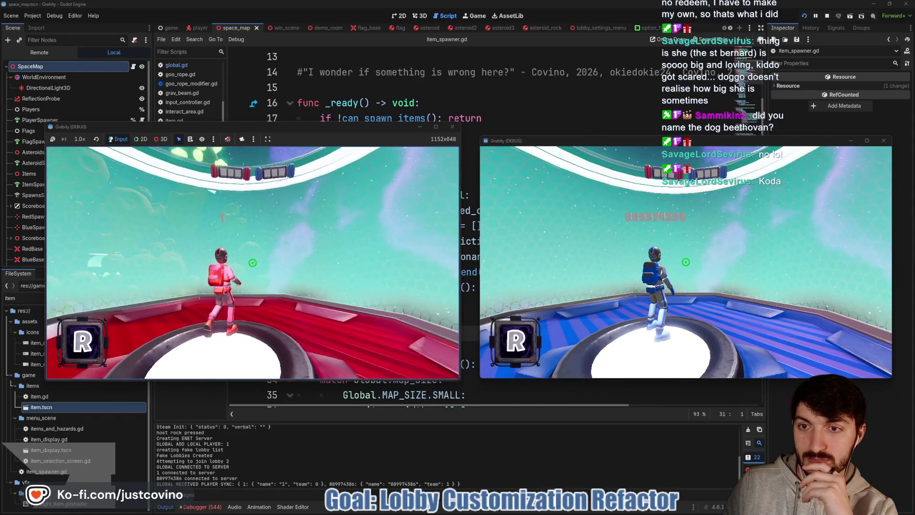
pyautogui.press('w')
pyautogui.press('super')
pyautogui.press('super')
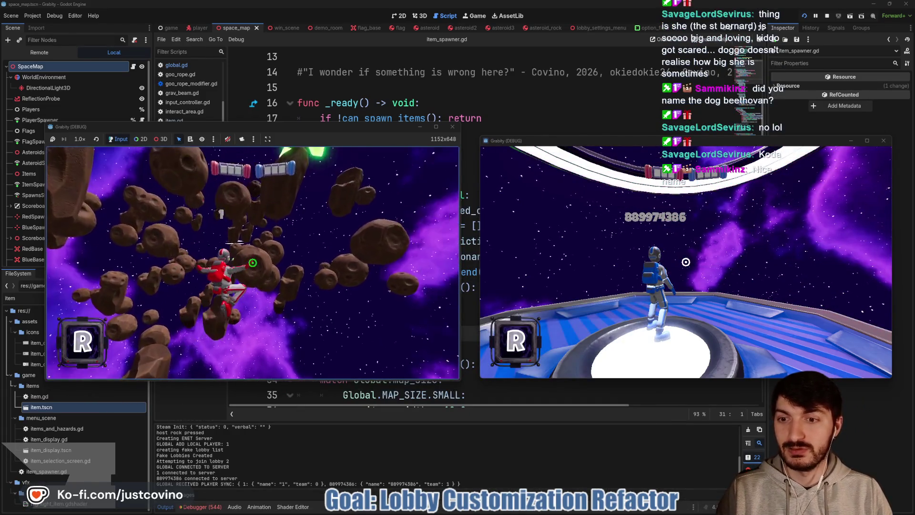
pyautogui.click(253, 263)
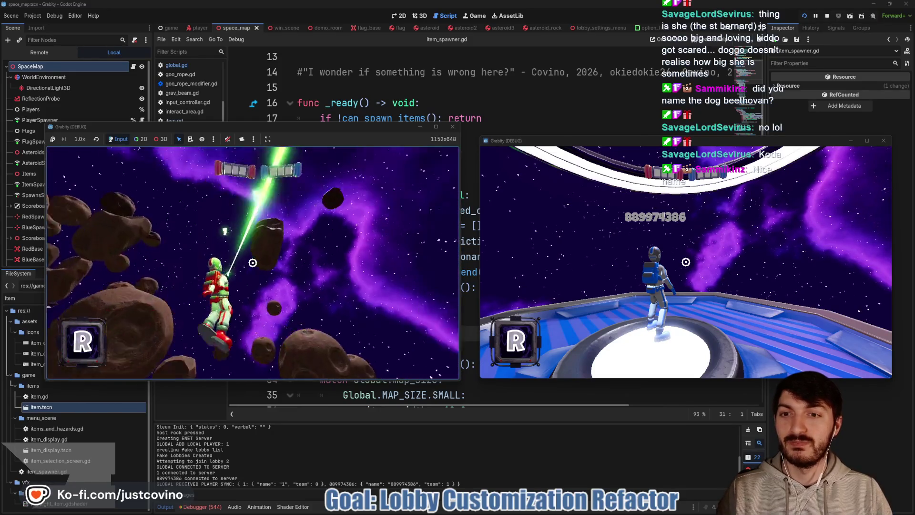
pyautogui.click(252, 262)
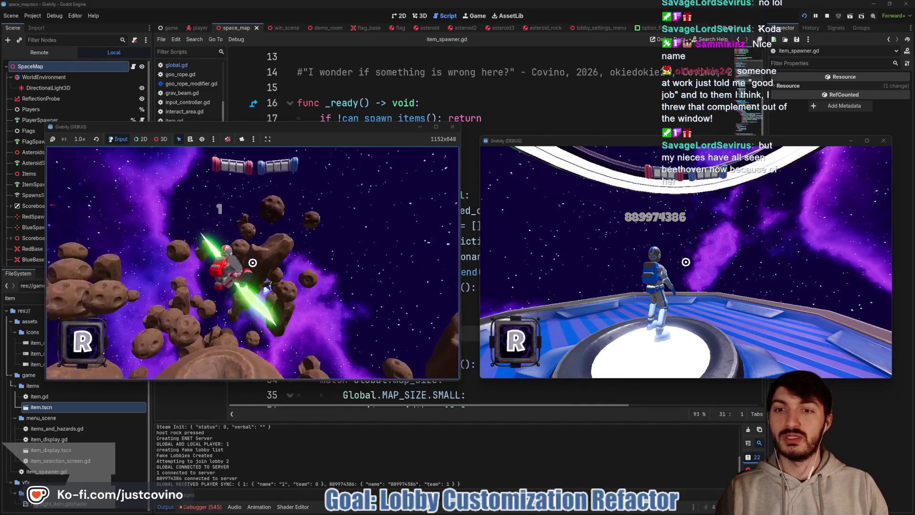
pyautogui.press('F8')
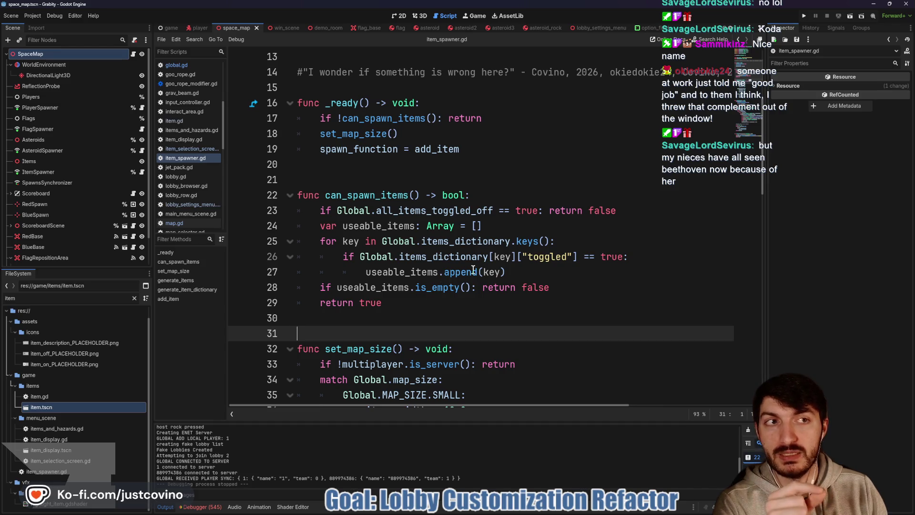
# Run the project in two side-by-side windows, host a private lobby and join Fake Lobby 50
pyautogui.click(803, 16)
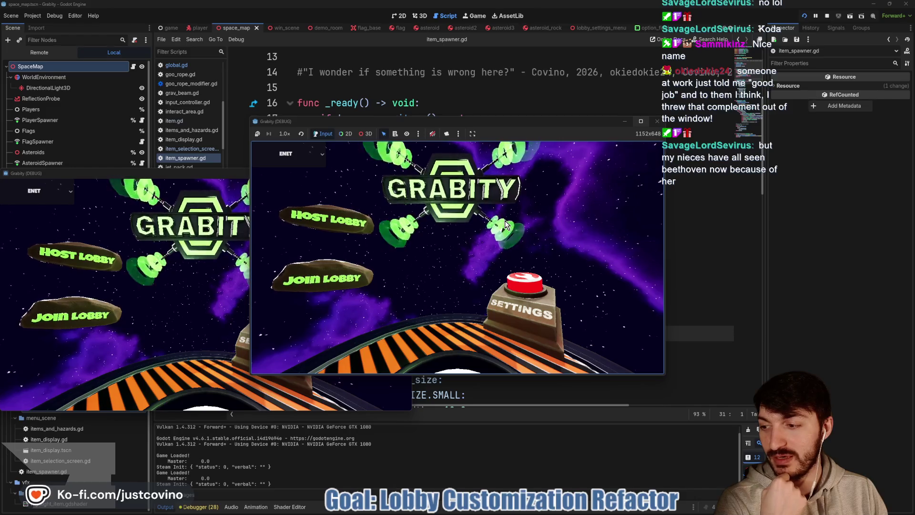
pyautogui.moveTo(181, 175)
pyautogui.mouseDown()
pyautogui.moveTo(719, 180)
pyautogui.moveTo(669, 153)
pyautogui.mouseUp()
pyautogui.moveTo(503, 122)
pyautogui.mouseDown()
pyautogui.moveTo(289, 133)
pyautogui.moveTo(306, 141)
pyautogui.mouseUp()
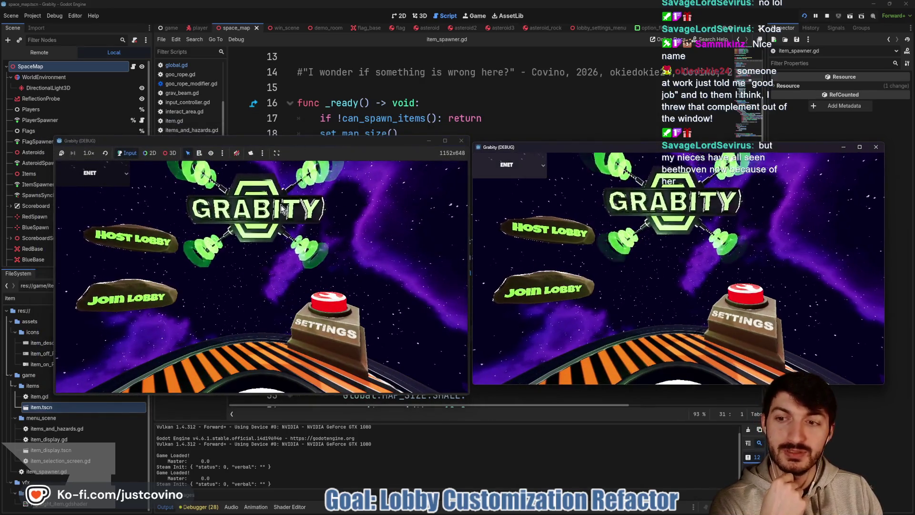
pyautogui.click(145, 239)
pyautogui.click(268, 248)
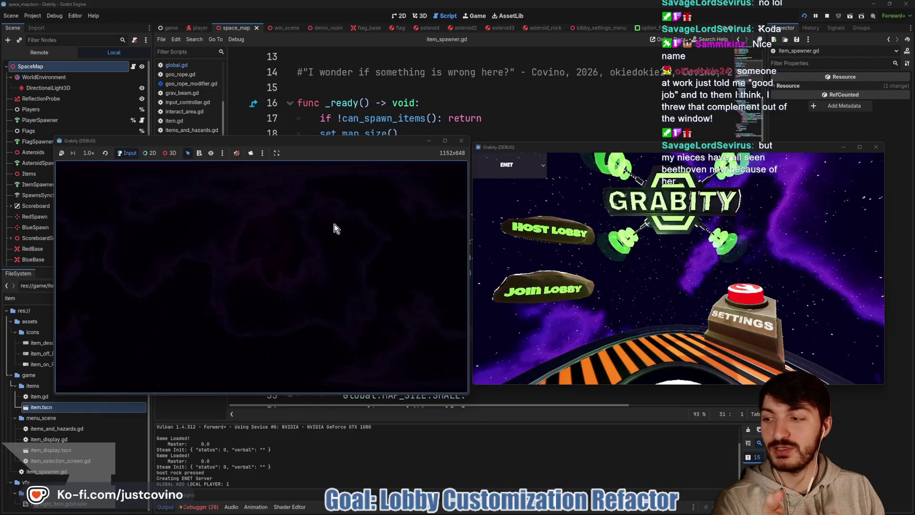
pyautogui.click(561, 292)
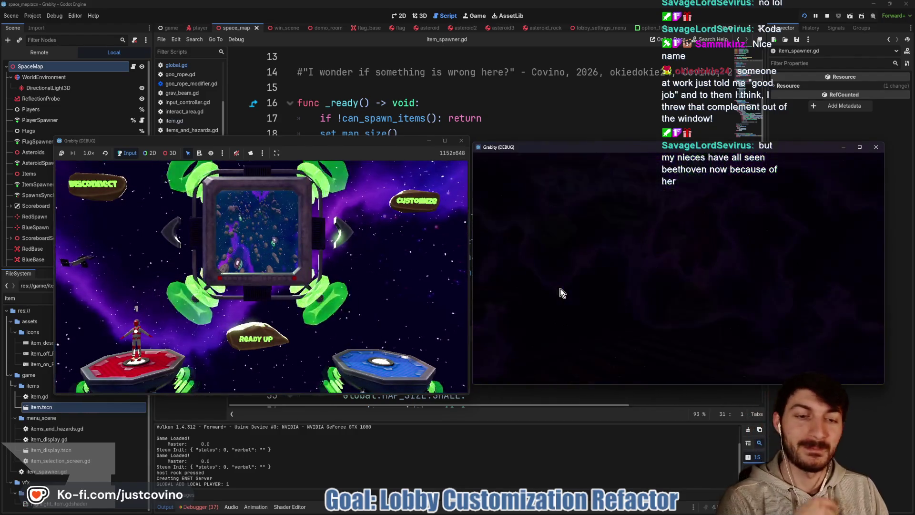
pyautogui.click(670, 273)
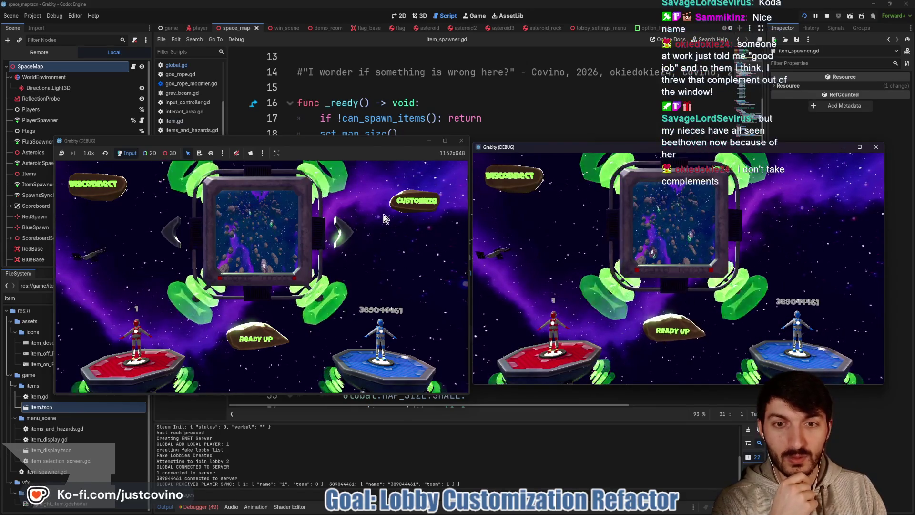
# As host, open Game Customizations and switch every item off, including Black Hole
pyautogui.click(416, 201)
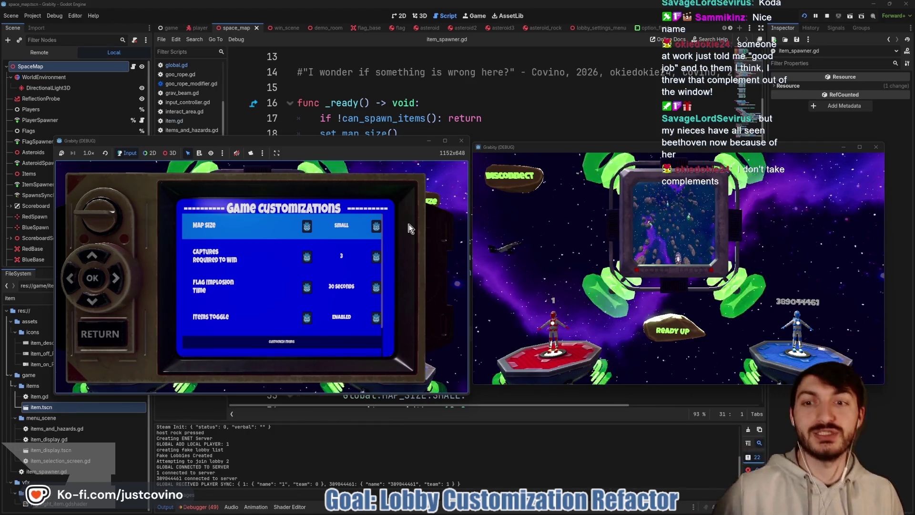
pyautogui.press('Down')
pyautogui.press('Down')
pyautogui.press('Down')
pyautogui.press('Return')
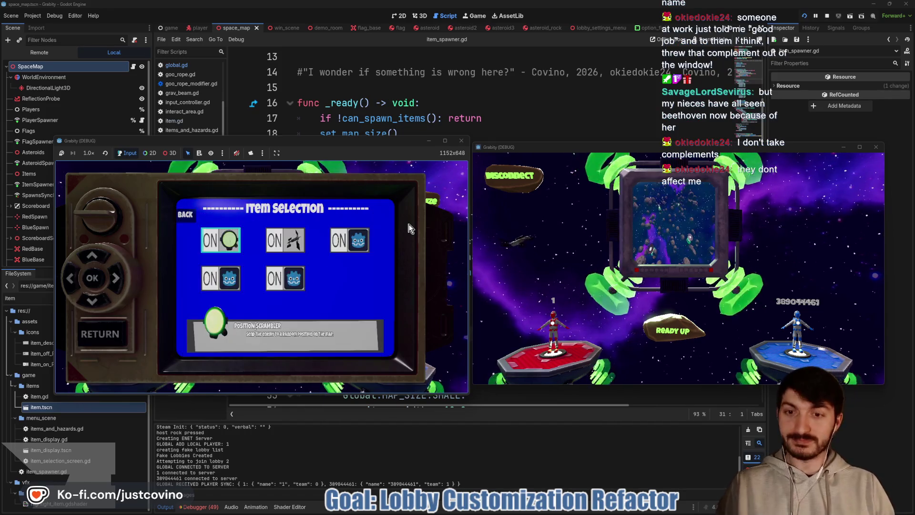
pyautogui.press('Return')
pyautogui.press('Right')
pyautogui.press('Right')
pyautogui.press('Return')
pyautogui.press('Down')
pyautogui.press('Return')
pyautogui.press('Left')
pyautogui.press('Return')
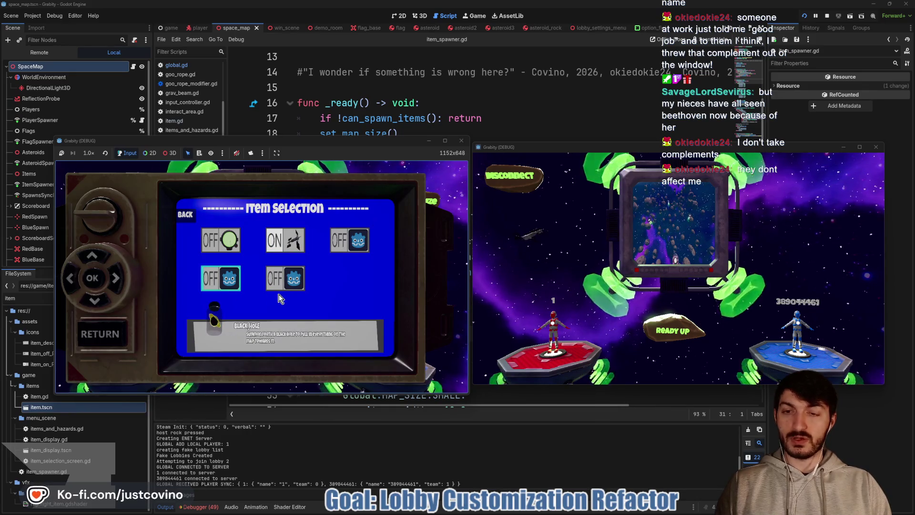
# Ready up both players, start the match, and play-test by moving and firing the beam among asteroids
pyautogui.click(106, 333)
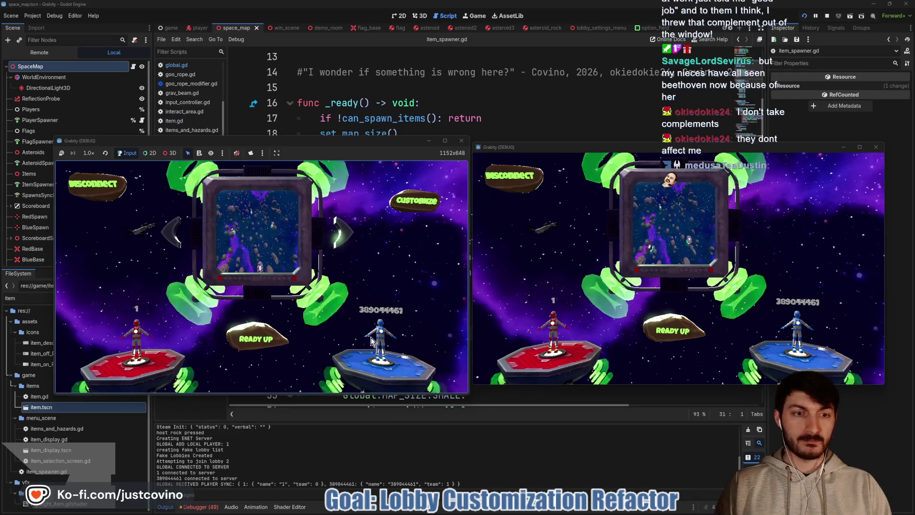
pyautogui.click(668, 338)
pyautogui.click(260, 334)
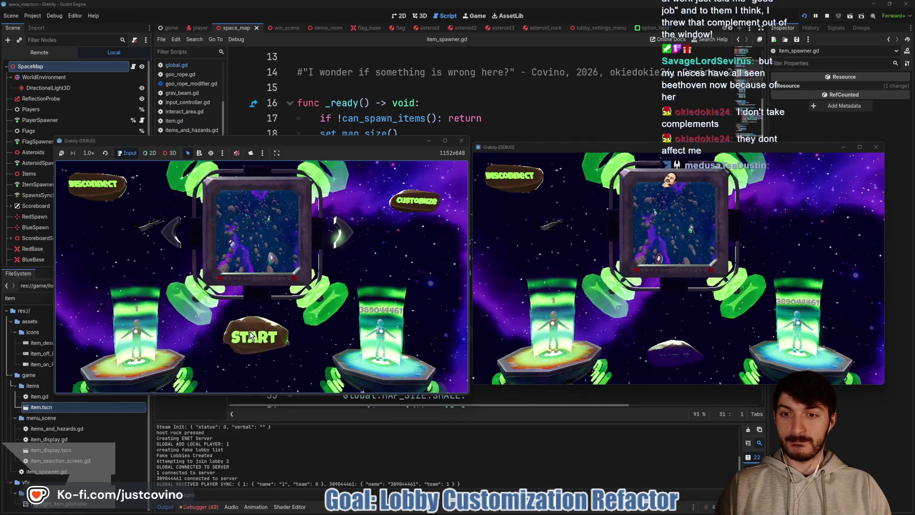
pyautogui.click(251, 335)
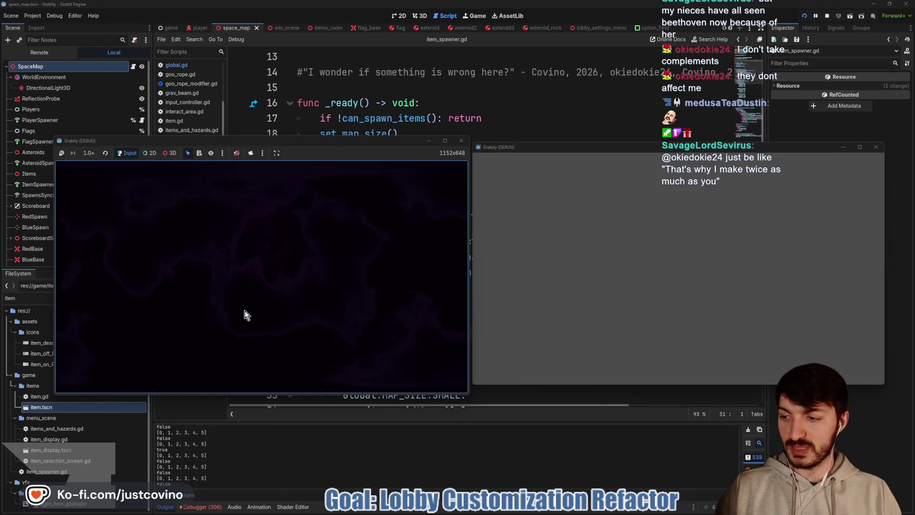
pyautogui.press('super')
pyautogui.press('super')
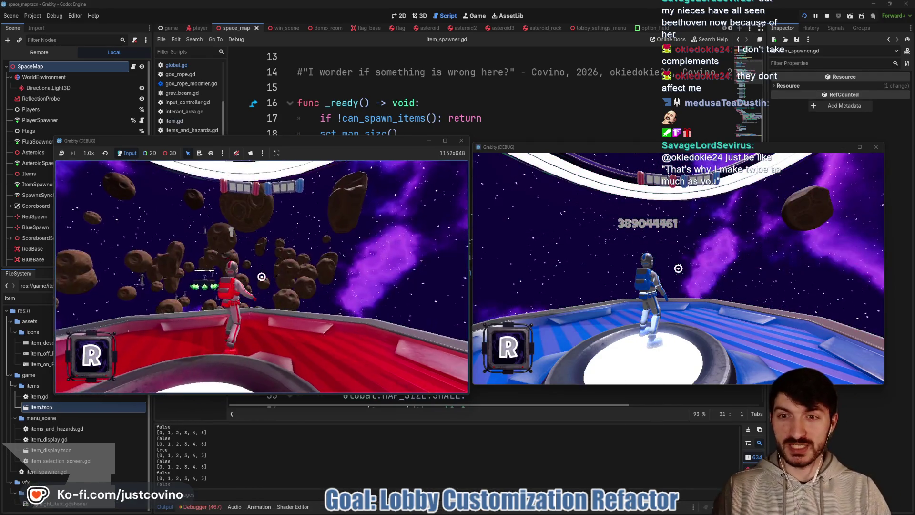
pyautogui.press('a')
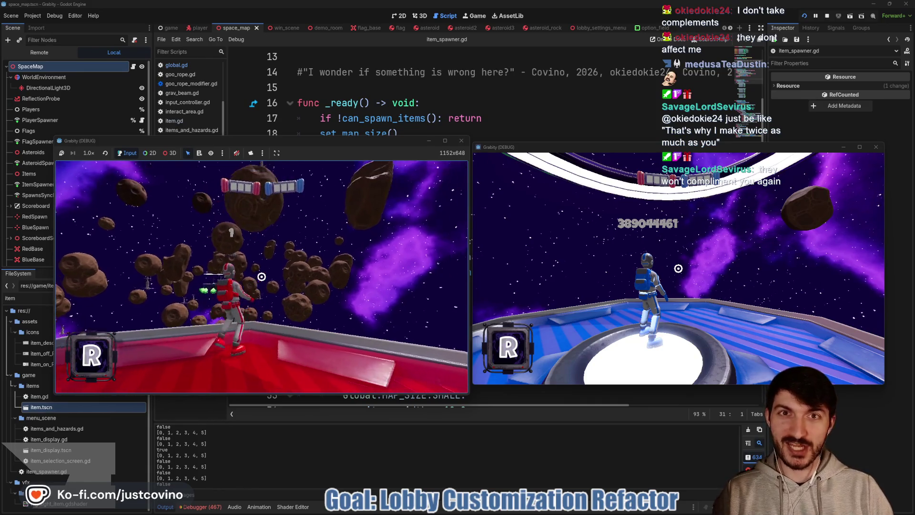
pyautogui.click(262, 277)
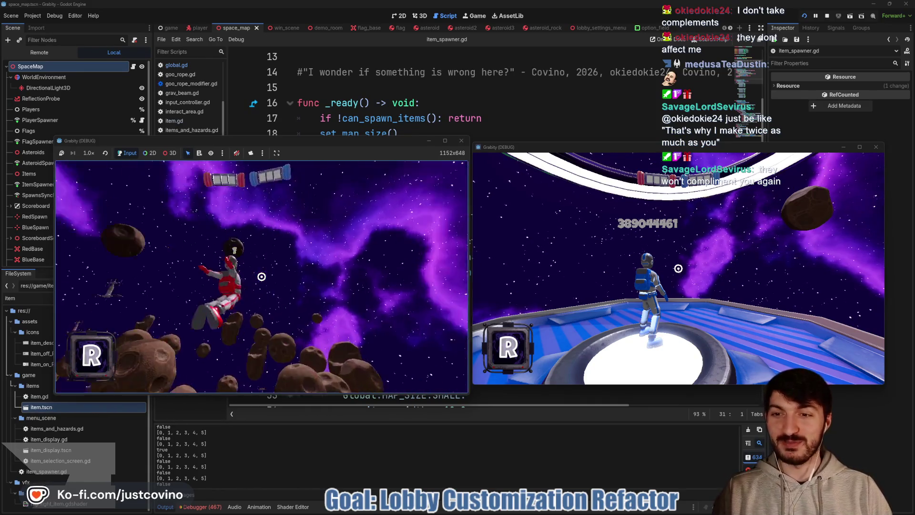
pyautogui.click(261, 276)
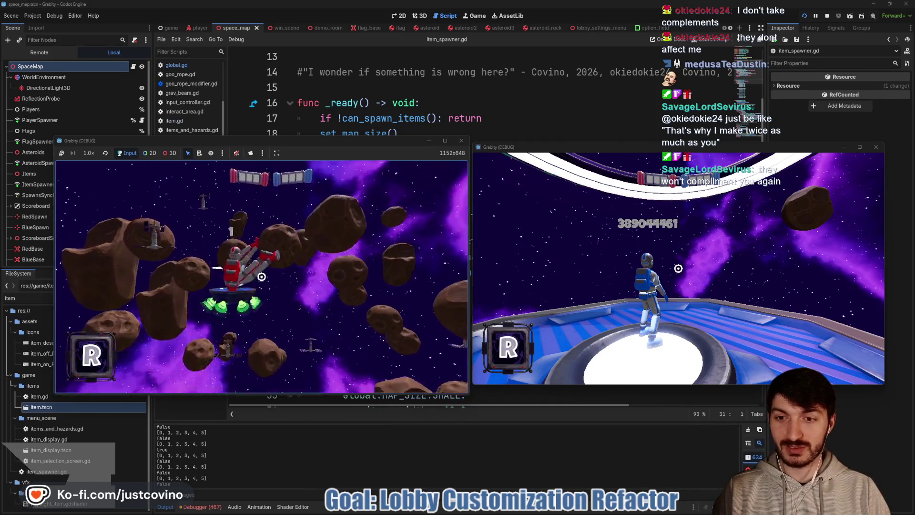
pyautogui.click(261, 276)
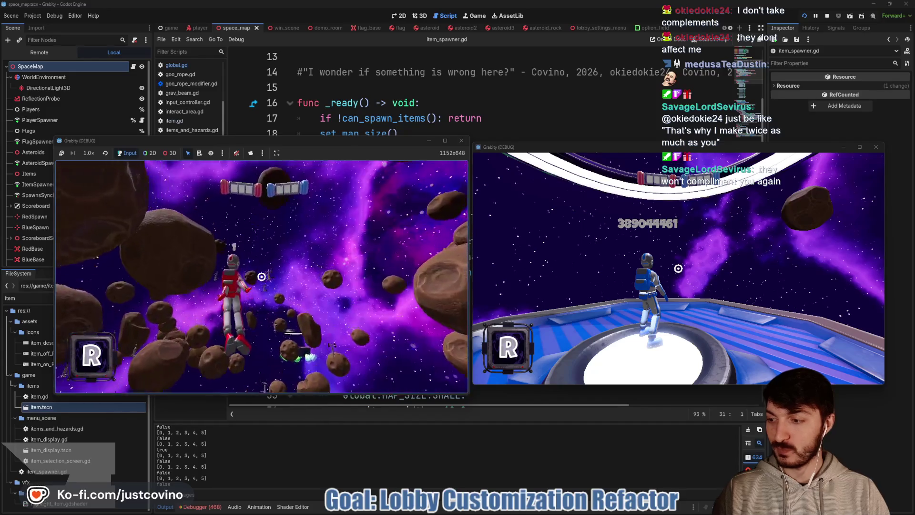
# Stop the test run, save the scene and scripts, and search the system for GitHub Desktop
pyautogui.press('F8')
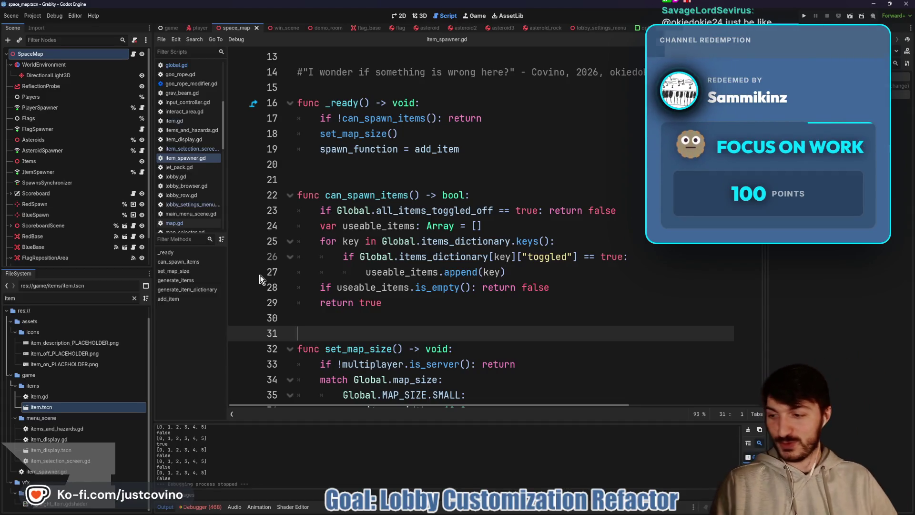
pyautogui.click(313, 318)
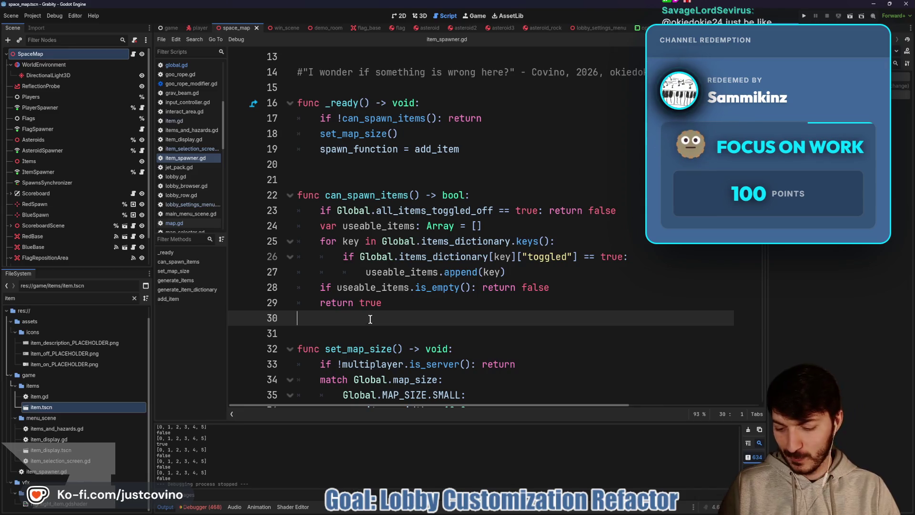
pyautogui.hotkey('ctrl', 's')
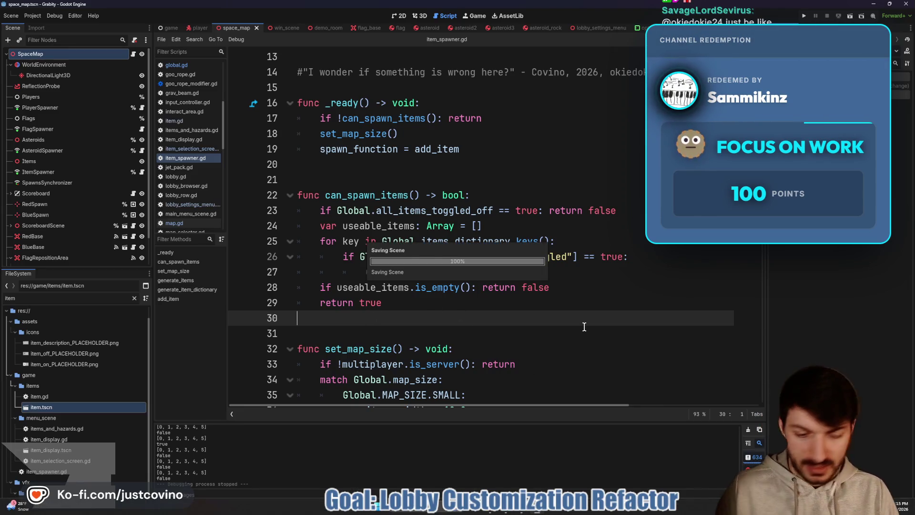
pyautogui.press('super')
# Launch GitHub Desktop and enter summary 'Lobby Customization Stuff' with description 'Can pick what items to spawn'
pyautogui.write('gith')
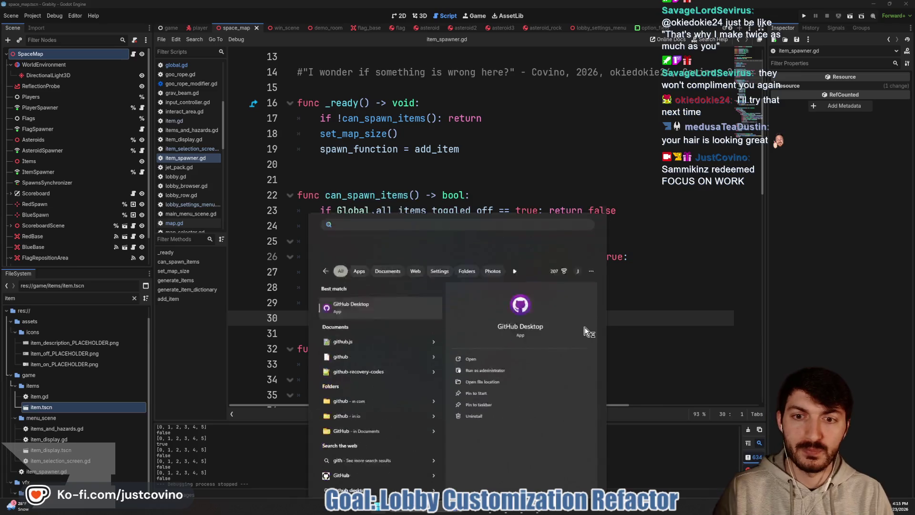
pyautogui.press('Return')
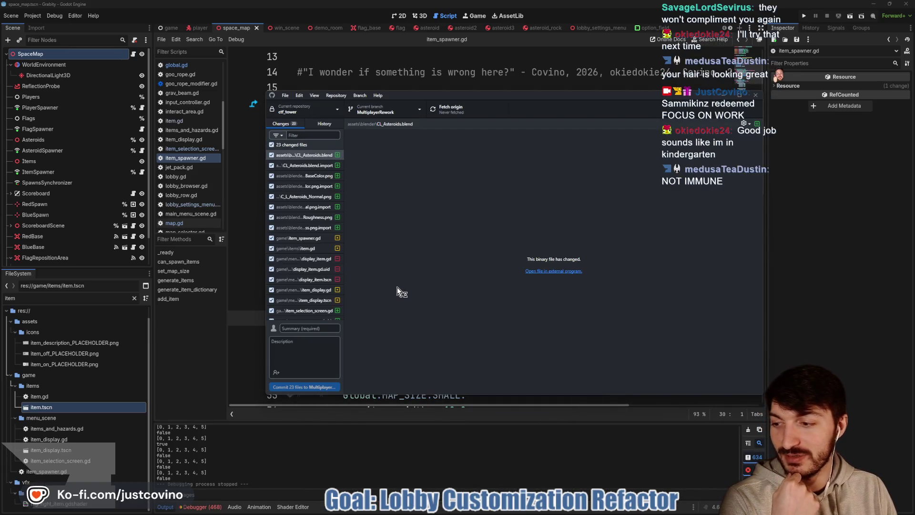
pyautogui.click(304, 329)
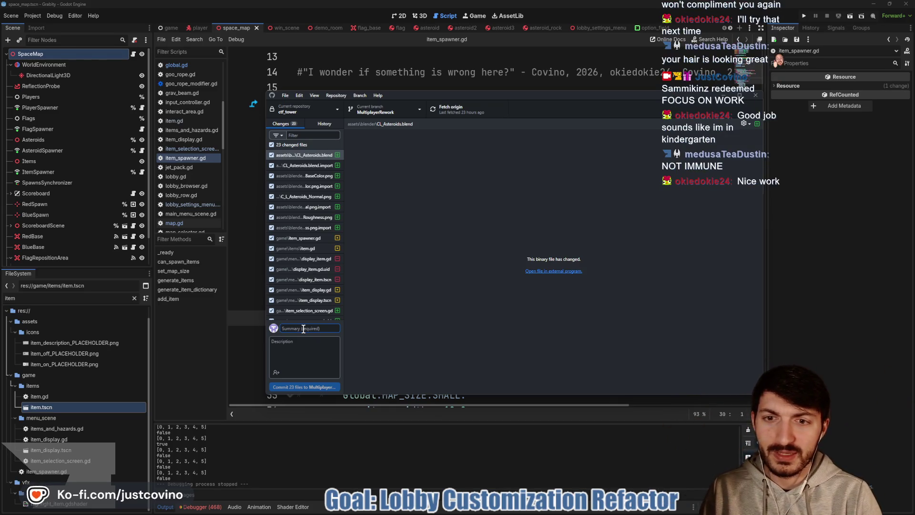
pyautogui.write('Ga')
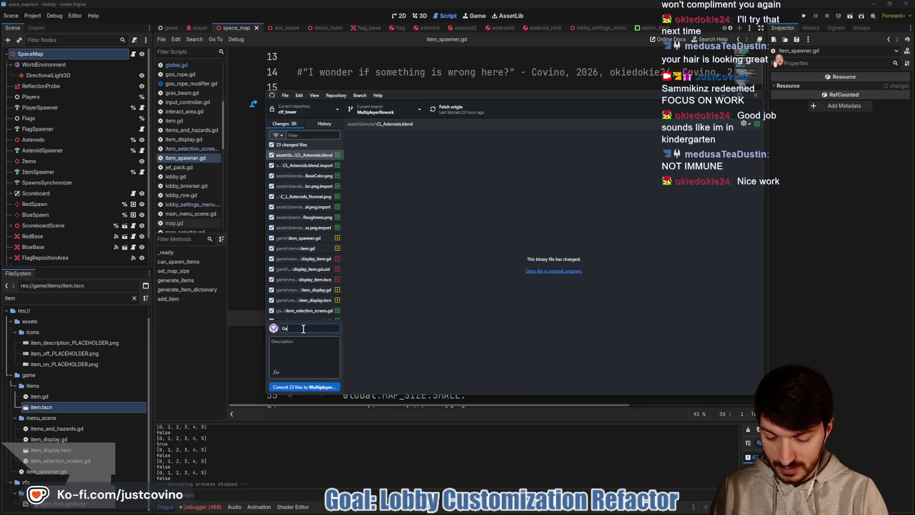
pyautogui.write('me Customization')
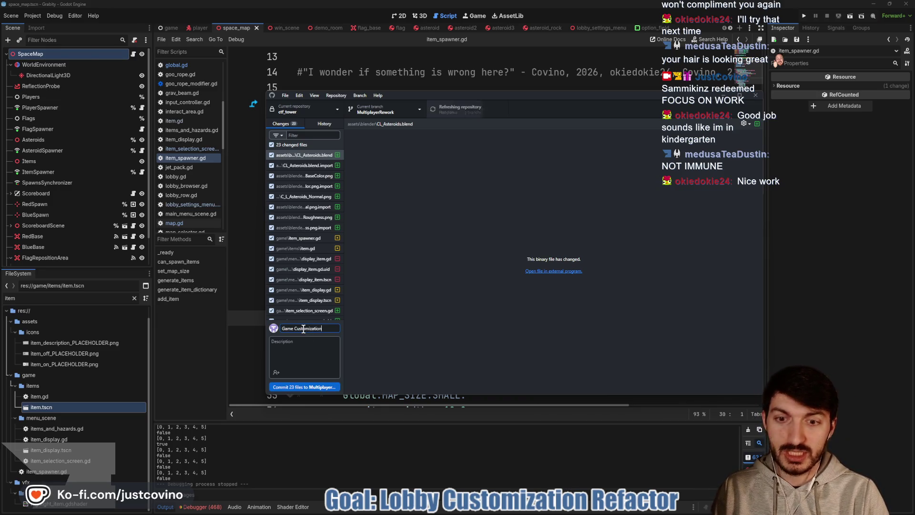
pyautogui.press('BackSpace')
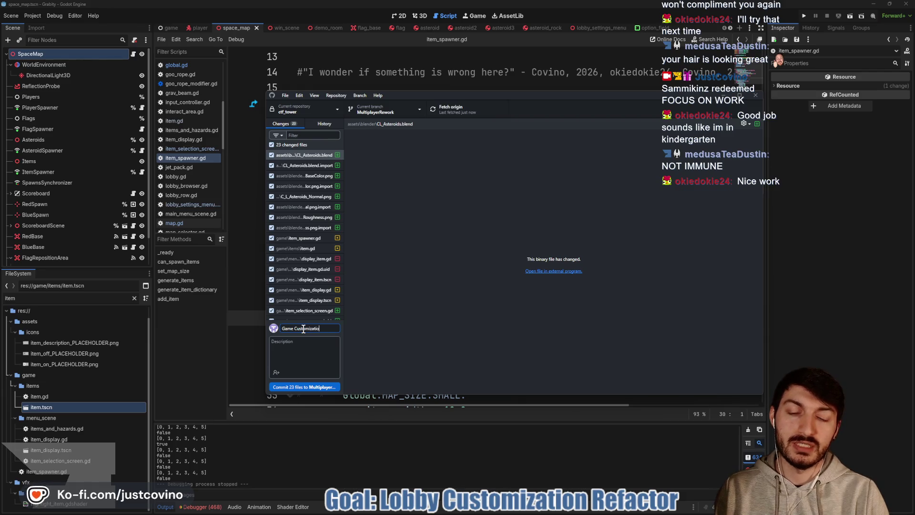
pyautogui.press('BackSpace')
pyautogui.write('Lobby Cus')
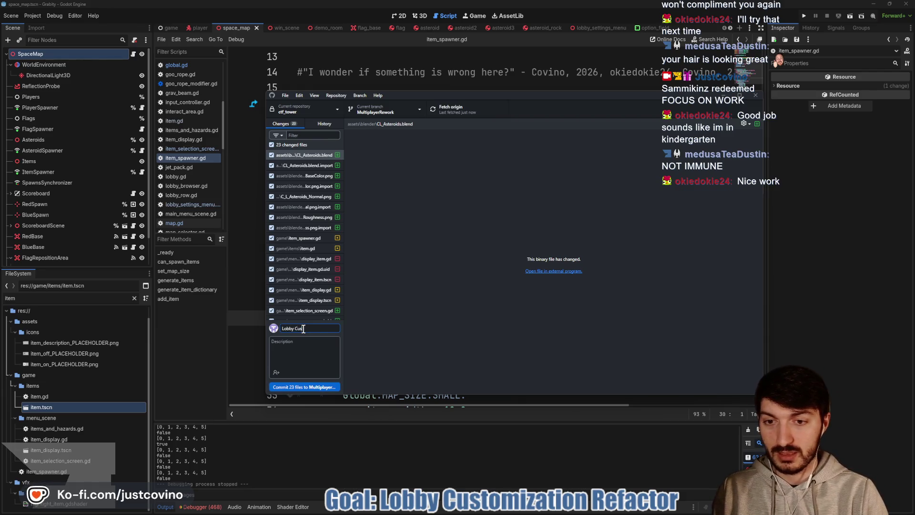
pyautogui.write('n Stuff')
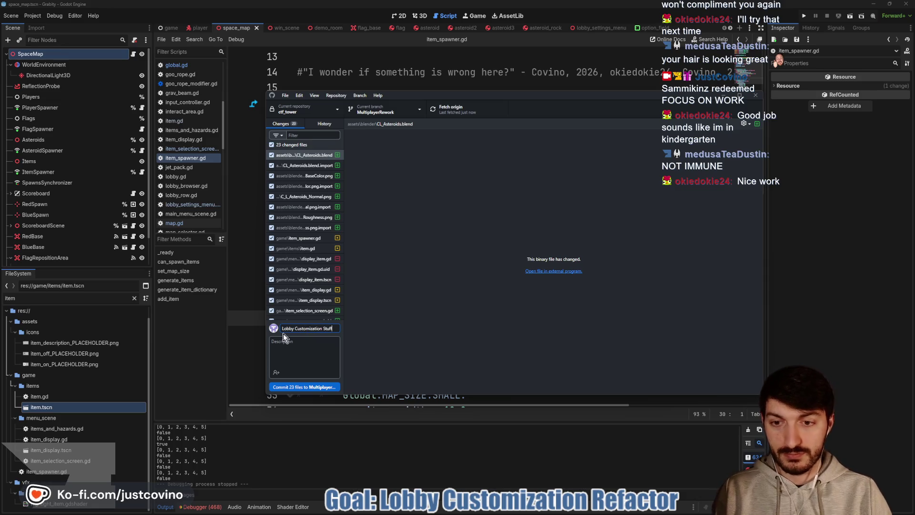
pyautogui.click(291, 339)
pyautogui.write('Can pick what items to spawn')
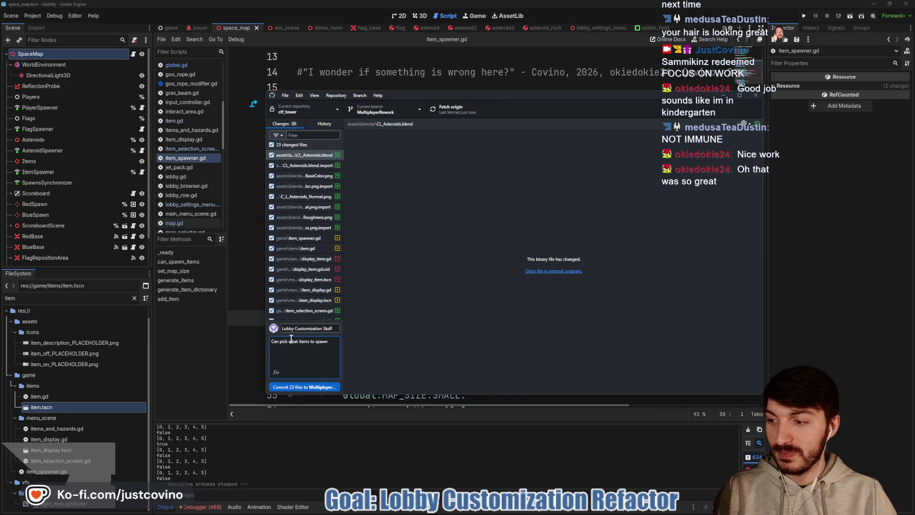
# Commit the 23 changed files to MultiplayerRework and push them to origin
pyautogui.click(313, 386)
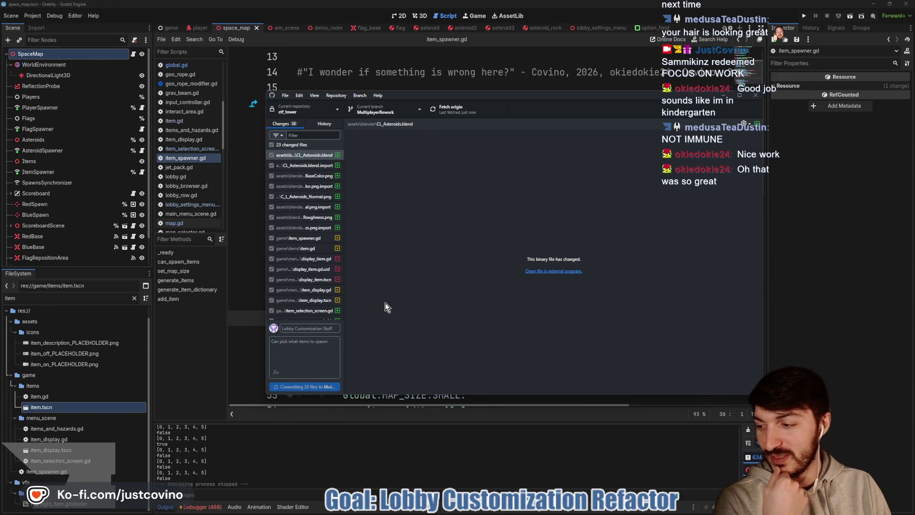
pyautogui.click(646, 191)
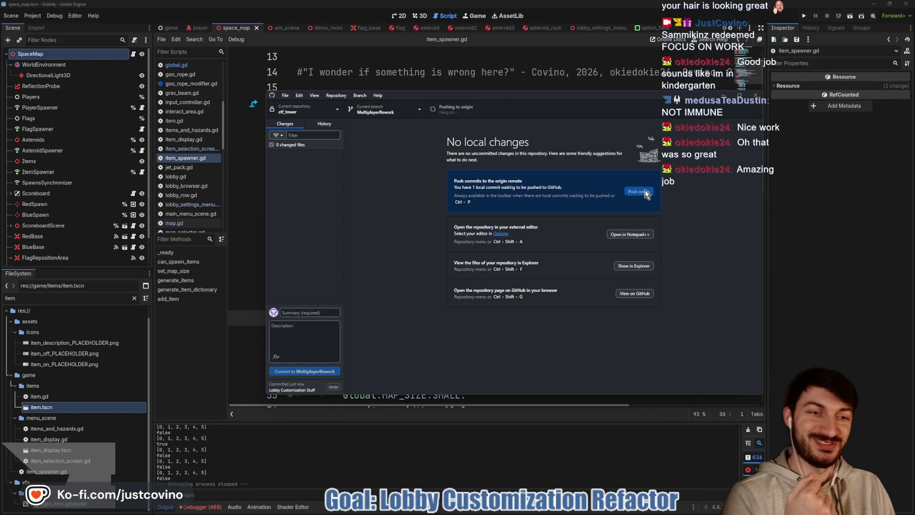
pyautogui.click(830, 215)
pyautogui.click(543, 182)
# Save the scene, then switch from the flag scene to the lobby_settings_menu scene
pyautogui.hotkey('ctrl', 's')
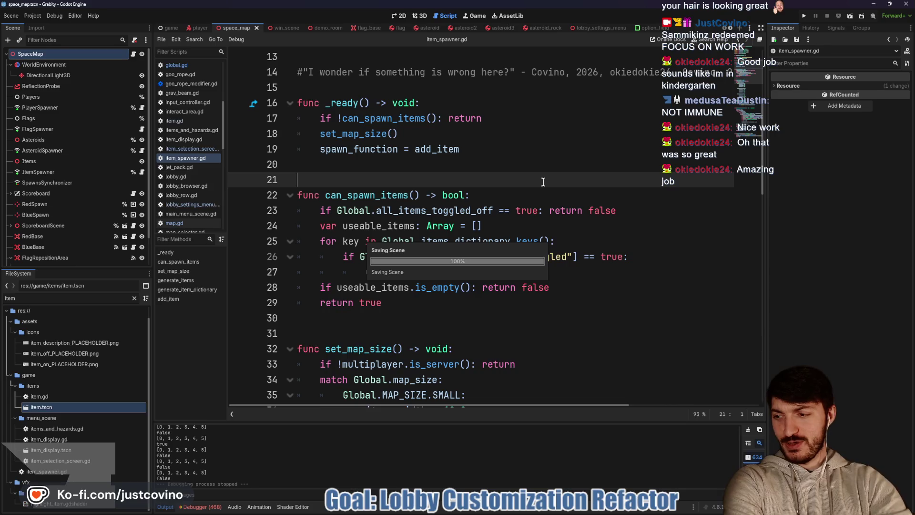
pyautogui.scroll(-3, 370, 214)
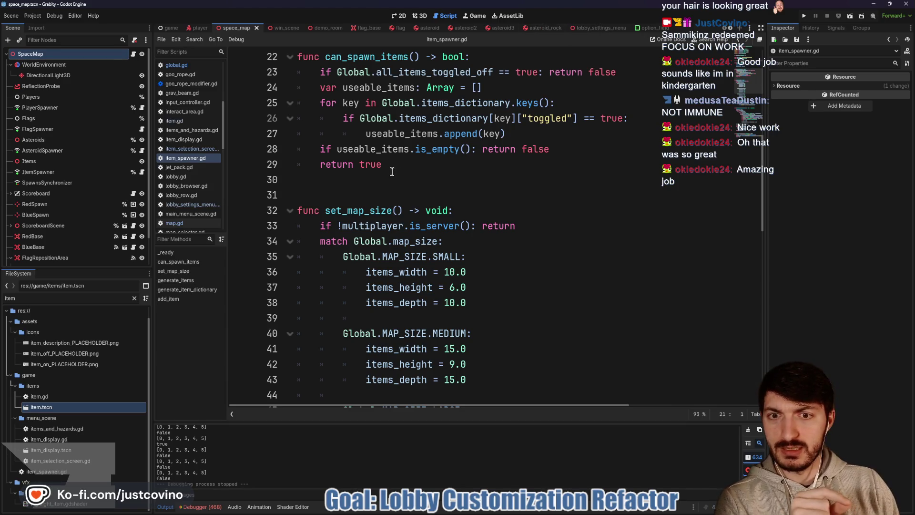
pyautogui.click(397, 29)
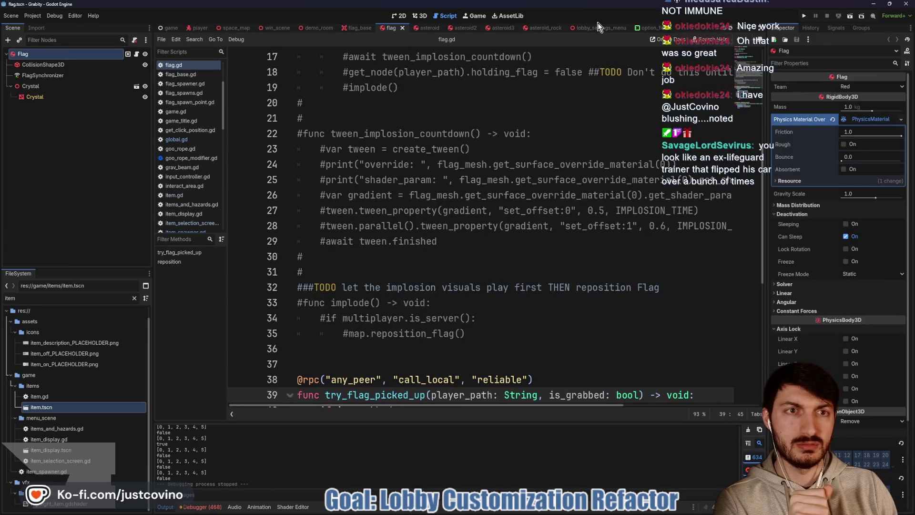
pyautogui.click(585, 28)
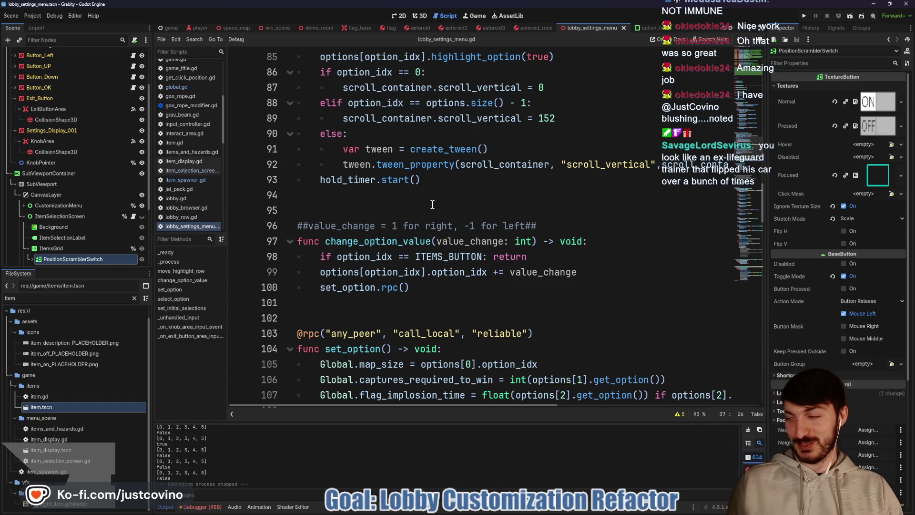
pyautogui.click(433, 206)
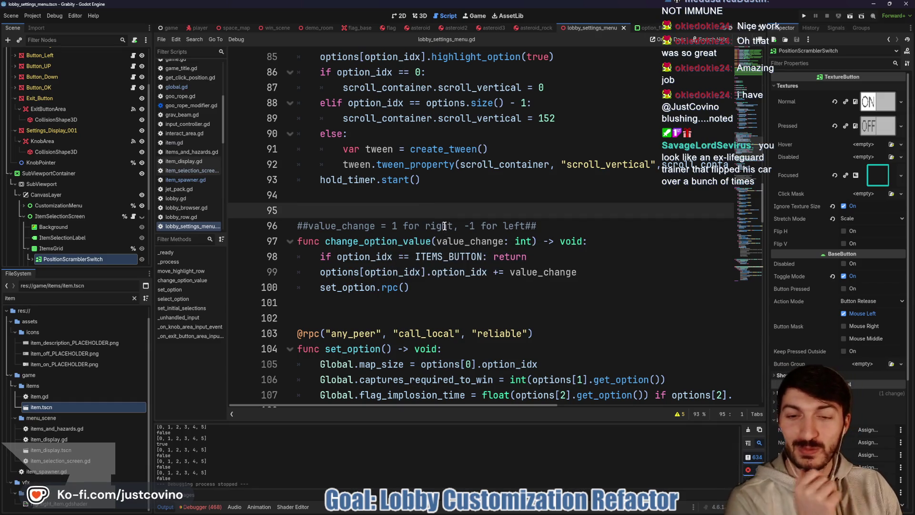
pyautogui.scroll(-3, 439, 233)
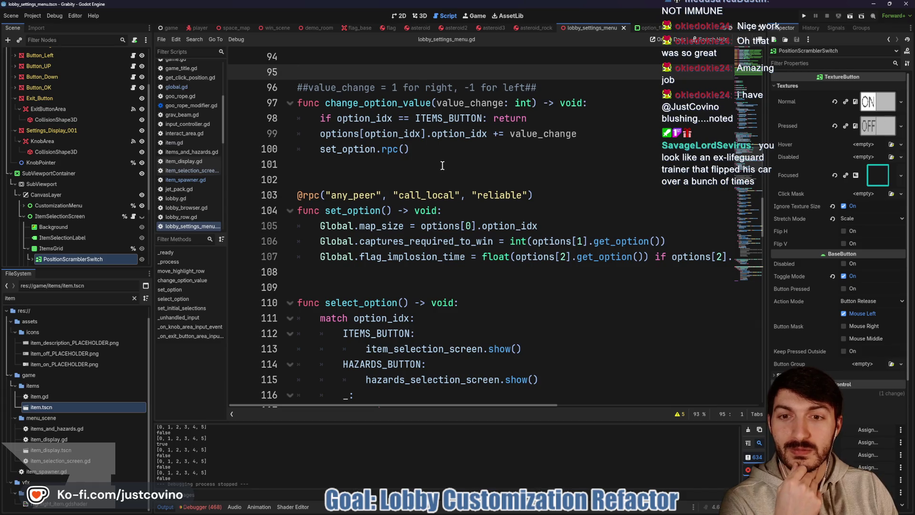
pyautogui.scroll(-2, 443, 166)
pyautogui.scroll(-1, 352, 181)
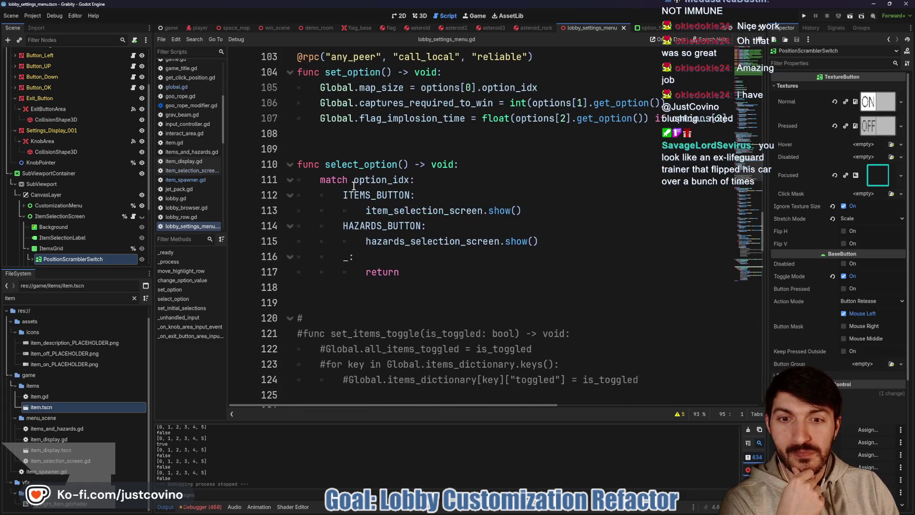
pyautogui.scroll(-2, 353, 186)
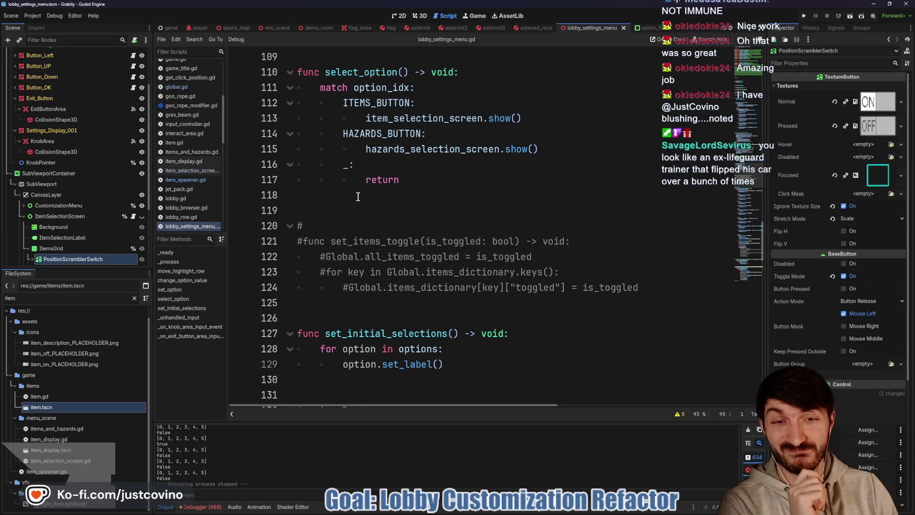
pyautogui.scroll(8, 358, 209)
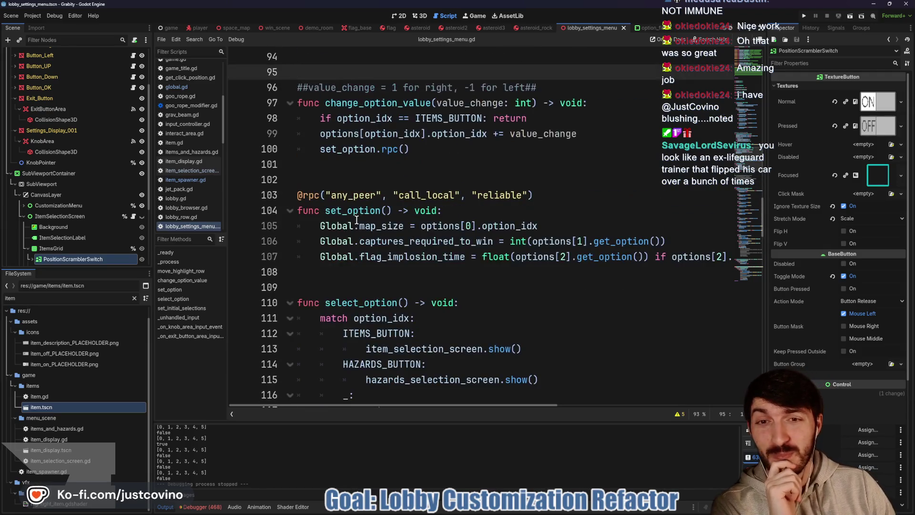
pyautogui.scroll(-1, 348, 228)
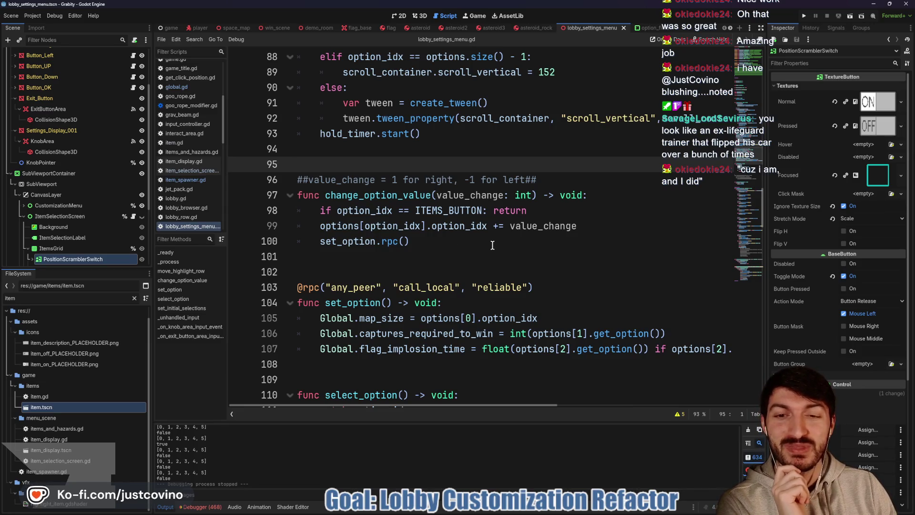
pyautogui.doubleClick(343, 241)
pyautogui.scroll(-3, 515, 247)
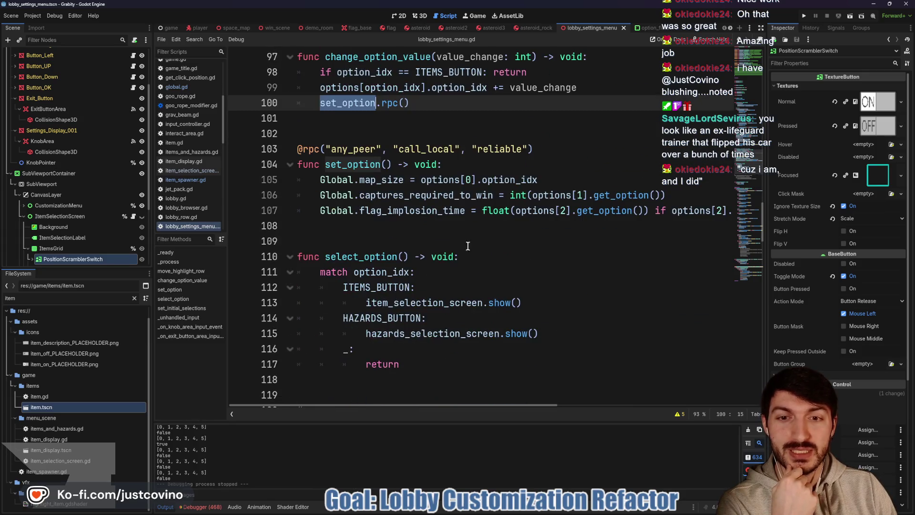
pyautogui.scroll(1, 405, 234)
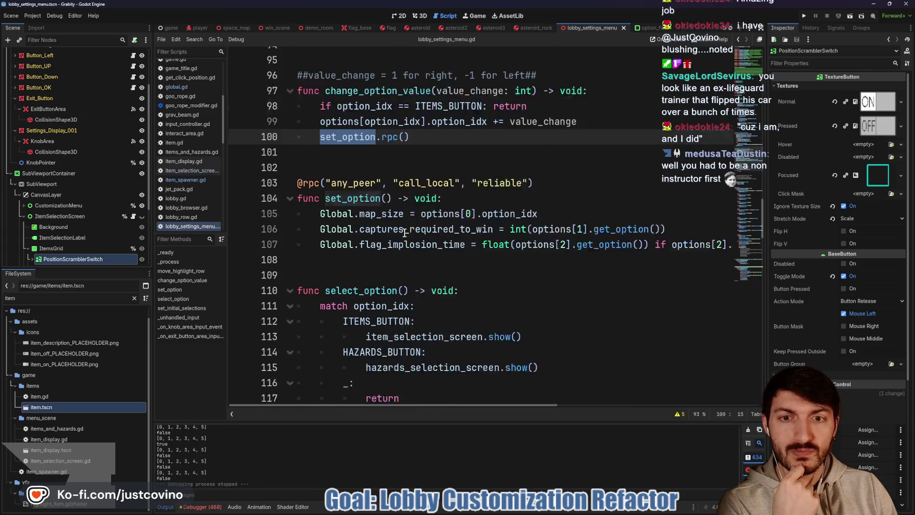
pyautogui.click(409, 272)
pyautogui.moveTo(506, 259)
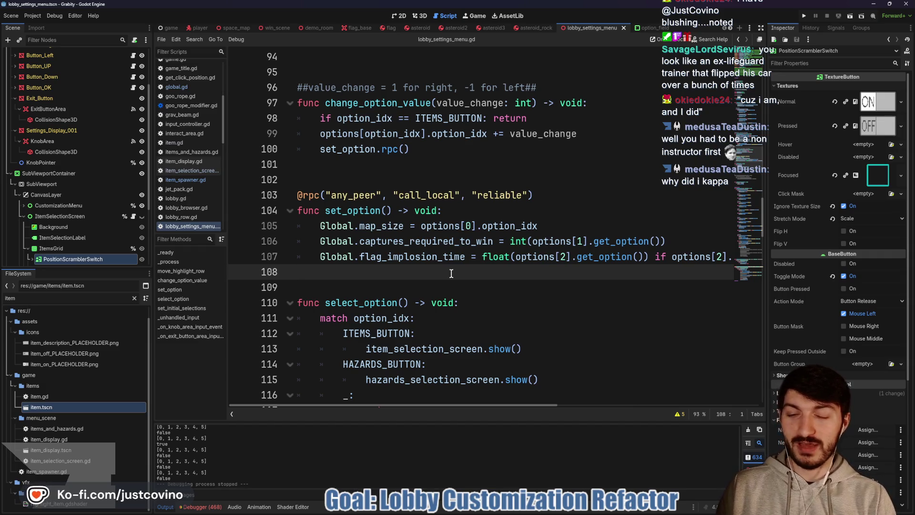
# Start line 108 with 'Global.all_items_toggled_off =' and check get_option on line 106
pyautogui.write('Globs')
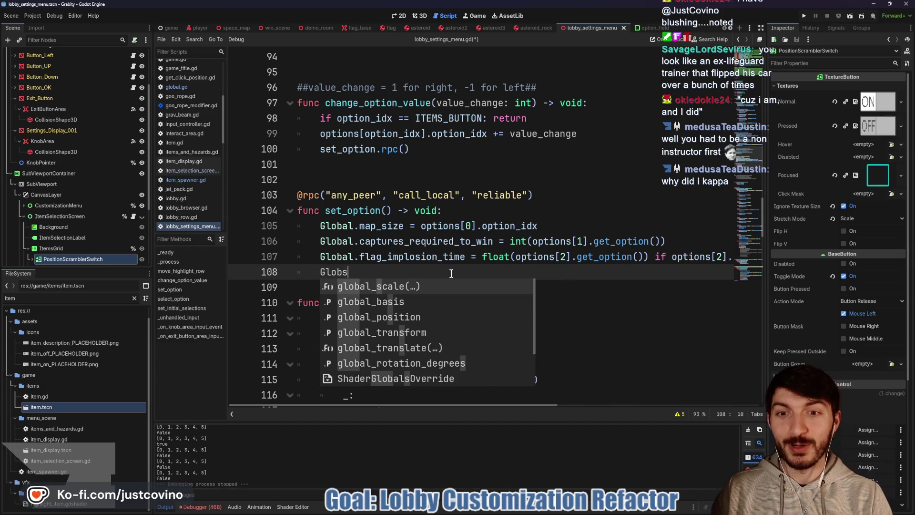
pyautogui.press('BackSpace')
pyautogui.write('al.')
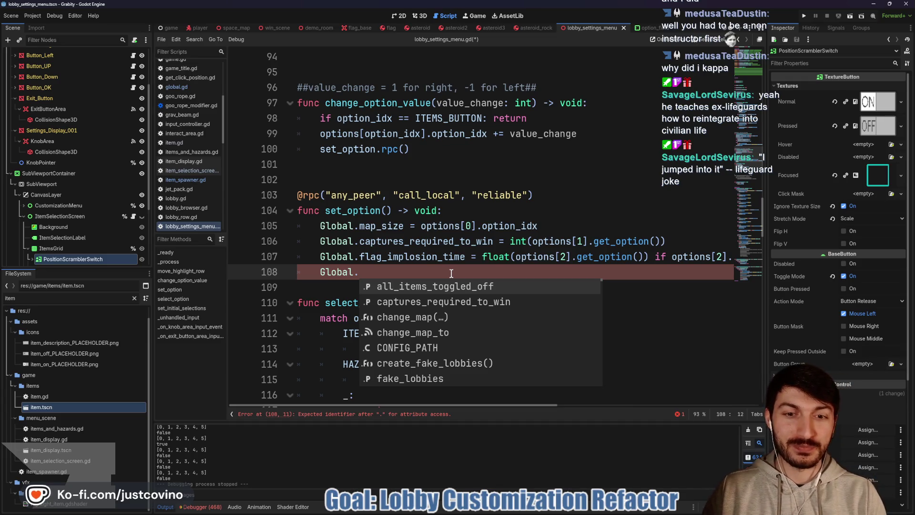
pyautogui.press('Return')
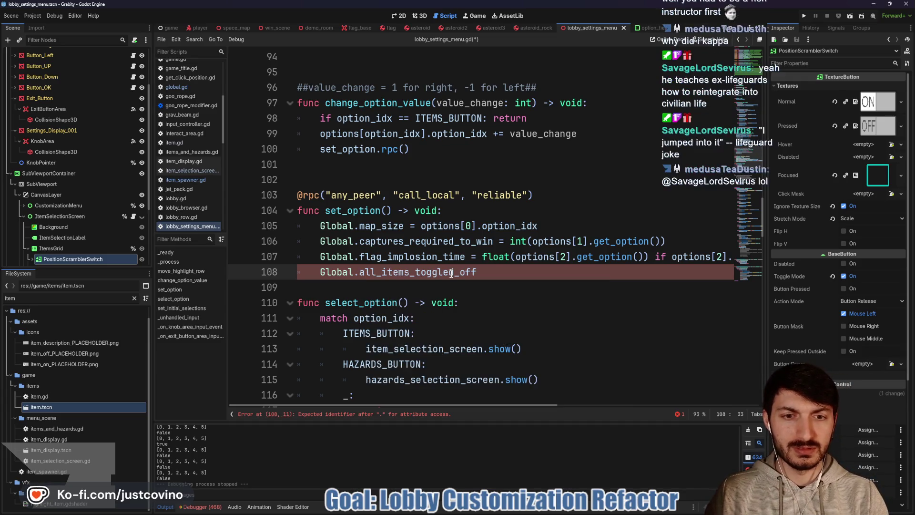
pyautogui.write(' =')
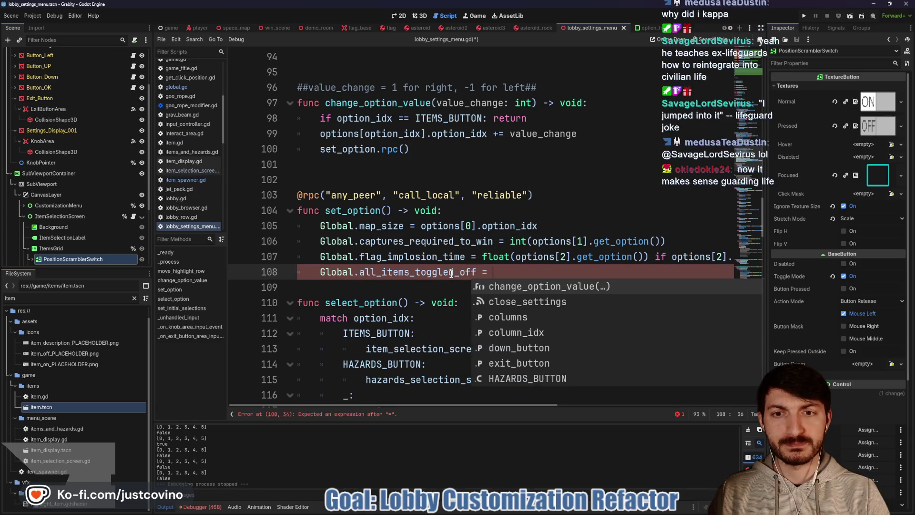
pyautogui.scroll(1, 437, 239)
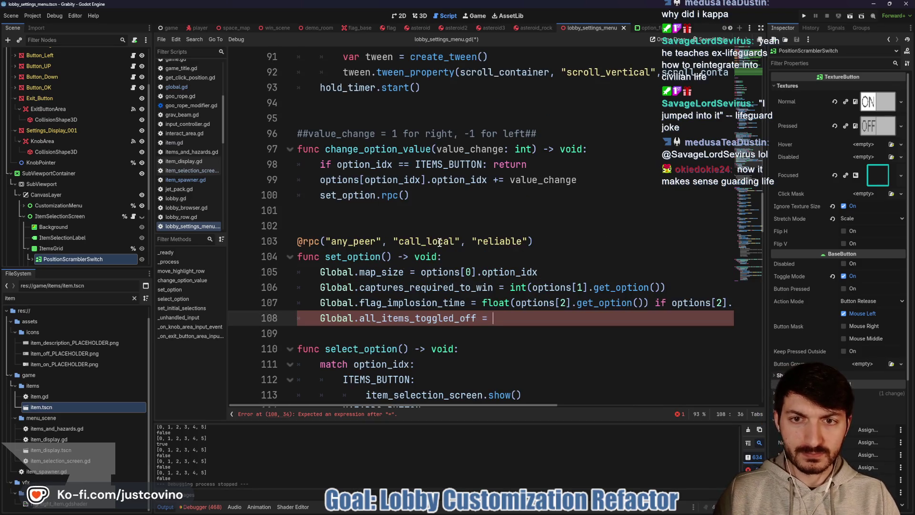
pyautogui.scroll(1, 436, 241)
pyautogui.scroll(-2, 639, 248)
pyautogui.doubleClick(639, 248)
pyautogui.scroll(1, 567, 262)
pyautogui.scroll(7, 566, 261)
pyautogui.scroll(-8, 566, 262)
pyautogui.scroll(-7, 566, 262)
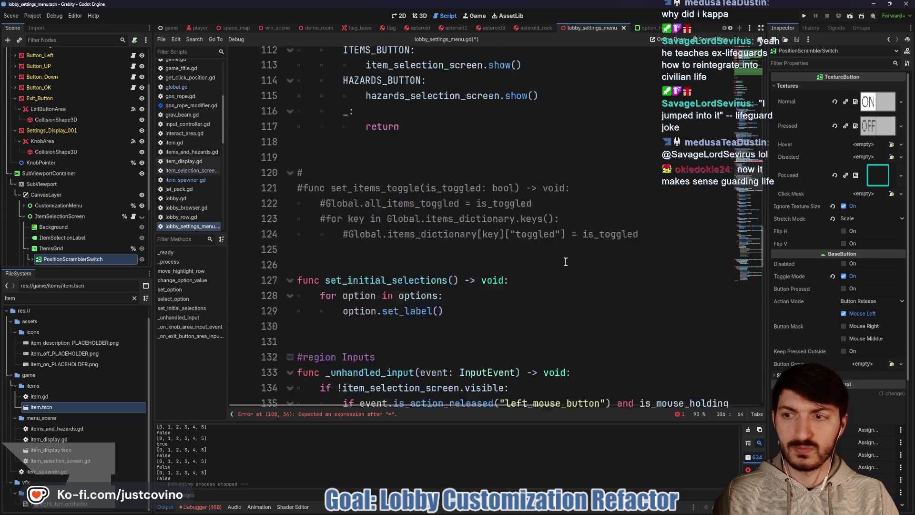
pyautogui.scroll(6, 567, 262)
pyautogui.scroll(-3, 76, 199)
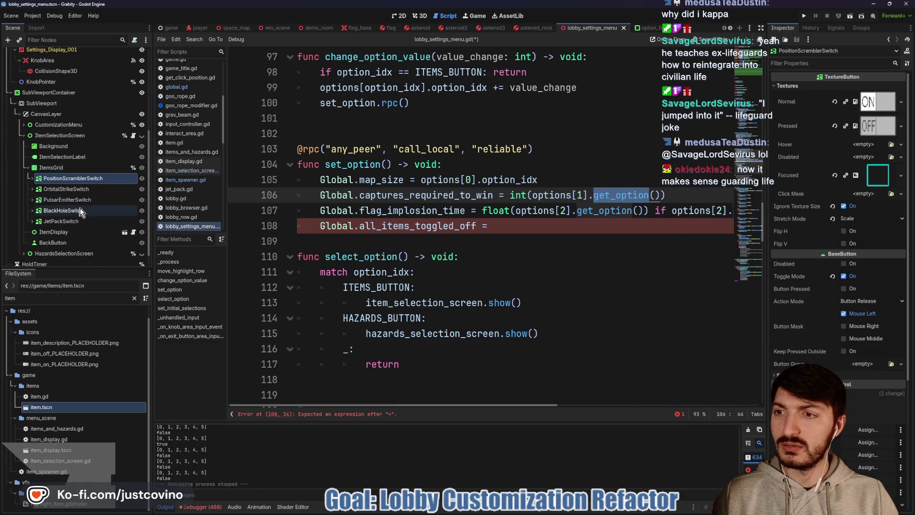
pyautogui.scroll(1, 39, 154)
# Check CustomizationMenu's ItemsToggle row and its option_field.gd script, then return to line 108
pyautogui.click(24, 152)
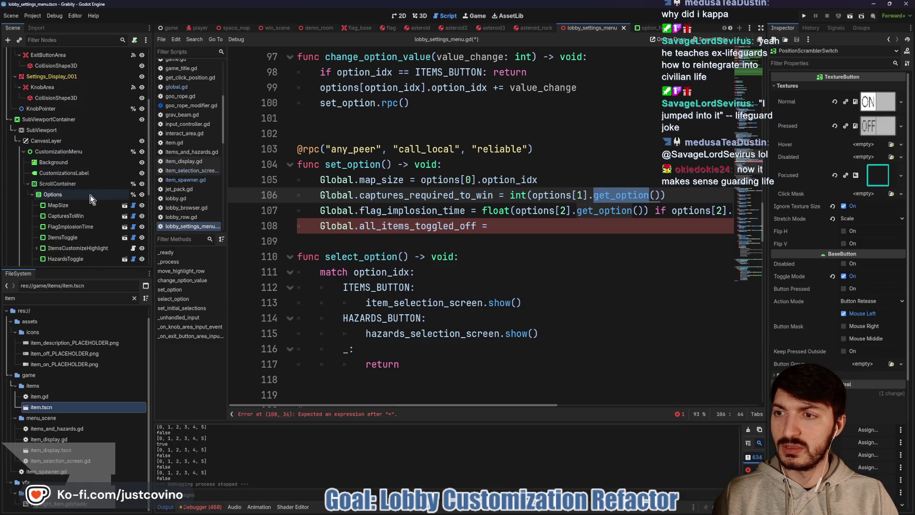
pyautogui.scroll(-2, 90, 196)
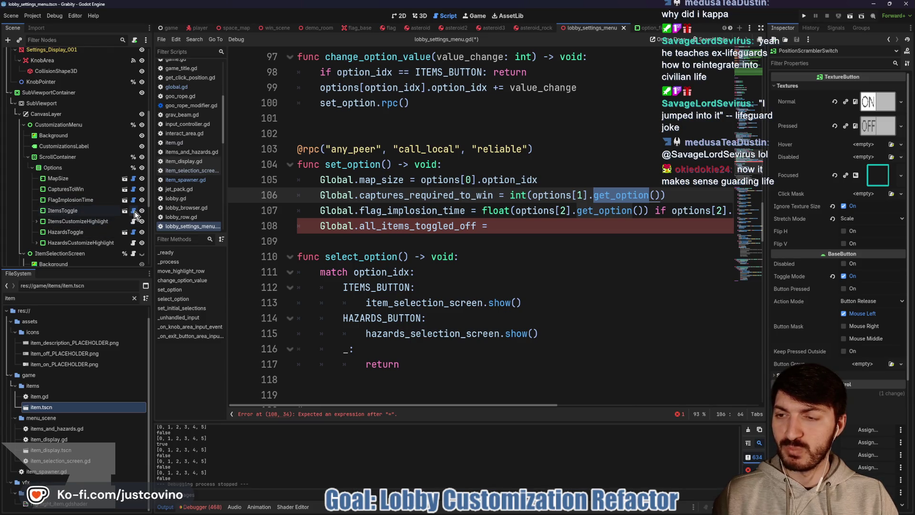
pyautogui.click(134, 211)
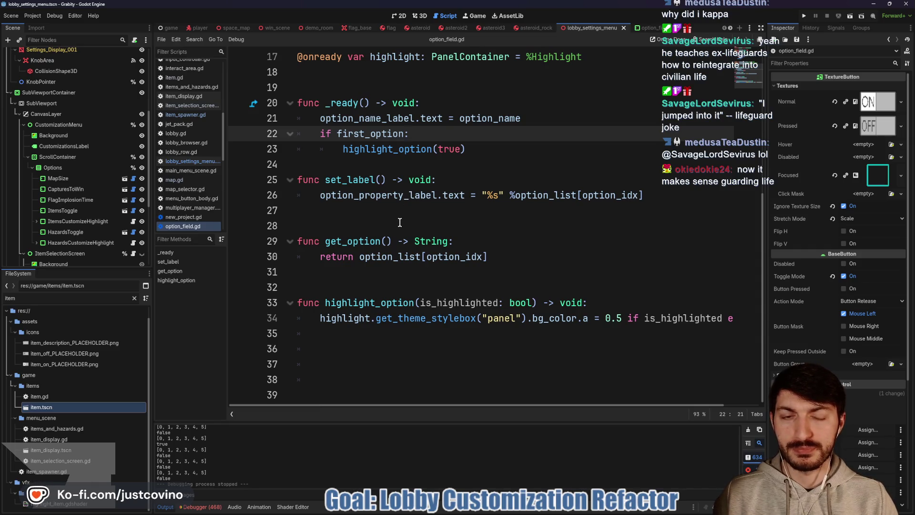
pyautogui.hotkey('alt', 'Left')
pyautogui.click(514, 227)
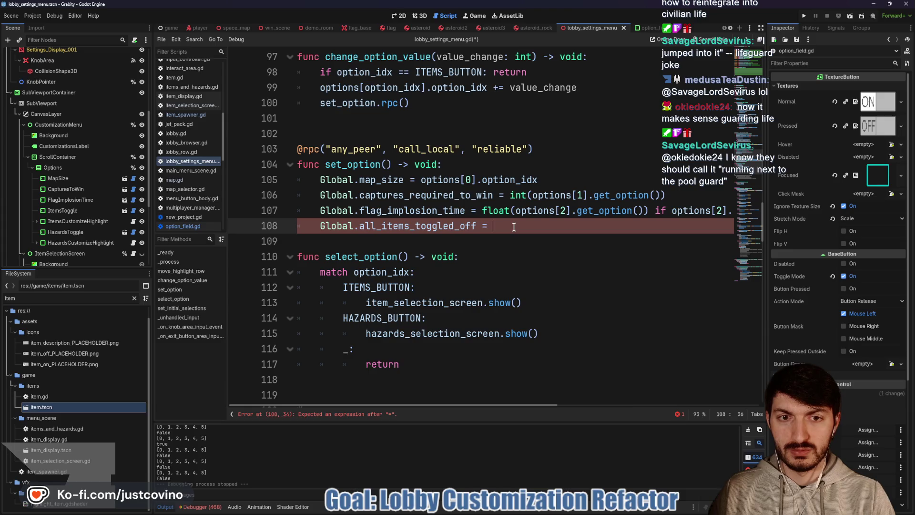
# Finish line 108 with 'true if options[3].get_option() == "OFF" else false', add a blank line, save
pyautogui.write('true')
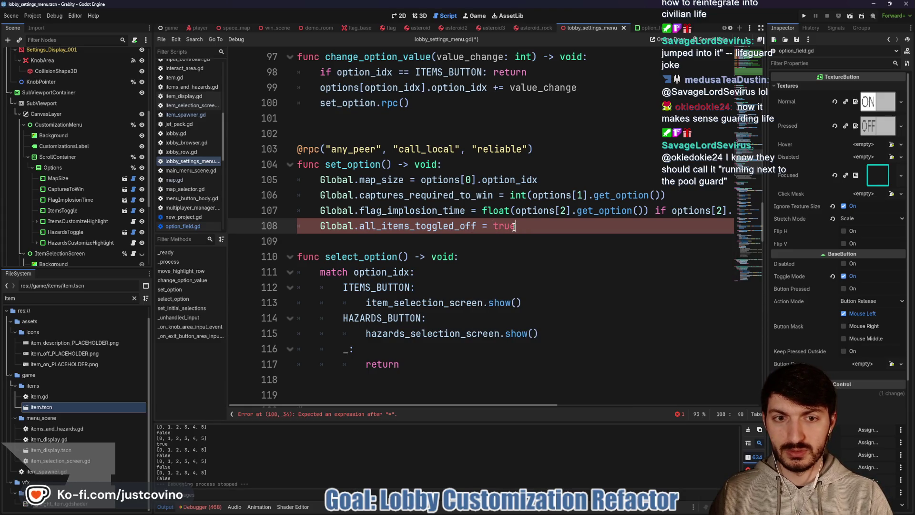
pyautogui.write(' if')
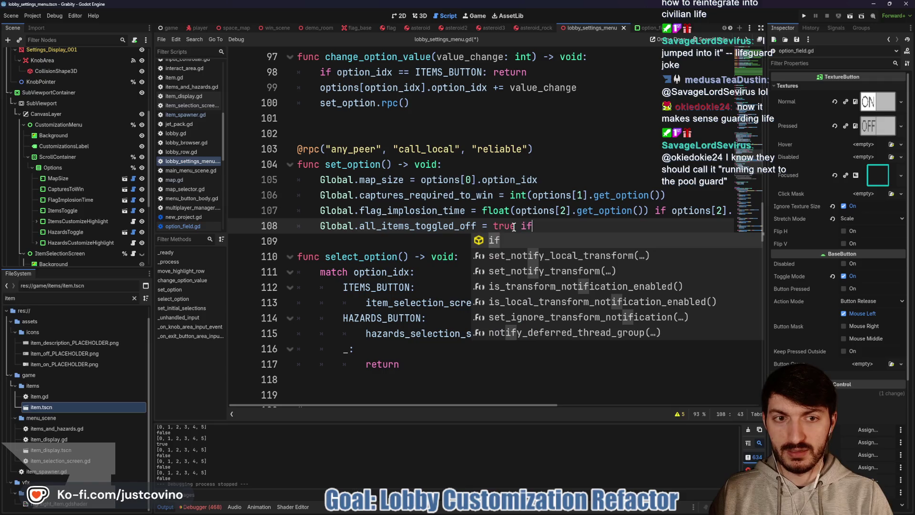
pyautogui.write(' options')
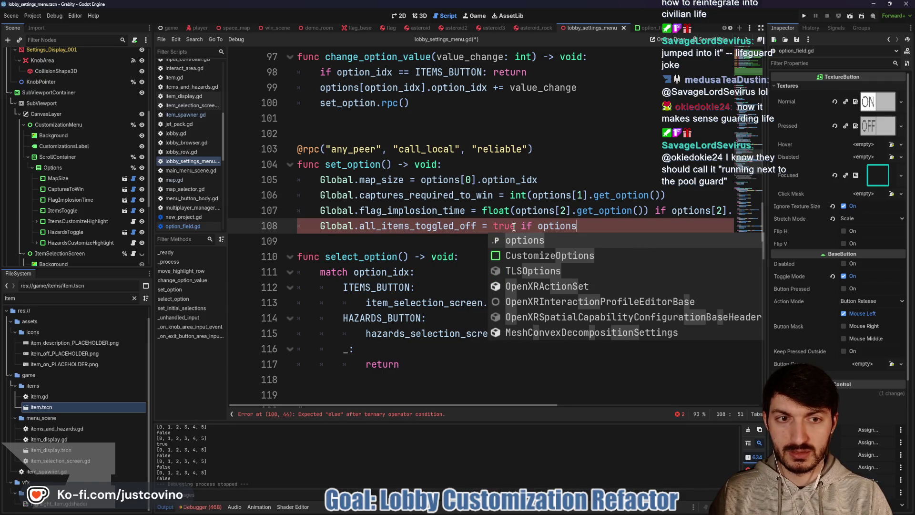
pyautogui.write('[3].get')
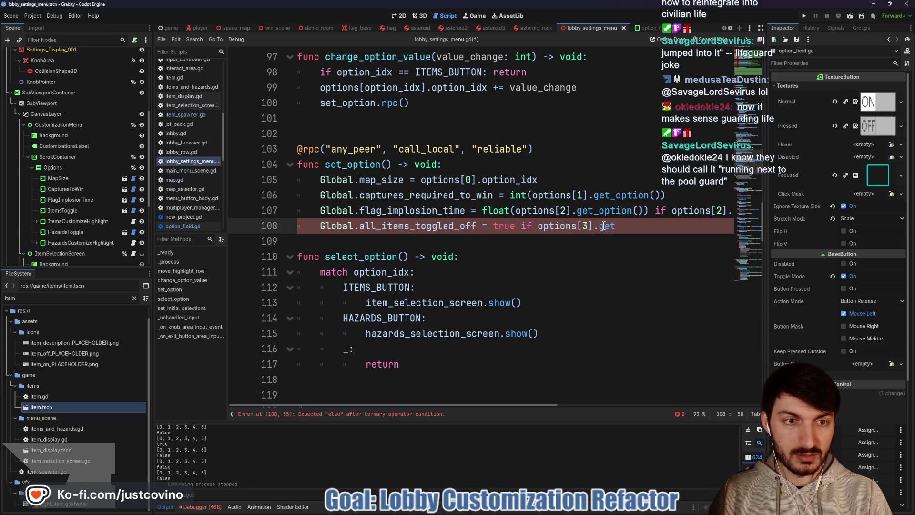
pyautogui.write('_option() ')
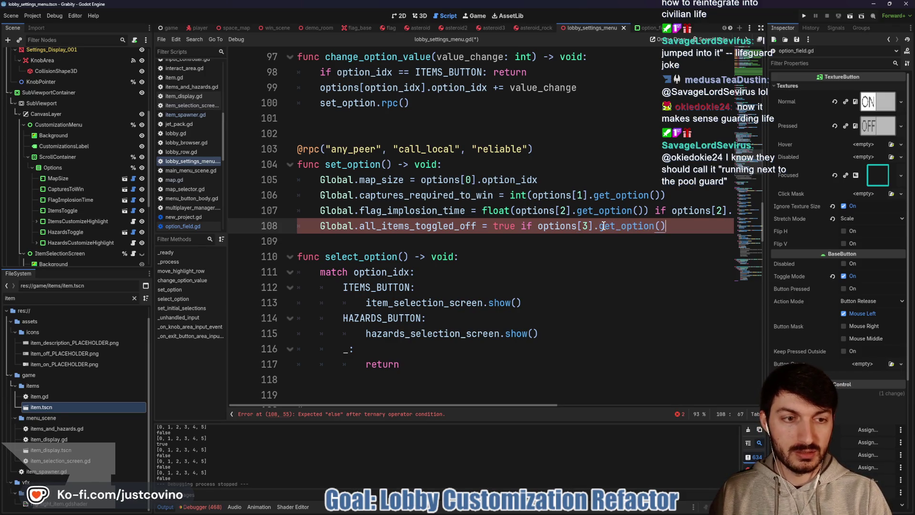
pyautogui.write('== ')
pyautogui.write('"OFF')
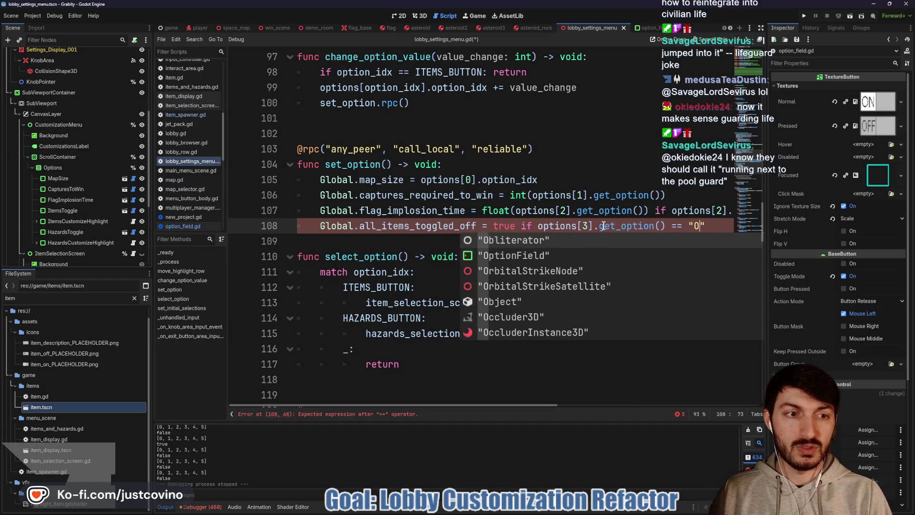
pyautogui.write('" else ')
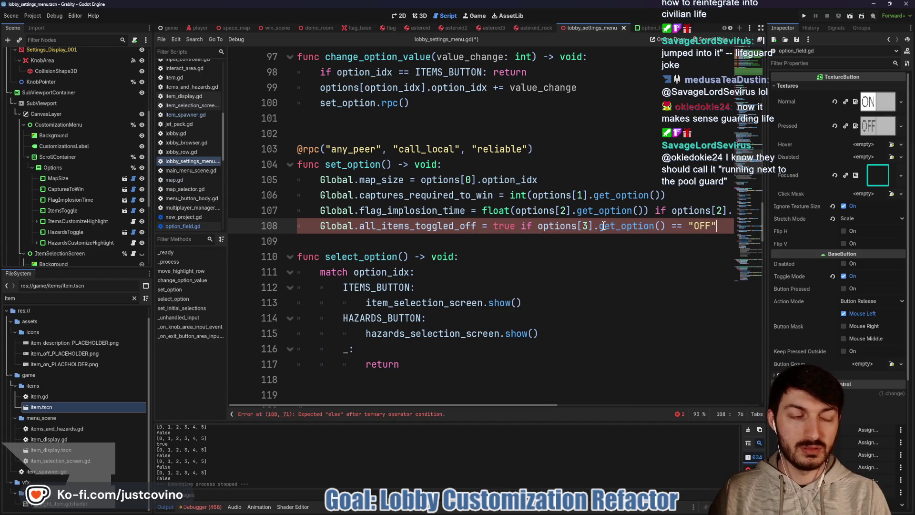
pyautogui.write('false')
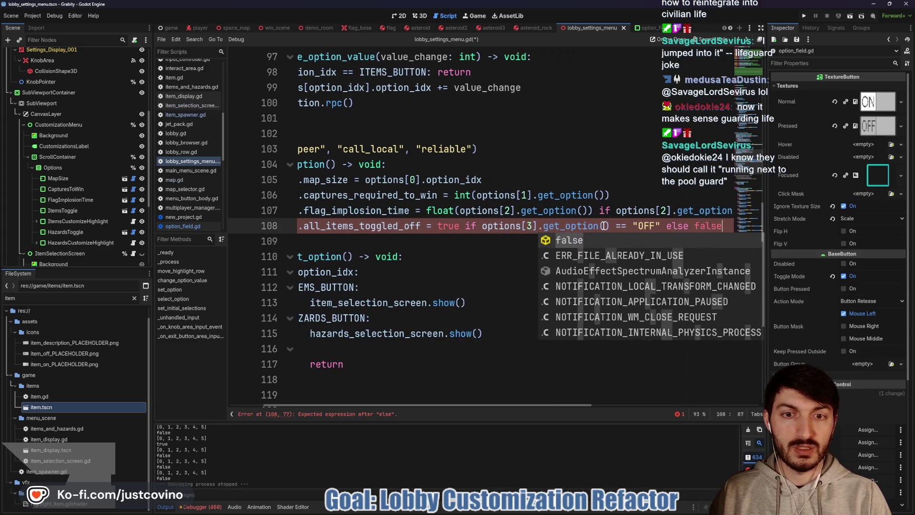
pyautogui.click(535, 246)
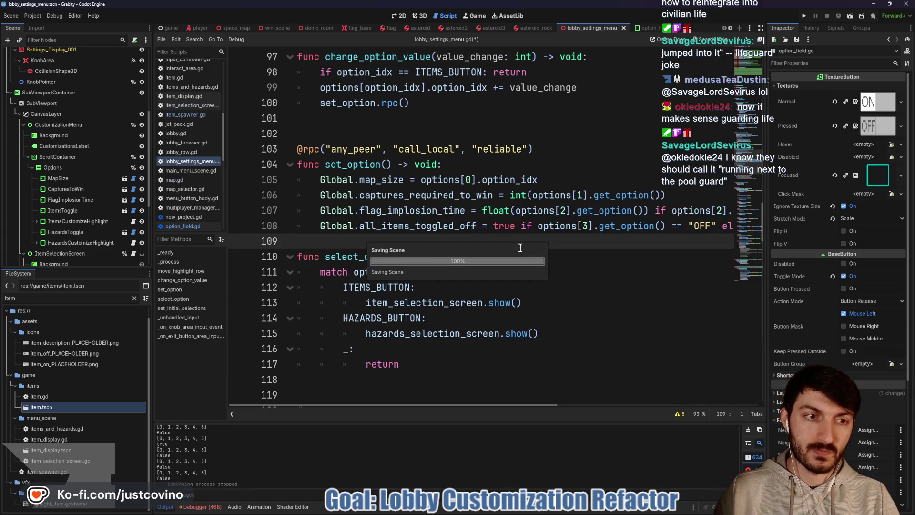
pyautogui.hotkey('ctrl', 's')
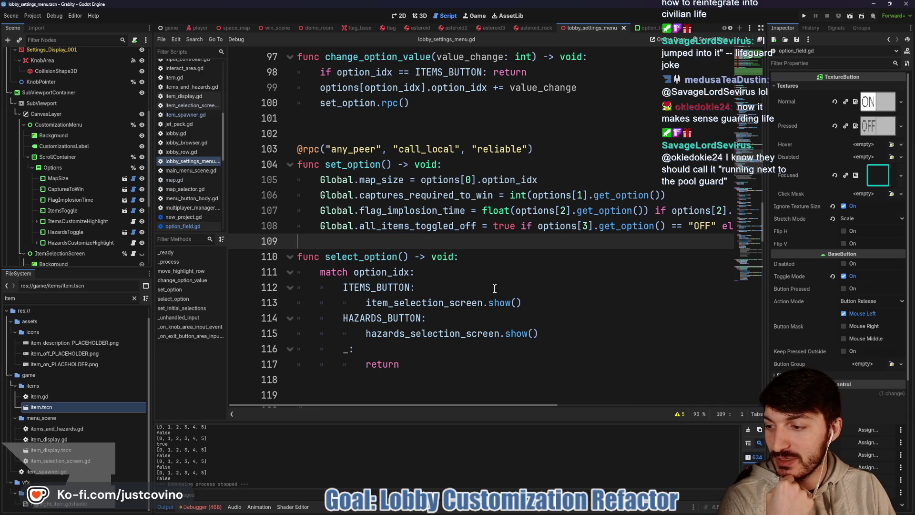
pyautogui.press('Return')
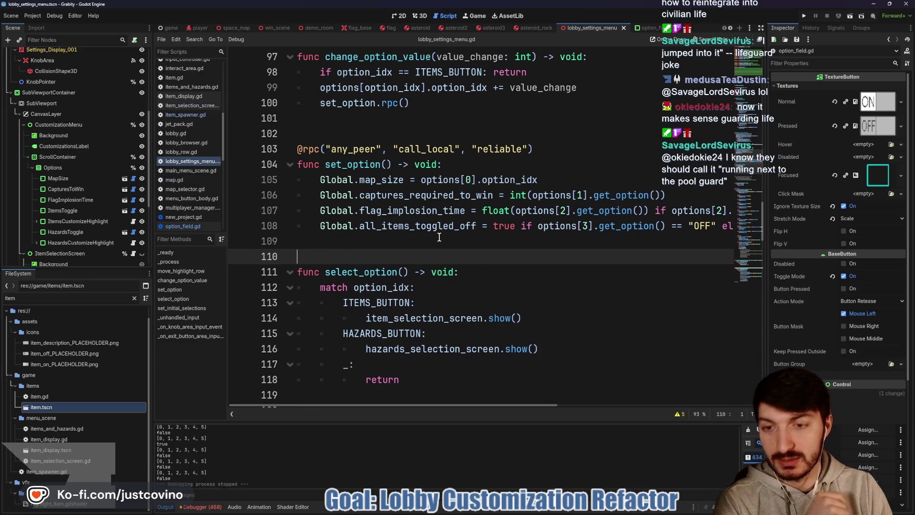
pyautogui.hotkey('ctrl', 's')
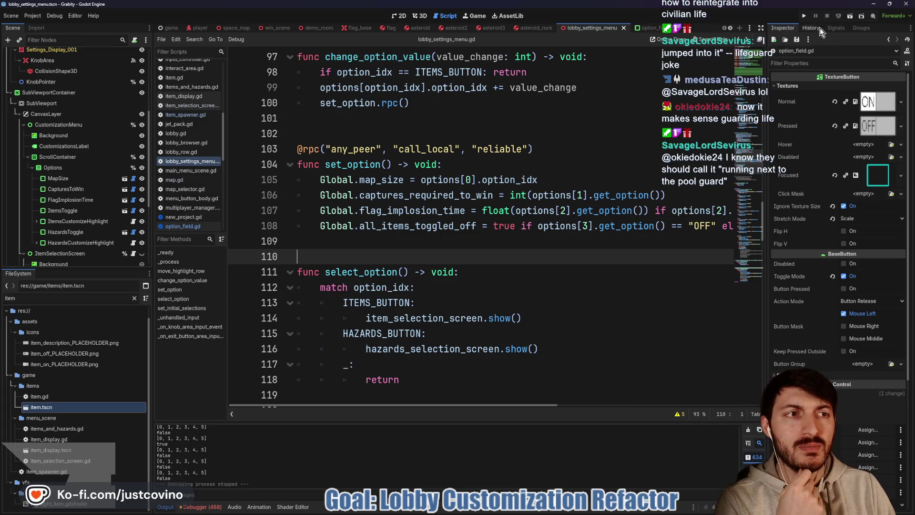
pyautogui.click(804, 16)
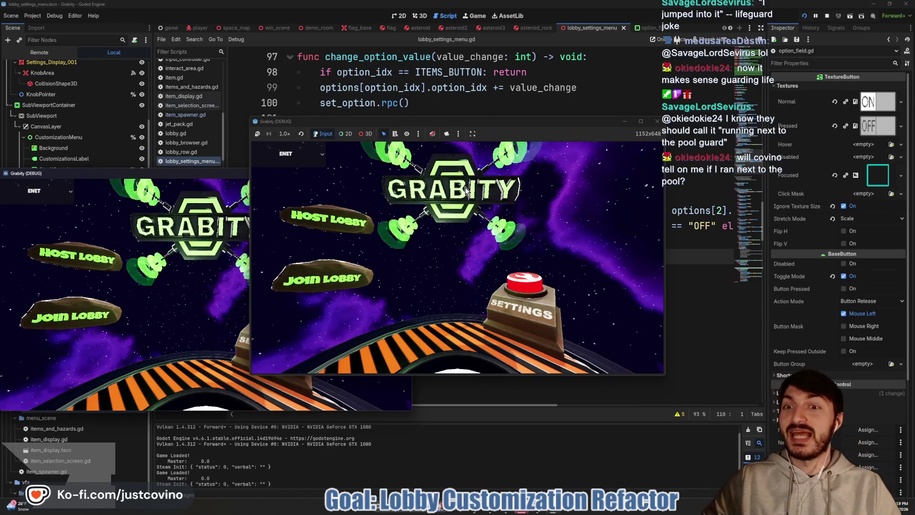
# Host a private lobby in one game window and join it from the second
pyautogui.click(342, 221)
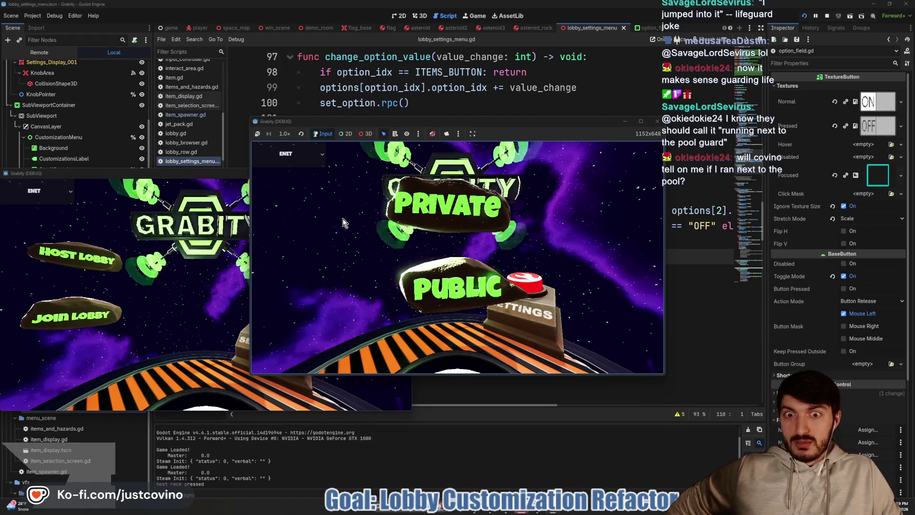
pyautogui.moveTo(528, 122)
pyautogui.mouseDown()
pyautogui.moveTo(548, 156)
pyautogui.moveTo(532, 128)
pyautogui.moveTo(362, 111)
pyautogui.moveTo(291, 127)
pyautogui.mouseUp()
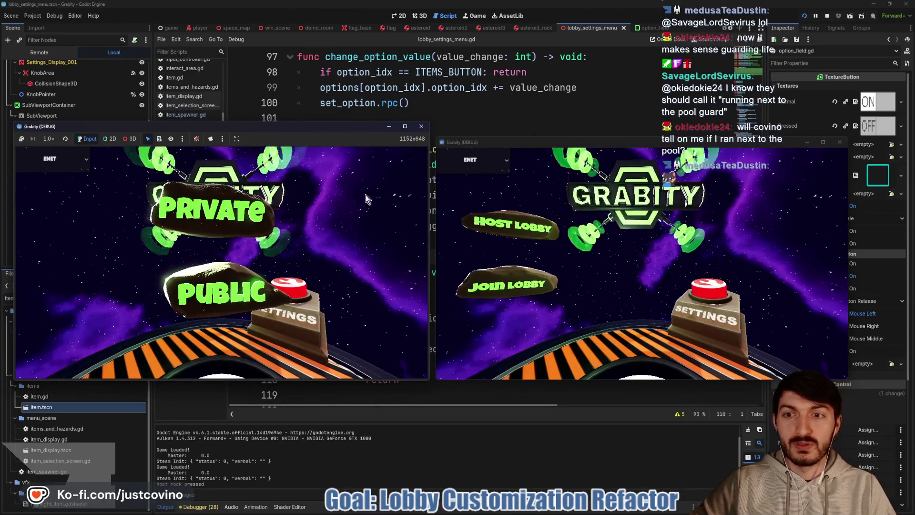
pyautogui.click(239, 219)
pyautogui.click(507, 284)
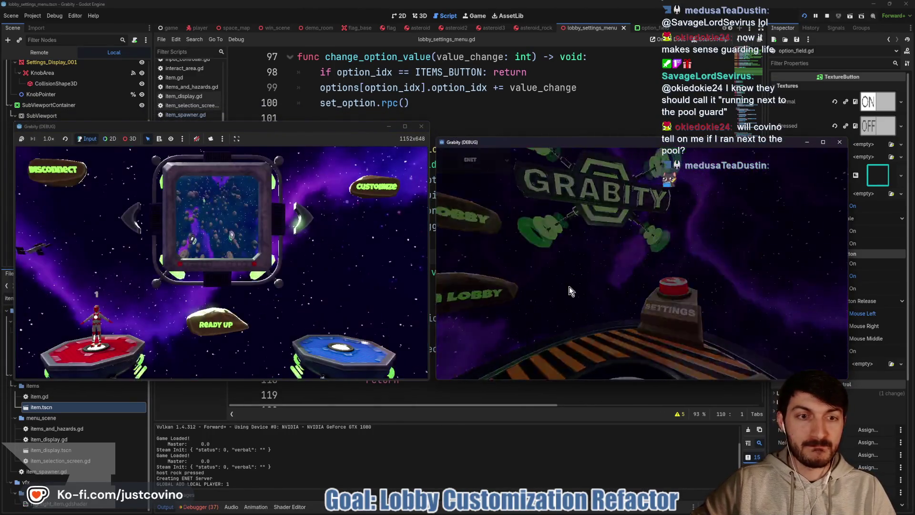
pyautogui.click(705, 232)
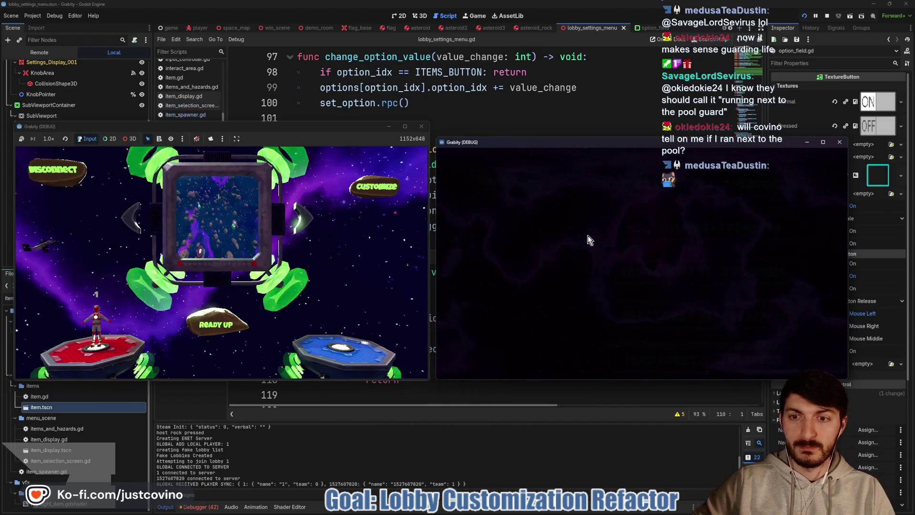
# Switch Items Toggle from ENABLED to DISABLED in the customizations menu, then stop the game
pyautogui.click(369, 189)
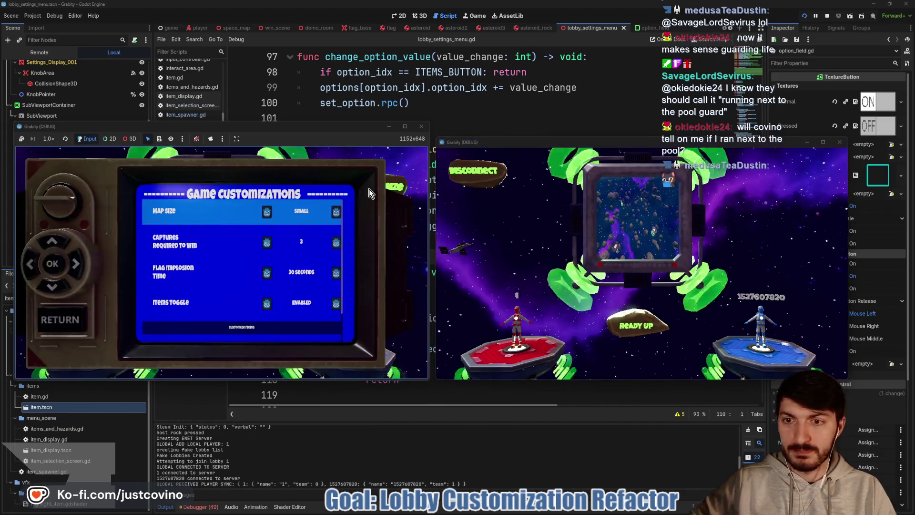
pyautogui.press('Down')
pyautogui.press('Down')
pyautogui.press('Down')
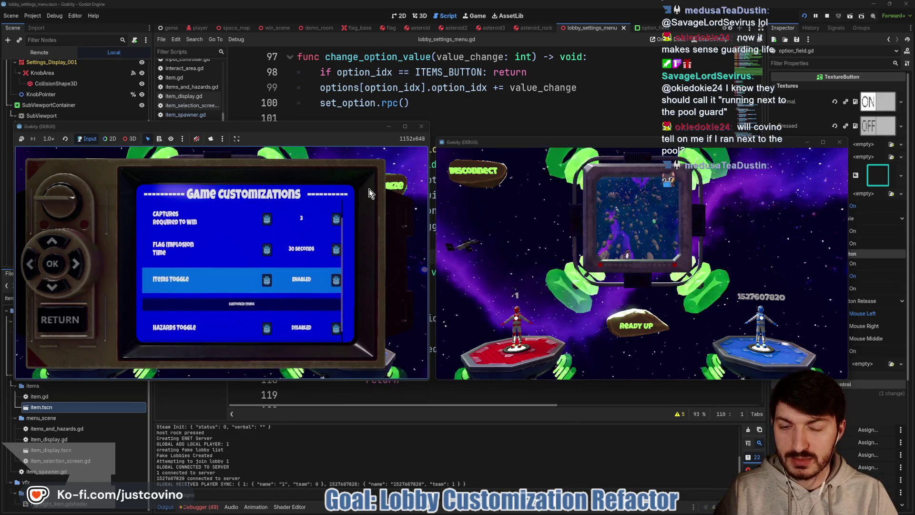
pyautogui.press('Right')
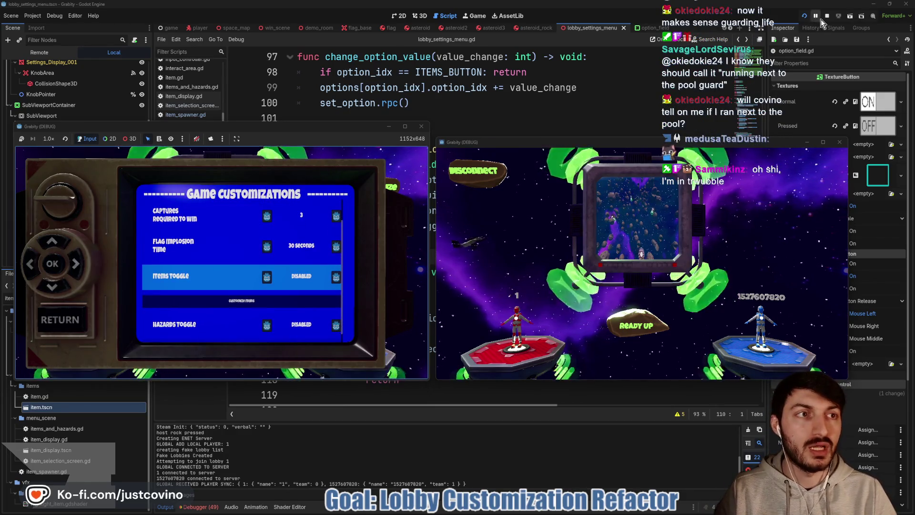
pyautogui.click(828, 18)
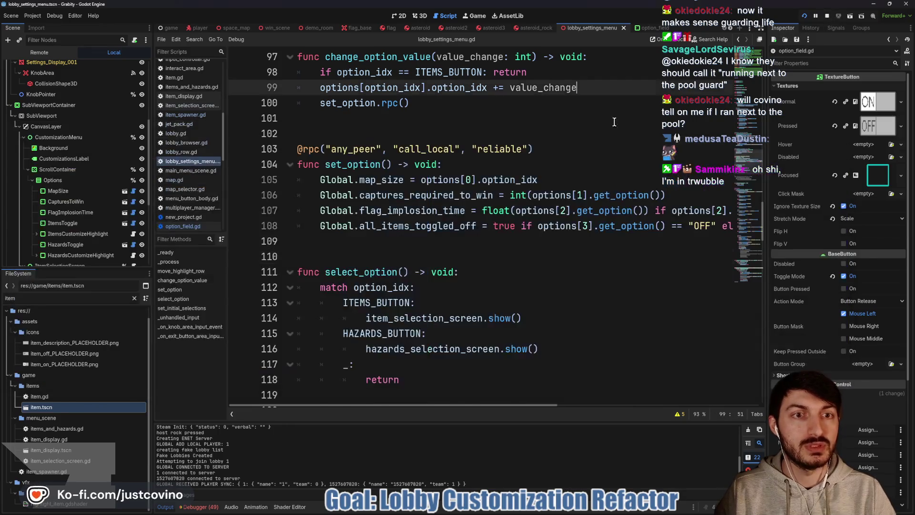
# Change line 108's comparison string from "OFF" to "Disabled" and relaunch the game
pyautogui.hscroll(3, 658, 230)
pyautogui.moveTo(639, 227); pyautogui.dragTo(623, 226)
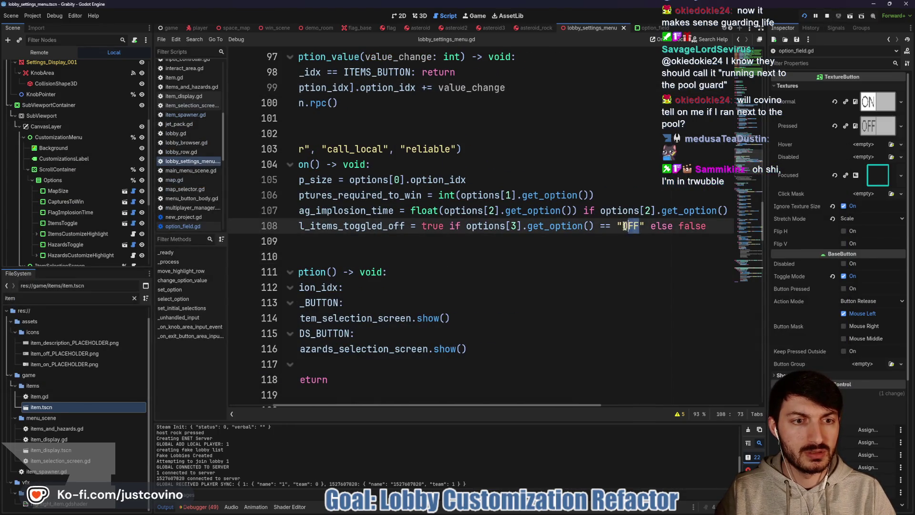
pyautogui.write('Disabled')
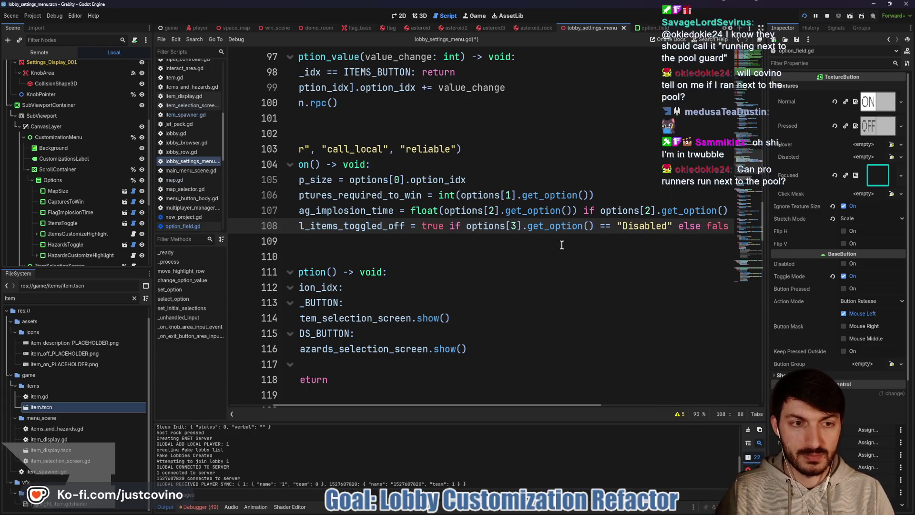
pyautogui.click(480, 246)
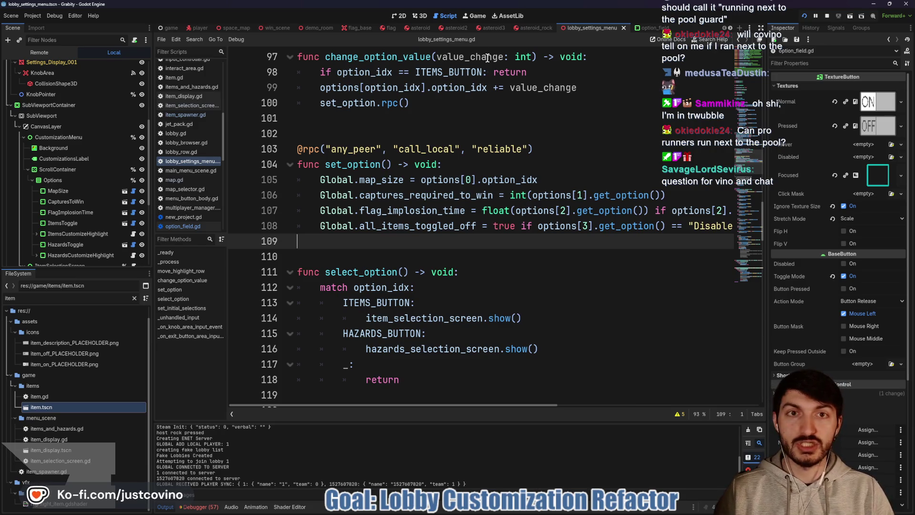
pyautogui.press('F6')
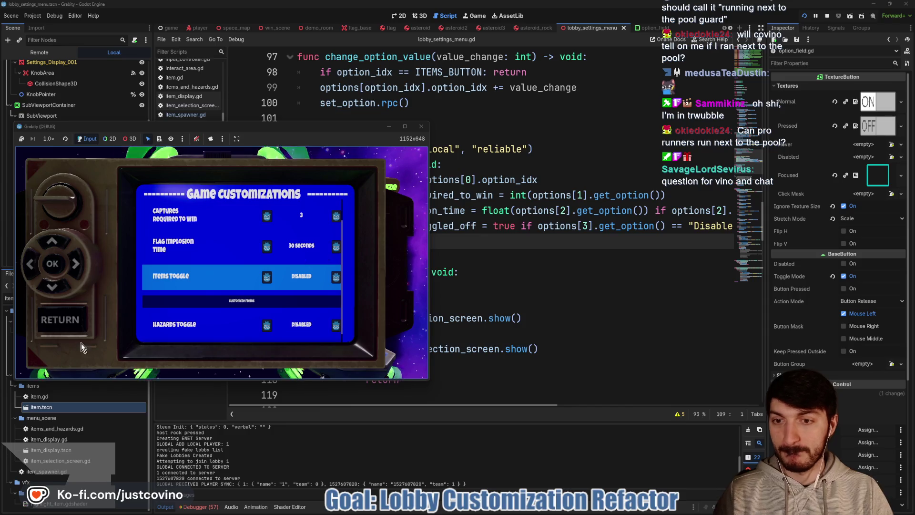
pyautogui.click(66, 318)
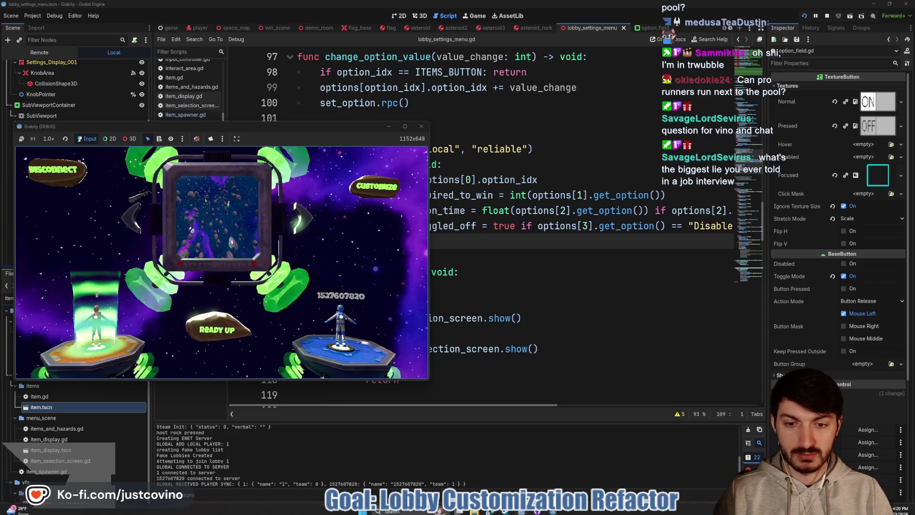
pyautogui.click(622, 319)
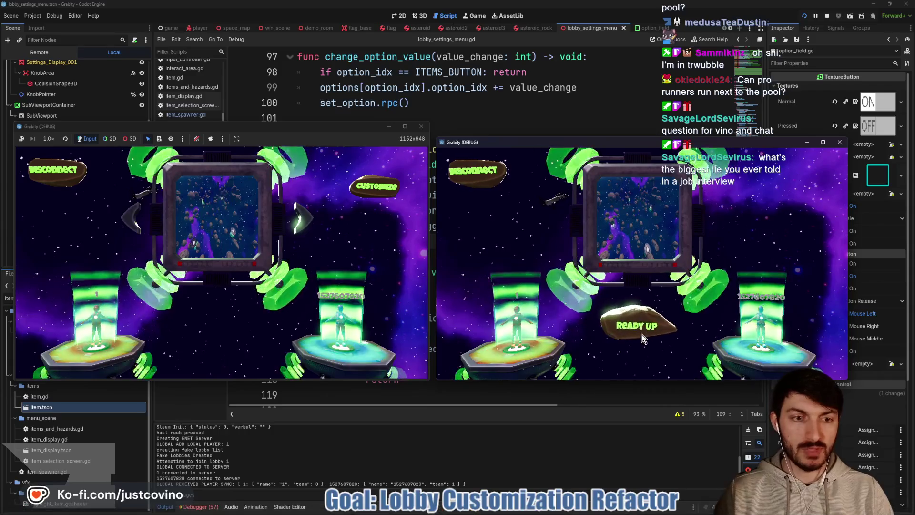
pyautogui.click(216, 333)
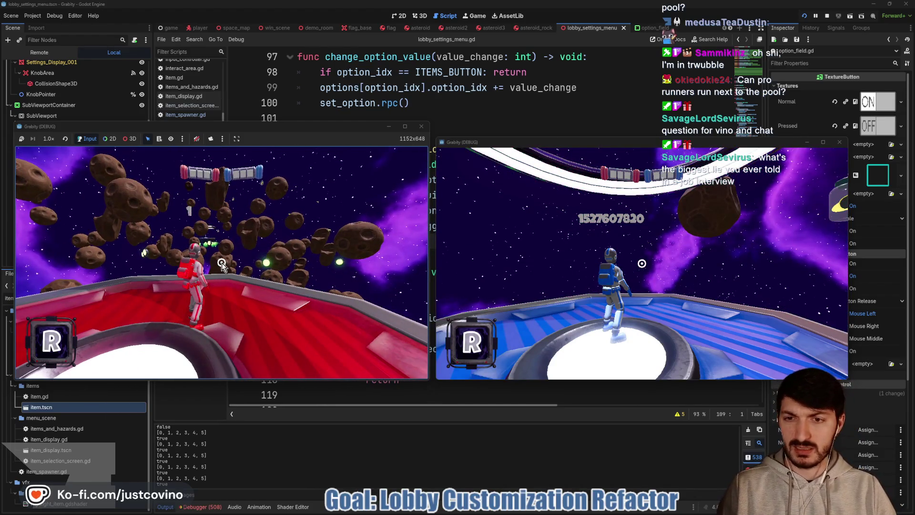
pyautogui.click(171, 265)
pyautogui.press('w')
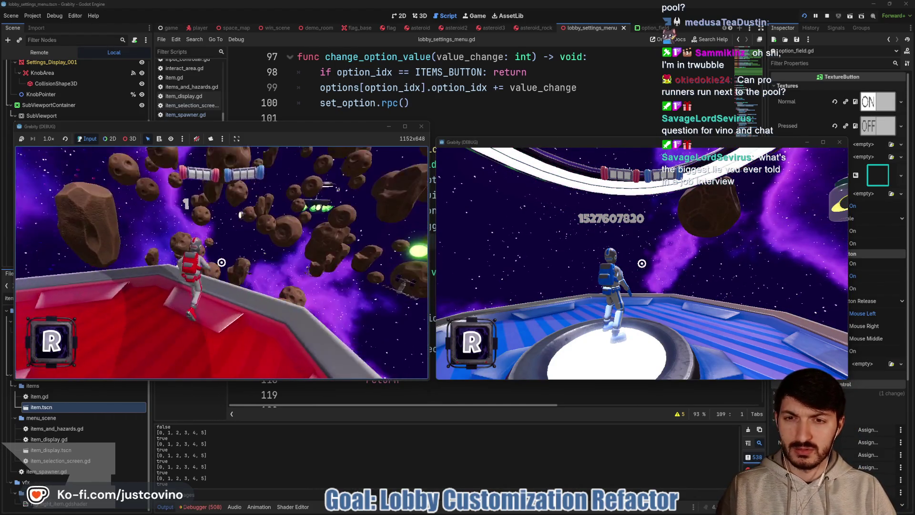
pyautogui.press('F8')
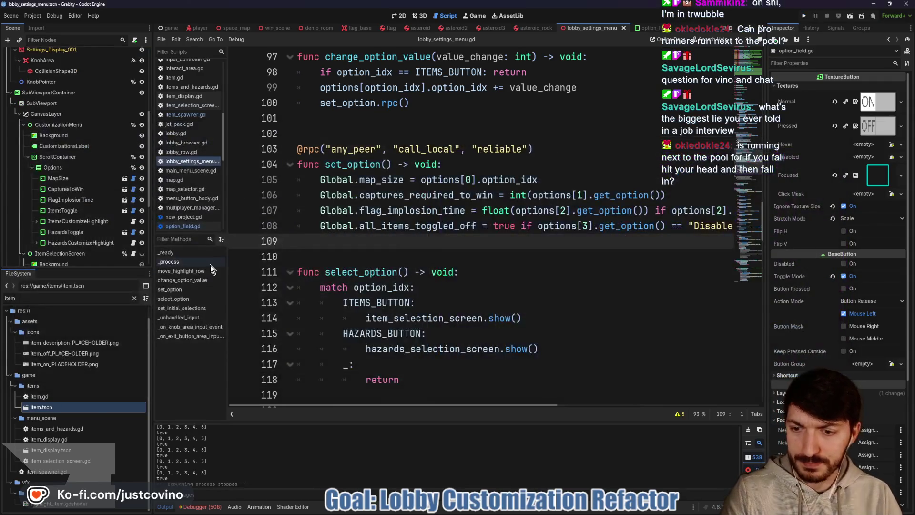
pyautogui.scroll(-4, 414, 298)
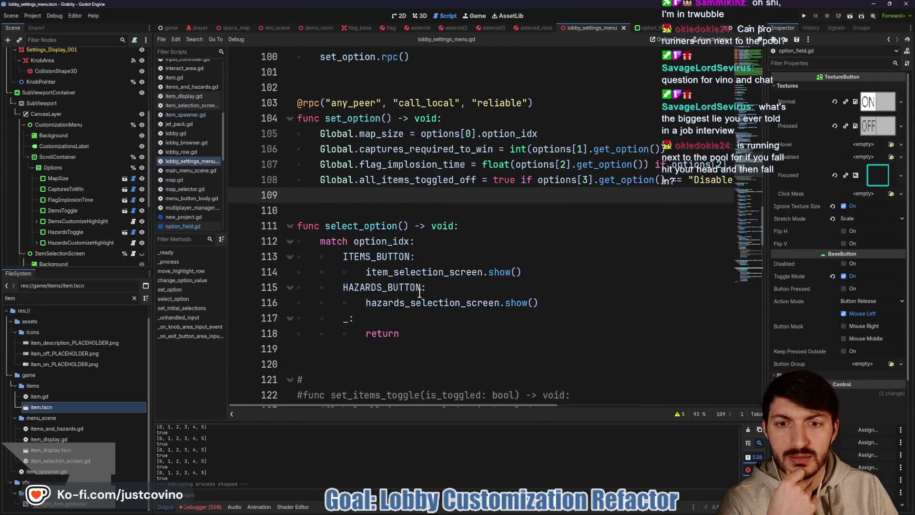
pyautogui.scroll(-14, 411, 301)
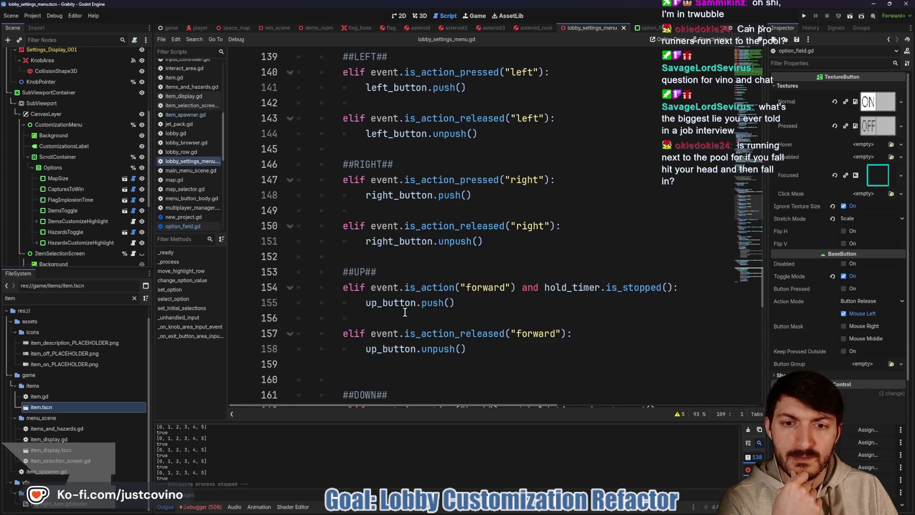
pyautogui.scroll(-7, 403, 317)
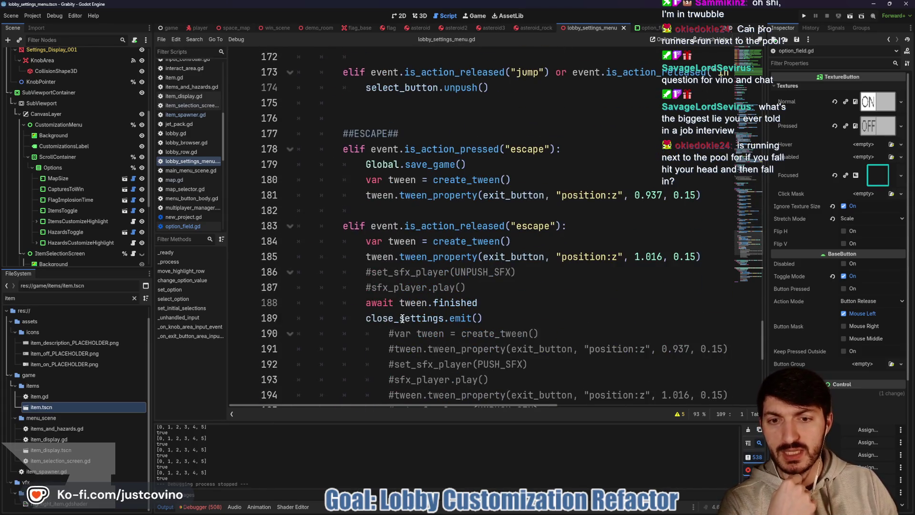
pyautogui.scroll(-9, 405, 314)
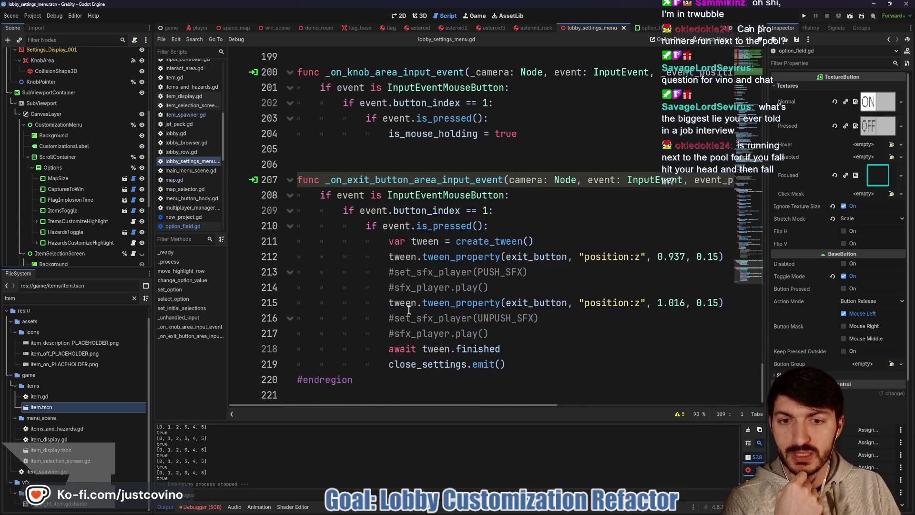
pyautogui.moveTo(467, 242)
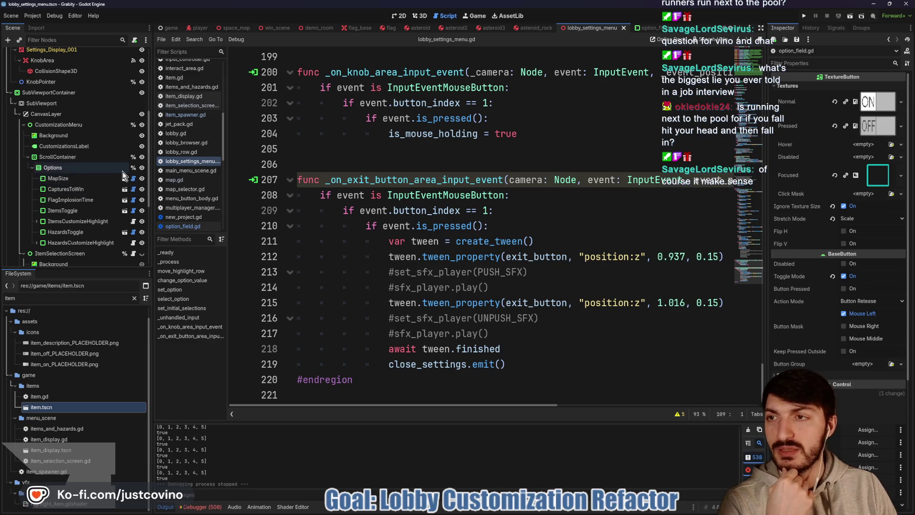
pyautogui.scroll(5, 122, 171)
pyautogui.scroll(1, 120, 162)
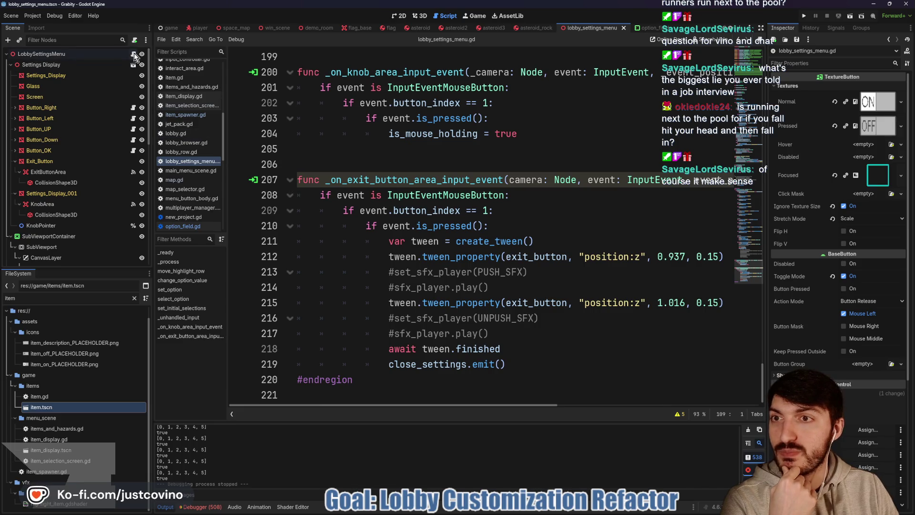
pyautogui.scroll(6, 500, 207)
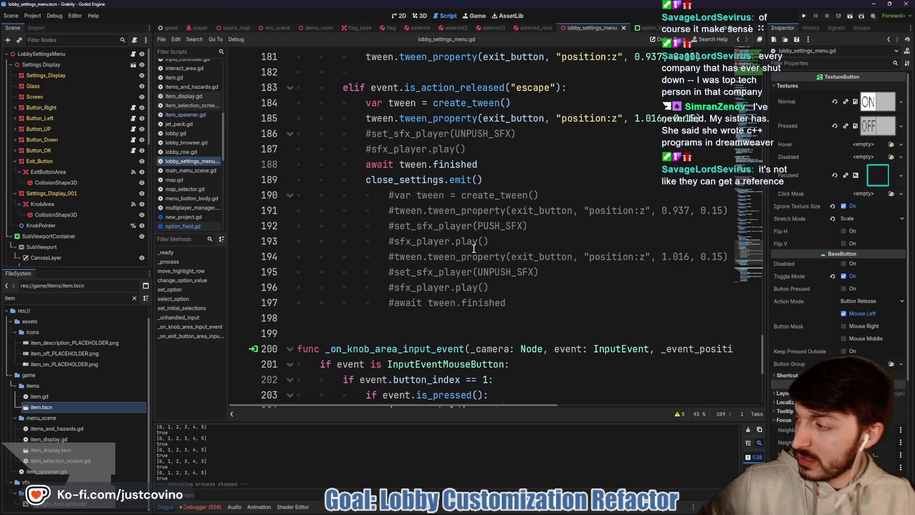
pyautogui.scroll(6, 462, 237)
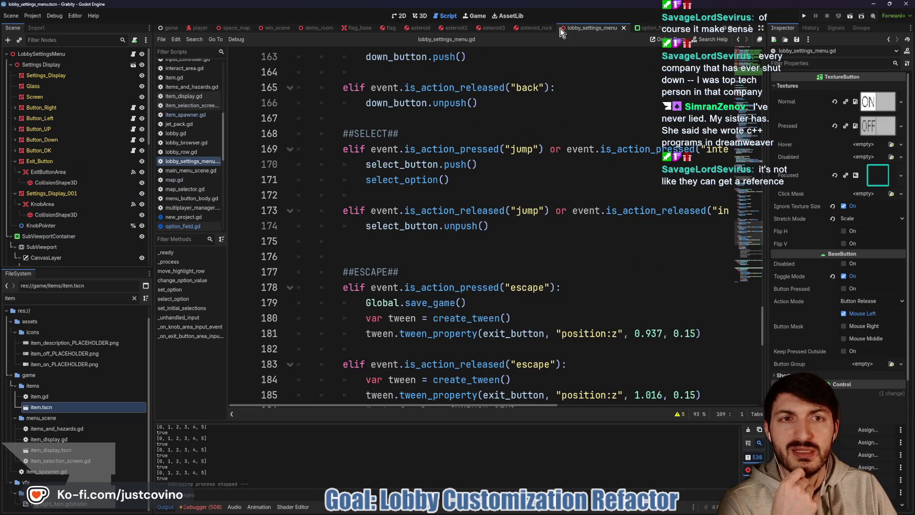
pyautogui.scroll(10, 465, 154)
pyautogui.scroll(10, 465, 154)
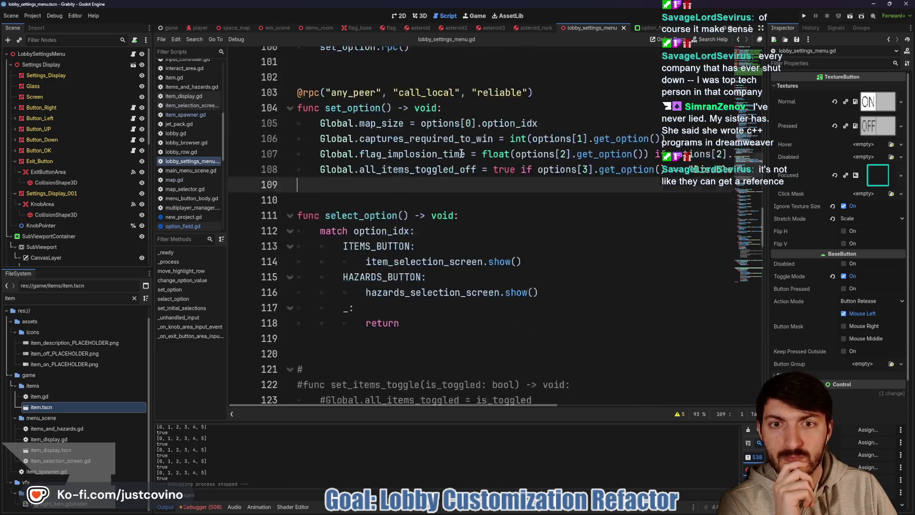
pyautogui.scroll(3, 462, 153)
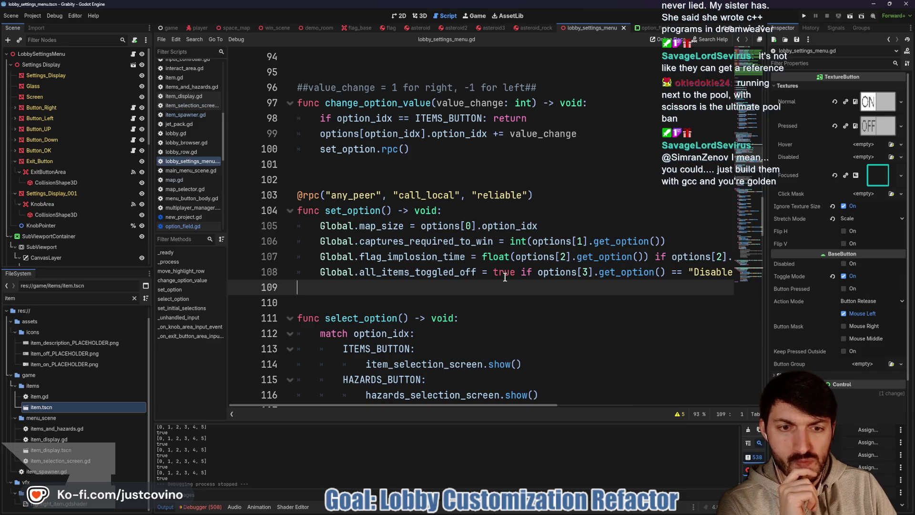
pyautogui.hscroll(3, 466, 275)
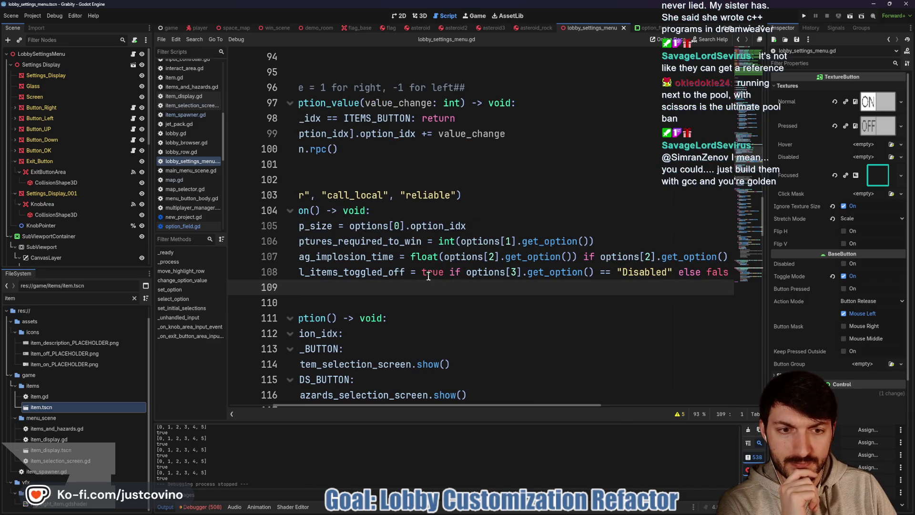
pyautogui.hscroll(-3, 405, 275)
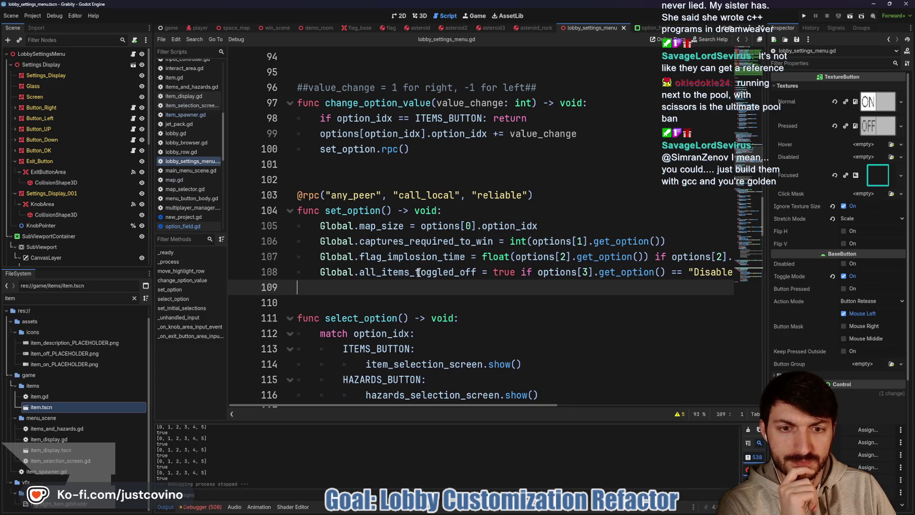
pyautogui.hscroll(3, 524, 277)
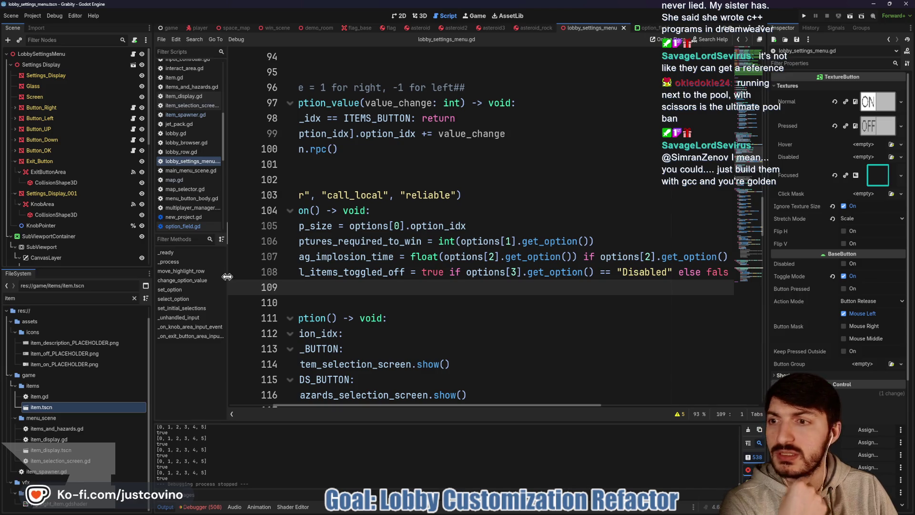
pyautogui.scroll(-3, 88, 210)
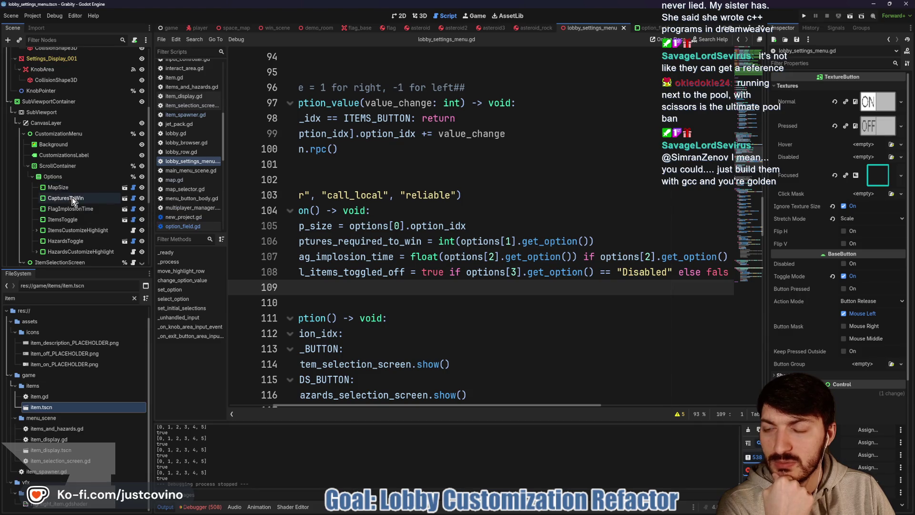
pyautogui.click(124, 220)
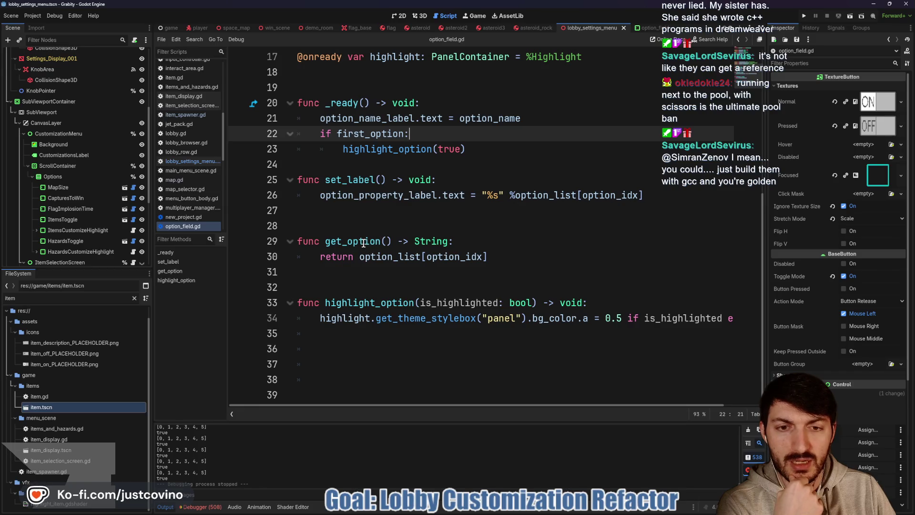
# Inspect ItemsToggle's Option List values ENABLED and DISABLED, then return to lobby_settings_menu.gd
pyautogui.moveTo(435, 241)
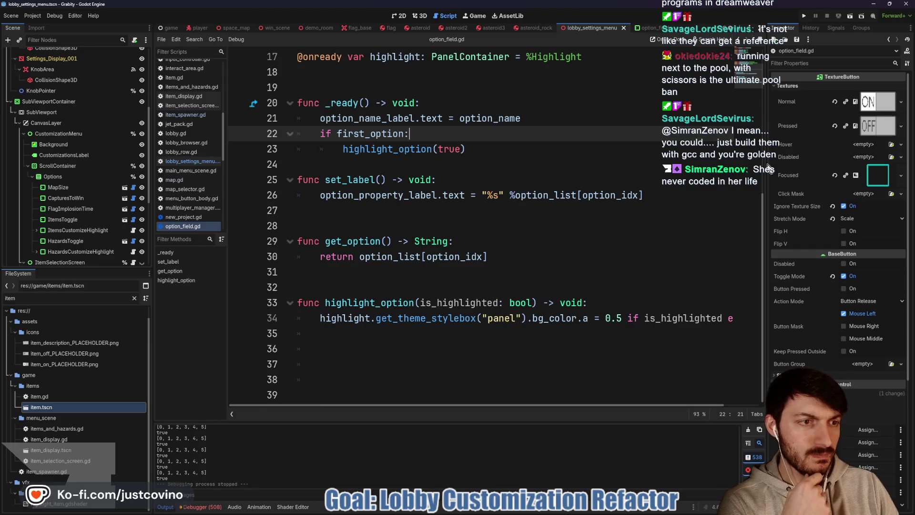
pyautogui.click(81, 219)
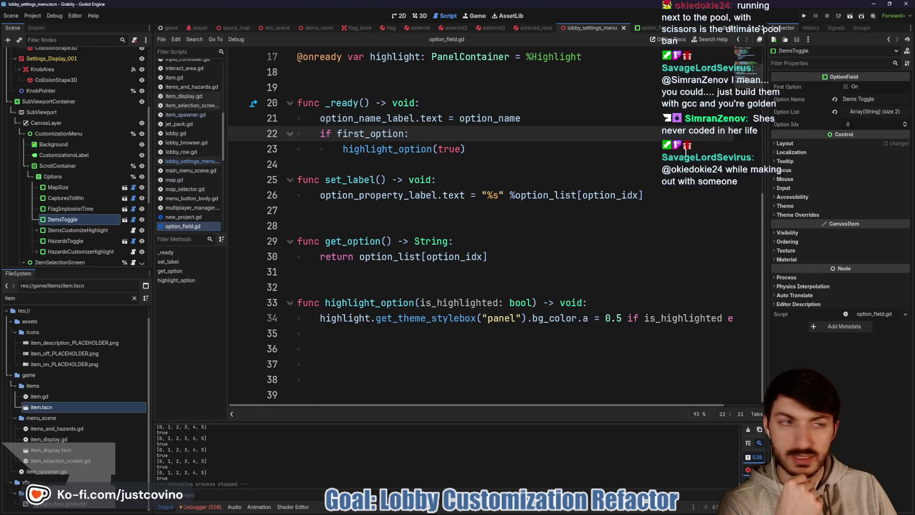
pyautogui.click(877, 113)
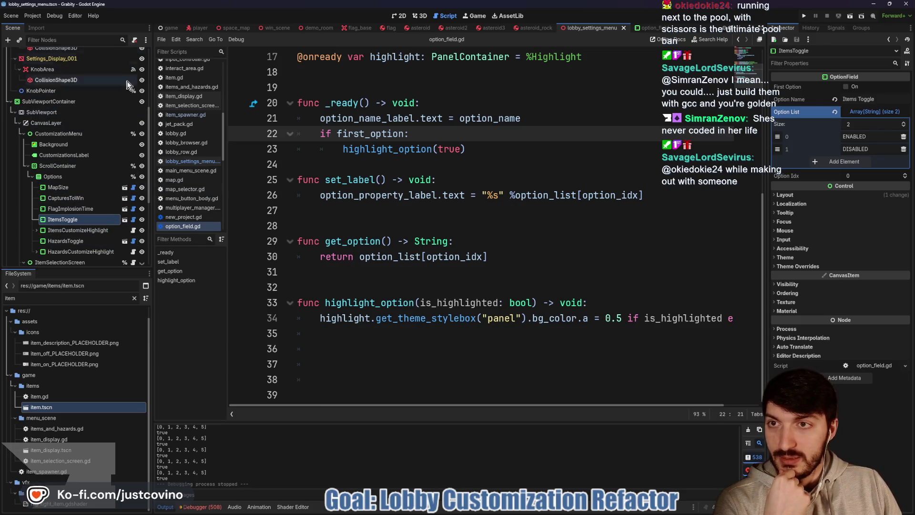
pyautogui.scroll(5, 95, 143)
pyautogui.click(134, 53)
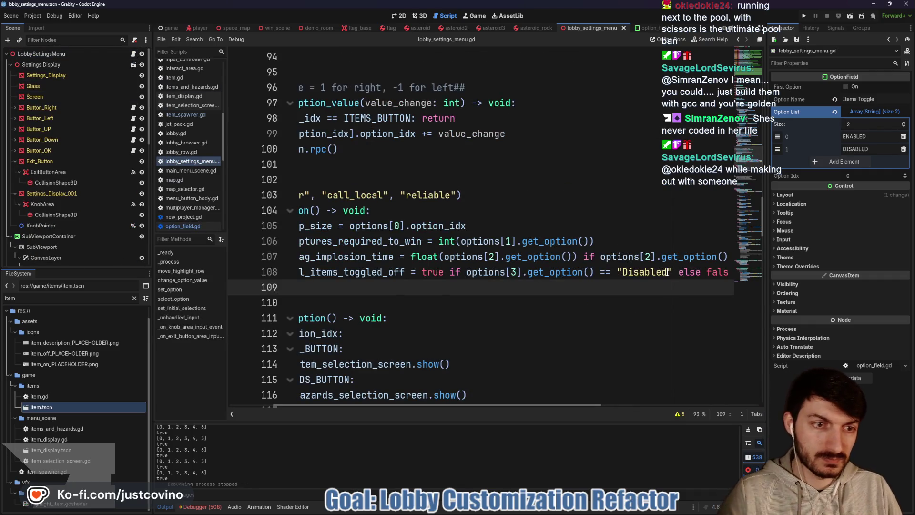
# Capitalize line 108's comparison string to "DISABLED" and run the project
pyautogui.moveTo(667, 272); pyautogui.dragTo(626, 272)
pyautogui.write('ISABLED')
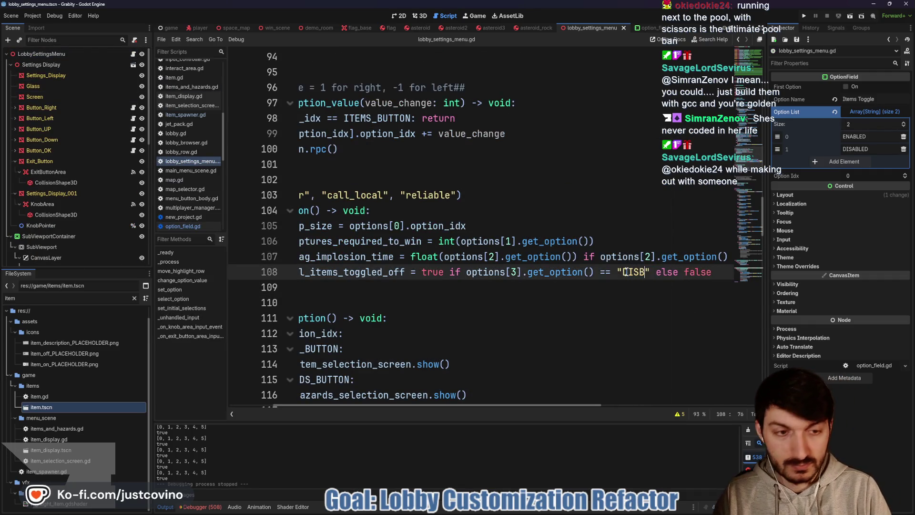
pyautogui.press('Down')
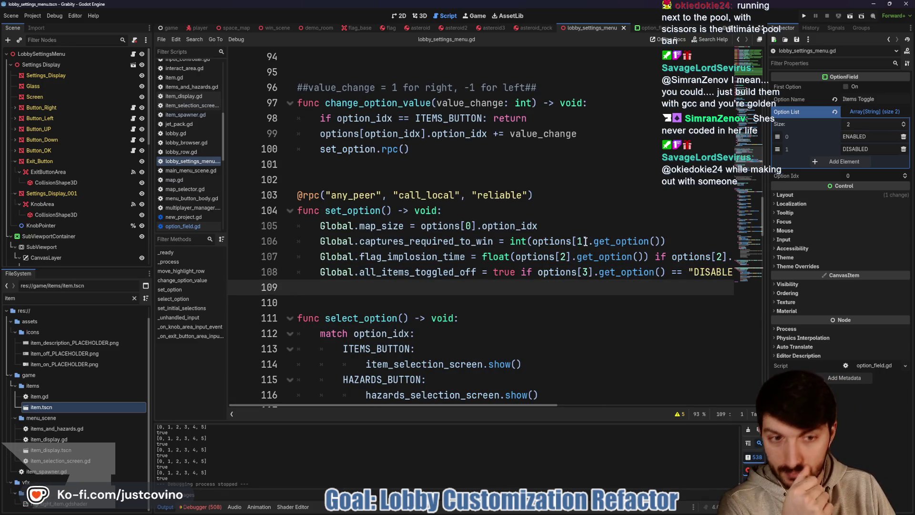
pyautogui.click(803, 15)
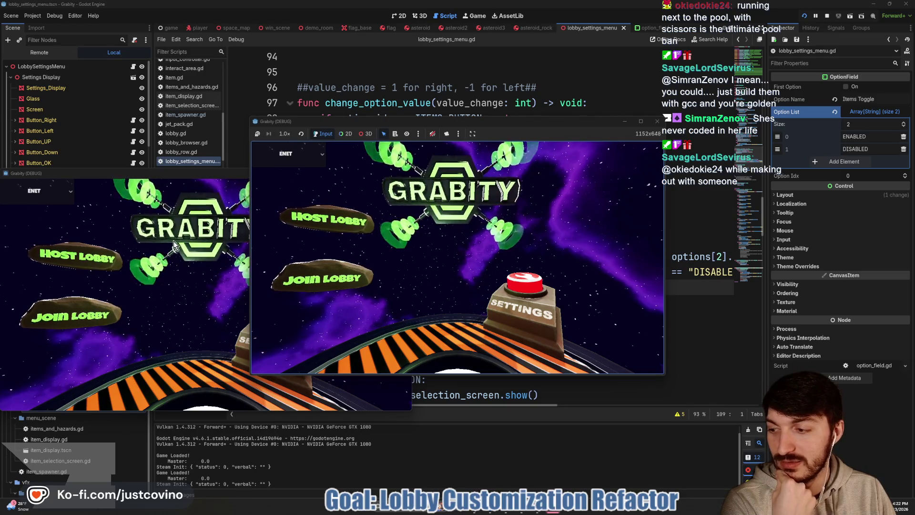
# Arrange both game windows, host a lobby in the left one and join from the right
pyautogui.moveTo(164, 175)
pyautogui.mouseDown()
pyautogui.moveTo(410, 146)
pyautogui.moveTo(454, 124)
pyautogui.moveTo(203, 132)
pyautogui.mouseUp()
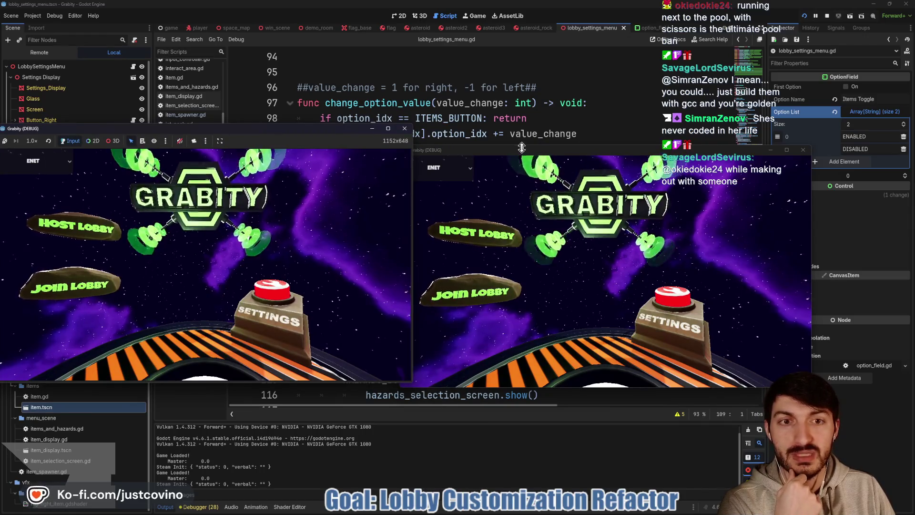
pyautogui.moveTo(522, 147); pyautogui.dragTo(548, 139)
pyautogui.click(78, 224)
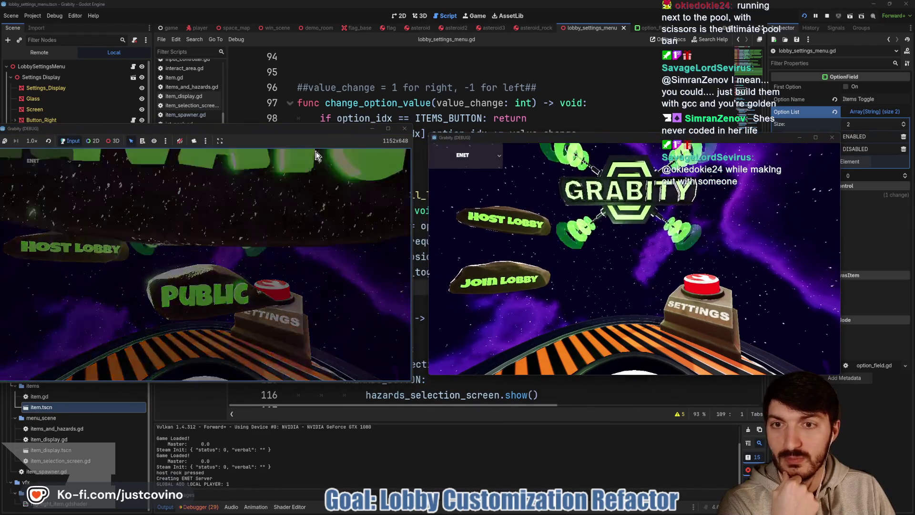
pyautogui.moveTo(304, 131); pyautogui.dragTo(323, 134)
pyautogui.click(507, 285)
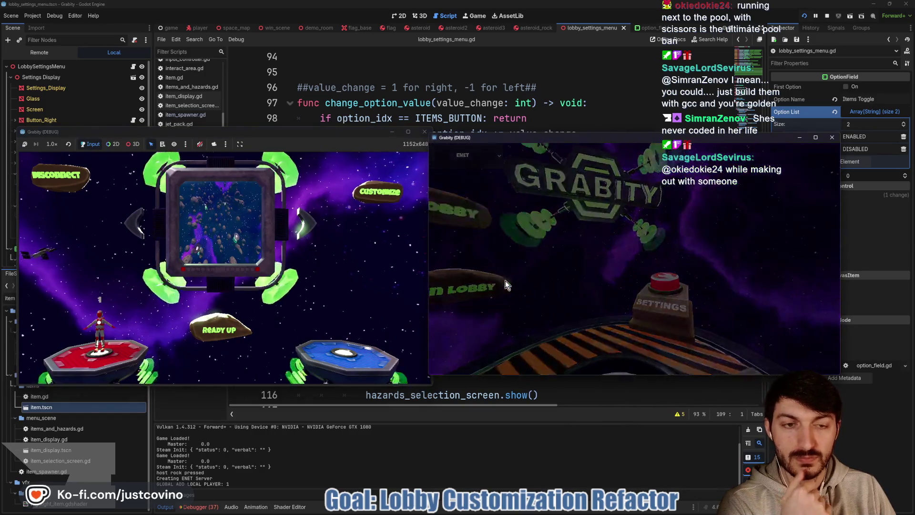
pyautogui.click(666, 227)
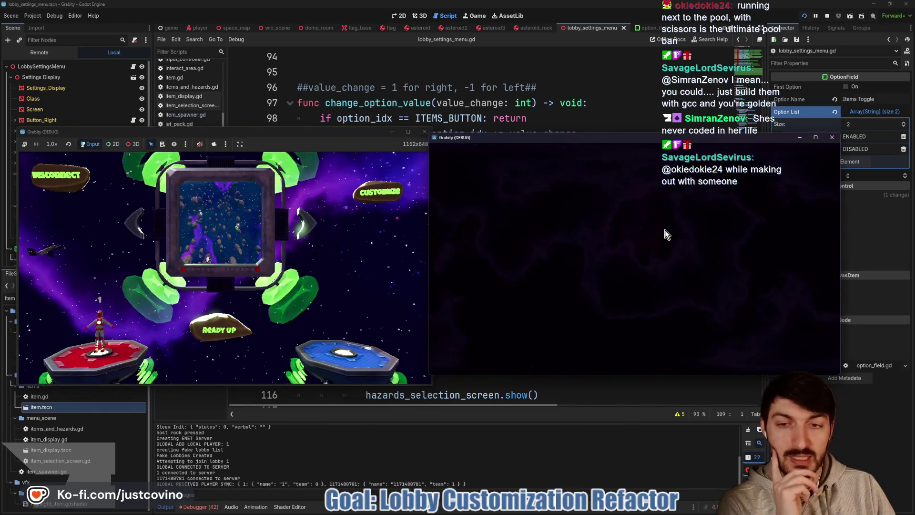
# Set Items Toggle to DISABLED in customizations, ready the host player, and start the match
pyautogui.click(371, 184)
pyautogui.press('Down')
pyautogui.press('Down')
pyautogui.press('Right')
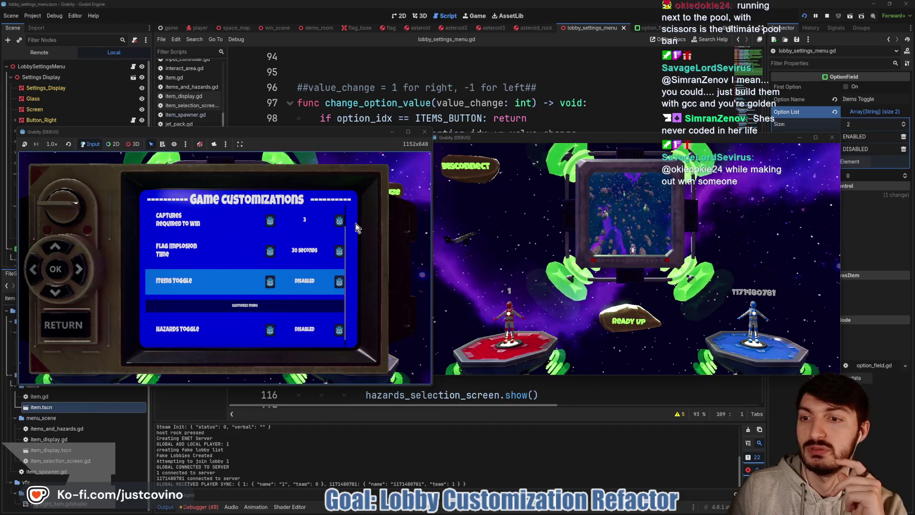
pyautogui.press('Escape')
pyautogui.click(212, 337)
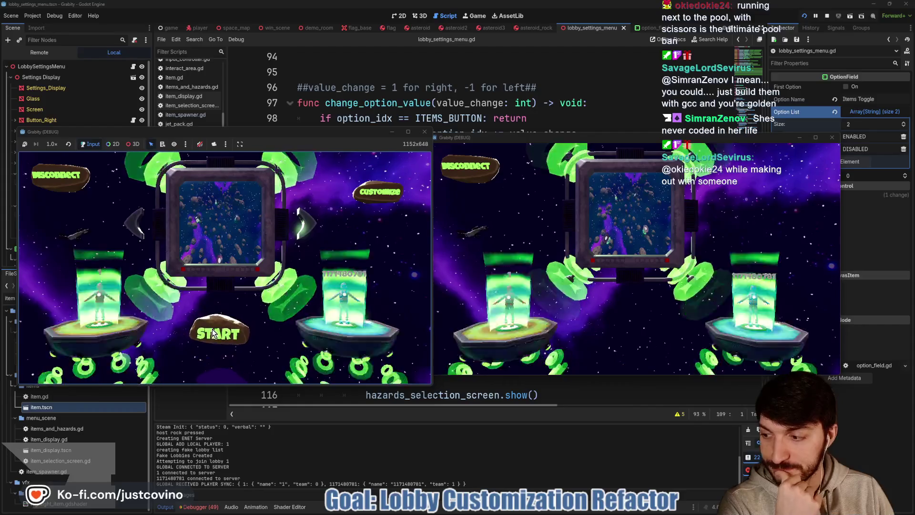
pyautogui.click(213, 333)
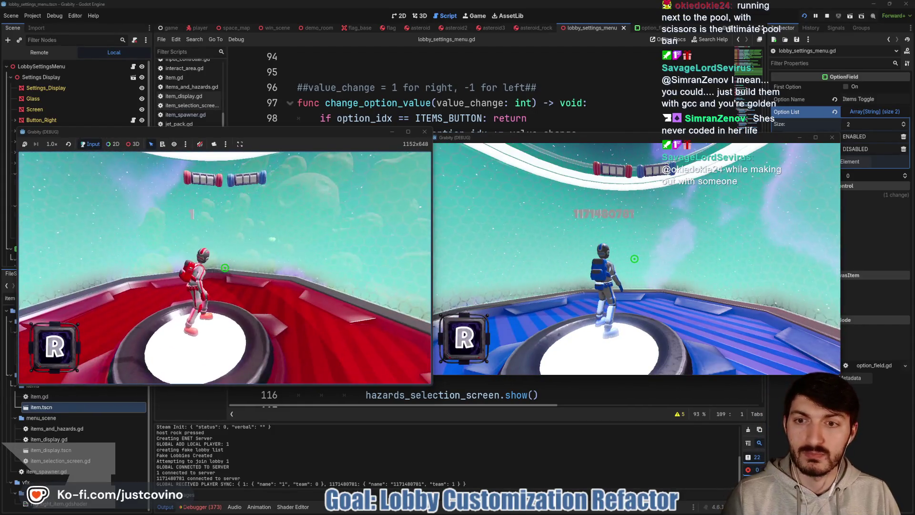
# Move the red player off the spawn pad, then close both game windows to stop debugging
pyautogui.press('w')
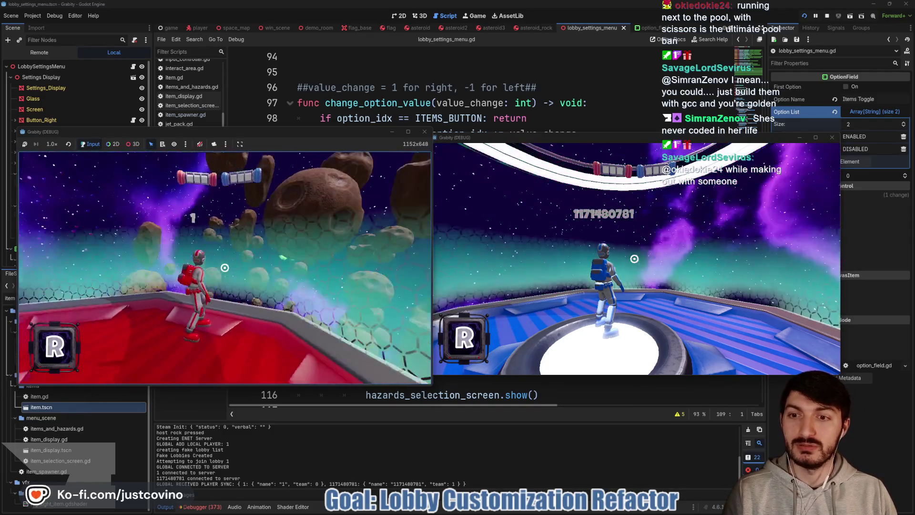
pyautogui.moveTo(550, 511)
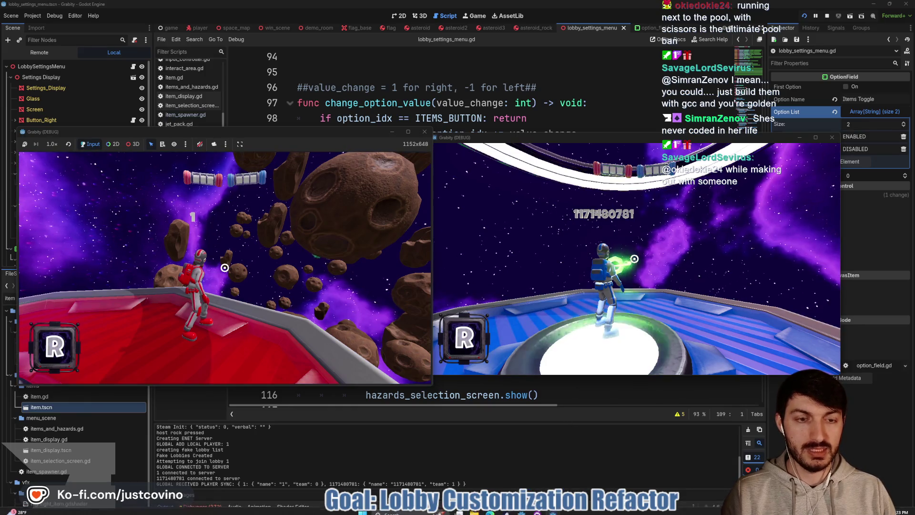
pyautogui.press('super')
pyautogui.press('super')
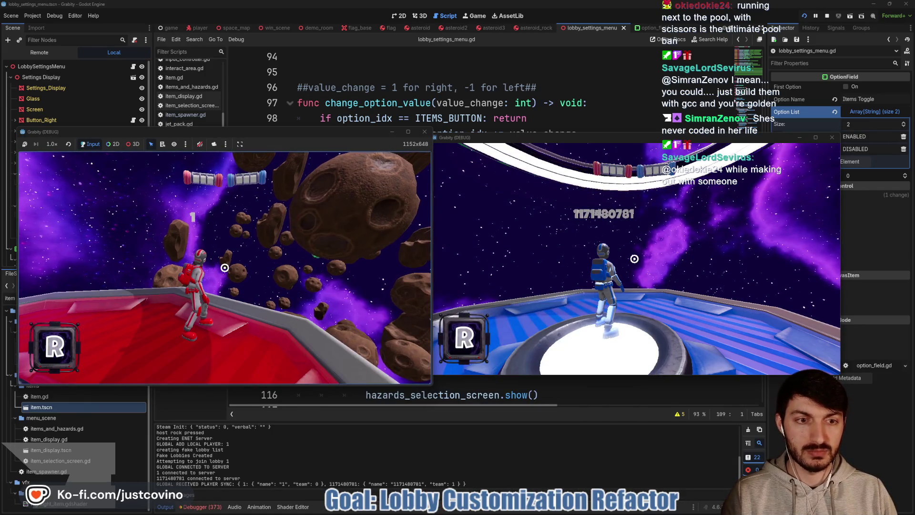
pyautogui.click(558, 511)
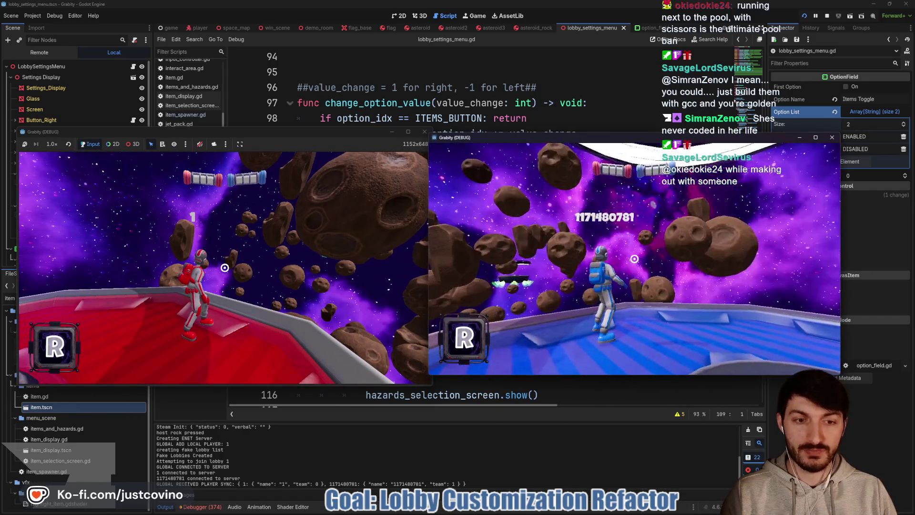
pyautogui.click(553, 511)
pyautogui.click(424, 132)
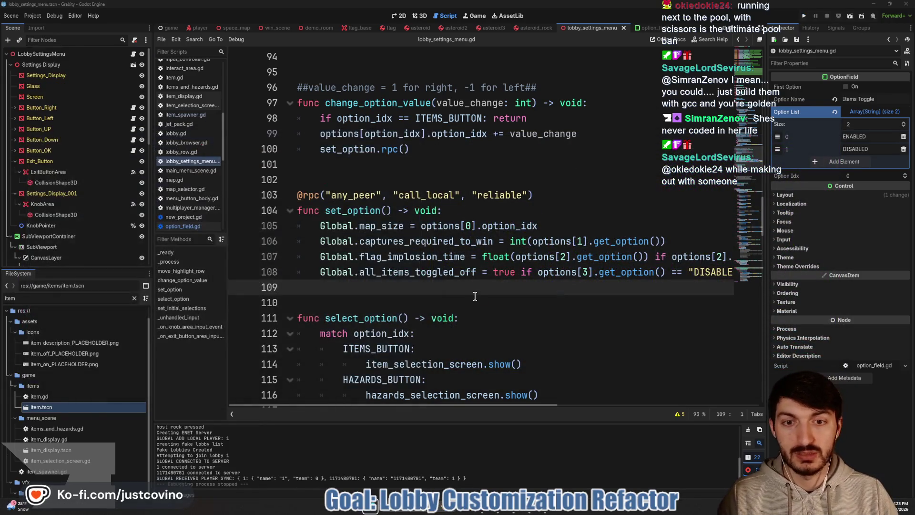
pyautogui.click(475, 301)
pyautogui.click(550, 513)
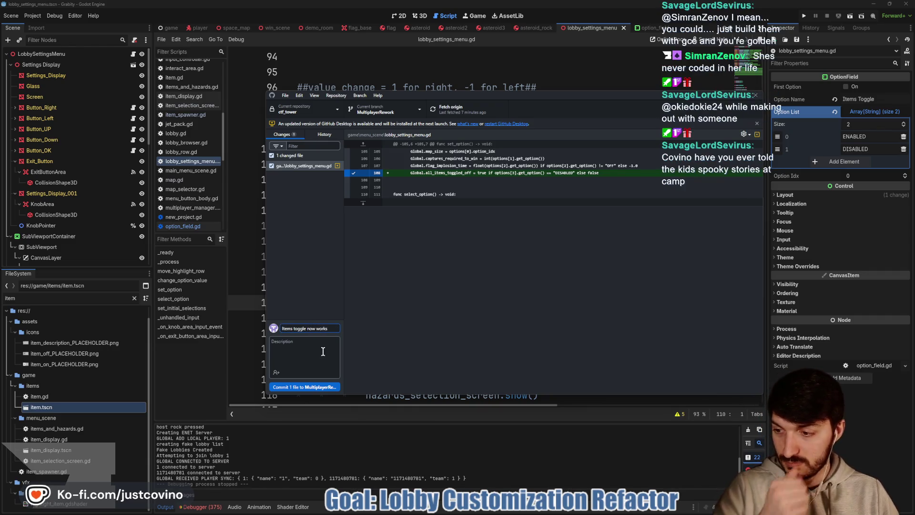
# Commit the lobby_settings_menu.gd change as 'Items toggle now works' and push it to origin
pyautogui.click(317, 386)
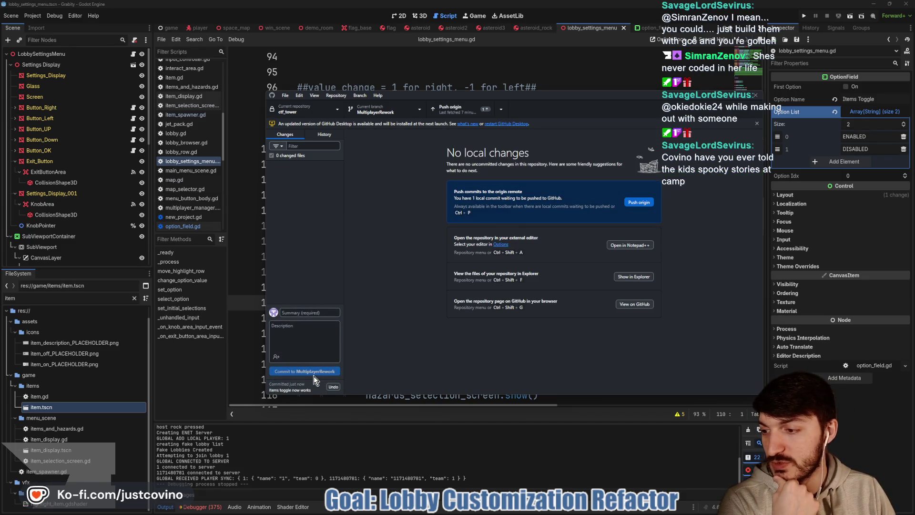
pyautogui.click(639, 202)
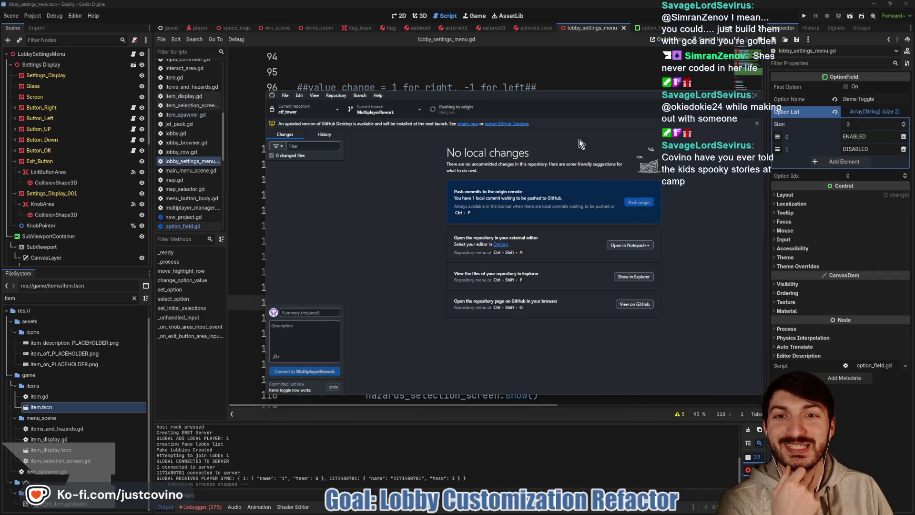
pyautogui.hotkey('alt', 'Tab')
pyautogui.click(547, 76)
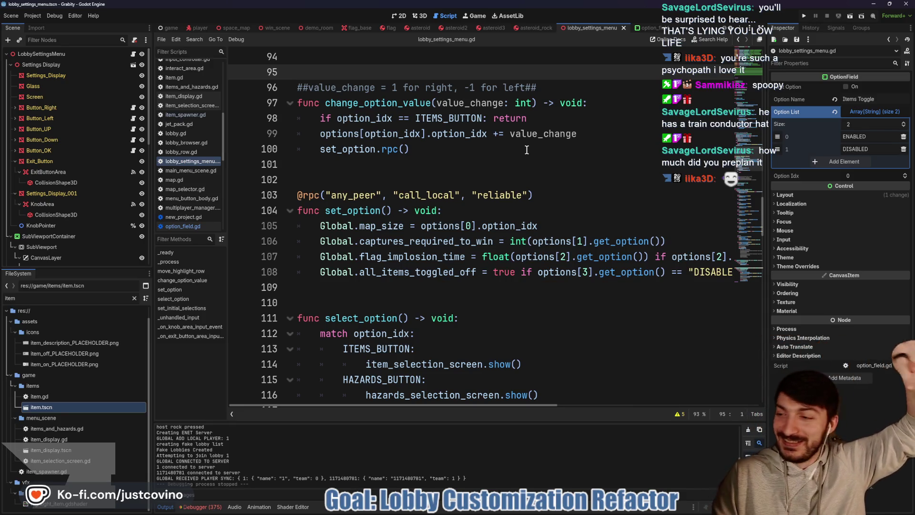
pyautogui.click(456, 169)
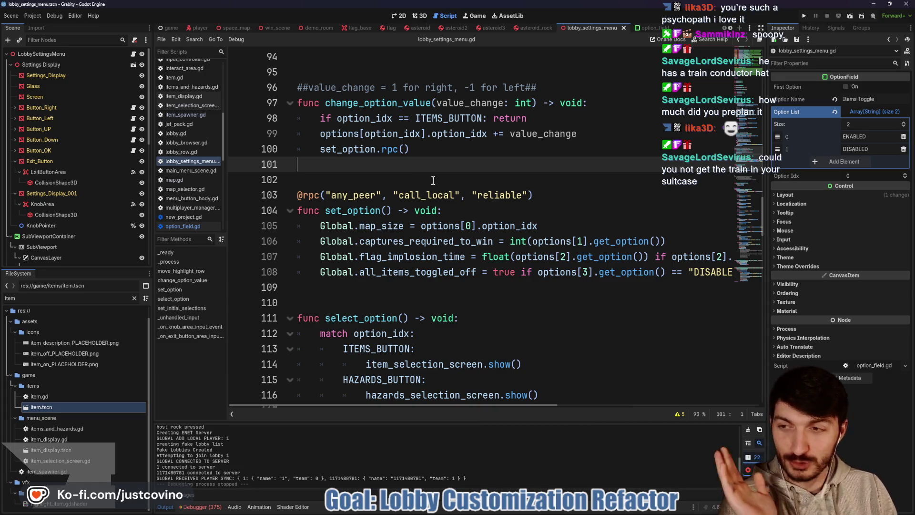
# Show the Game Customizations menu scene in the 2D view and run the project
pyautogui.click(402, 16)
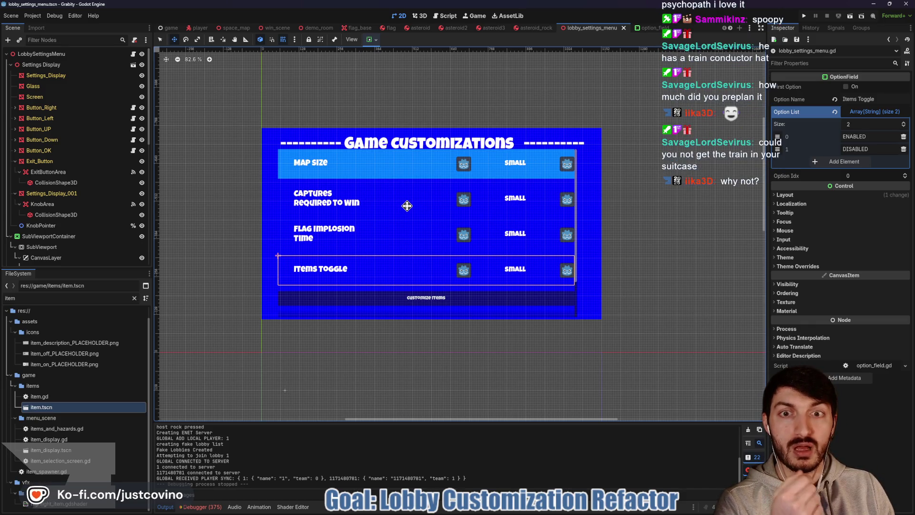
pyautogui.click(805, 16)
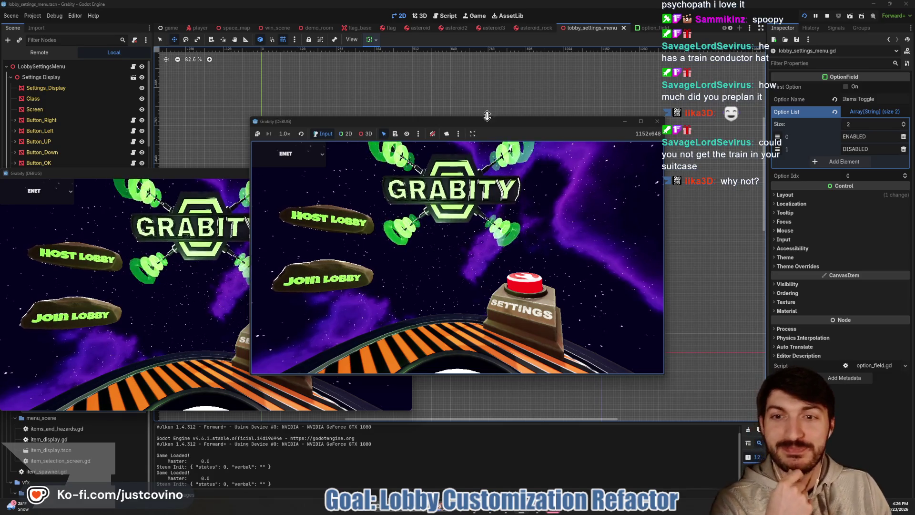
# Arrange the two game windows side by side, host a lobby in one and join it from the other
pyautogui.moveTo(228, 175); pyautogui.dragTo(696, 146)
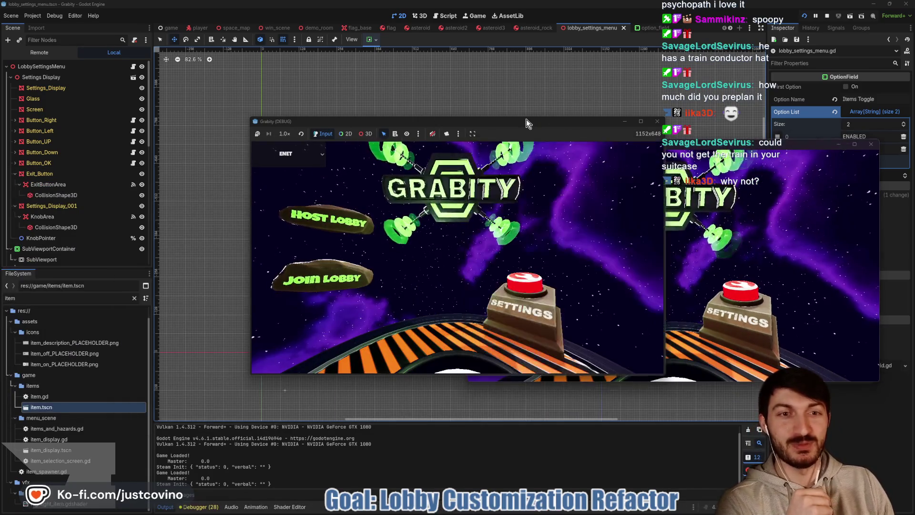
pyautogui.moveTo(539, 125); pyautogui.dragTo(326, 131)
pyautogui.moveTo(596, 149); pyautogui.dragTo(594, 135)
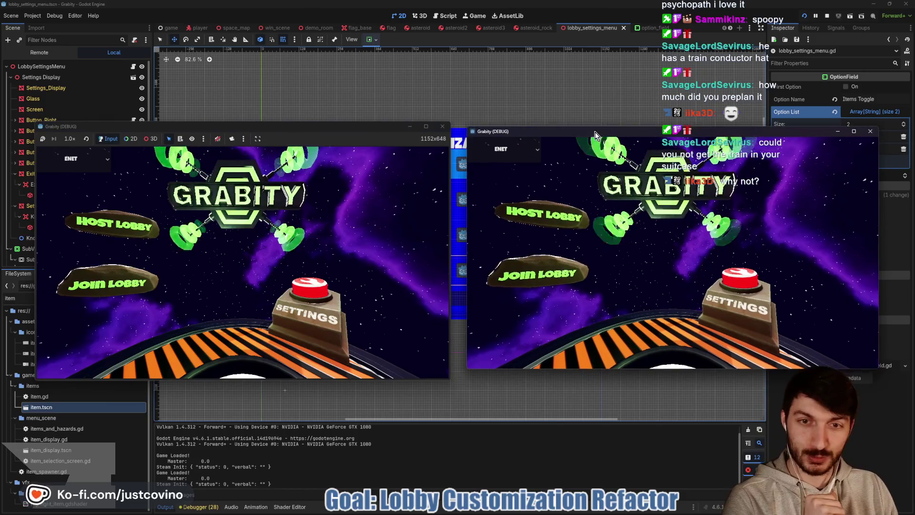
pyautogui.click(122, 223)
pyautogui.click(539, 274)
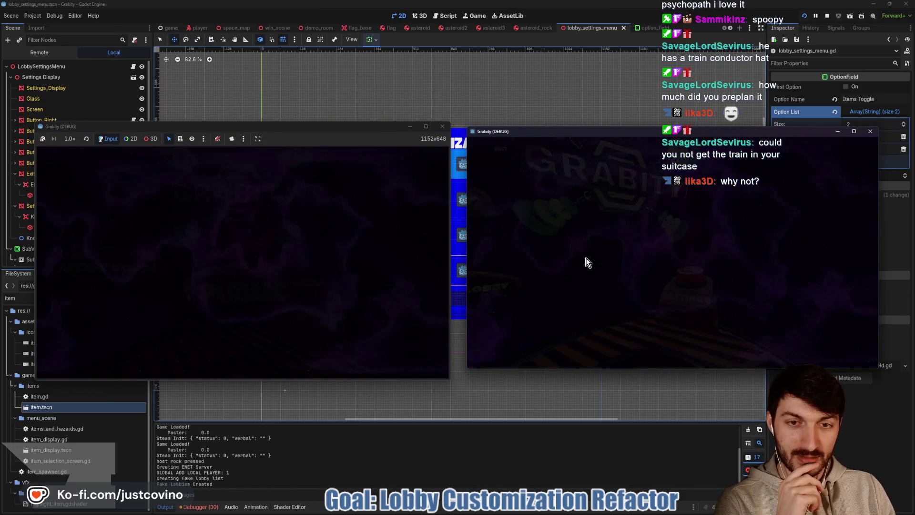
pyautogui.click(690, 225)
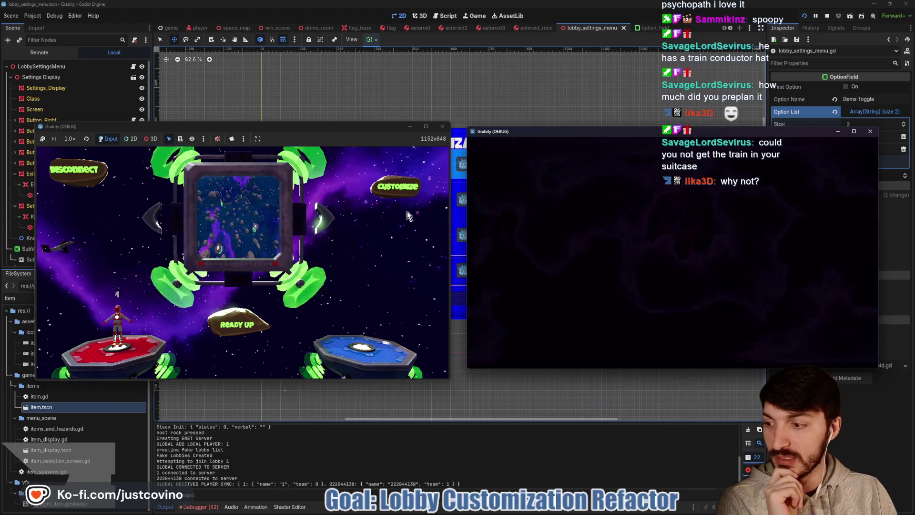
# Open Game Customizations and step through Captures Required, Flag Implosion Time, Items and Hazards rows
pyautogui.click(332, 217)
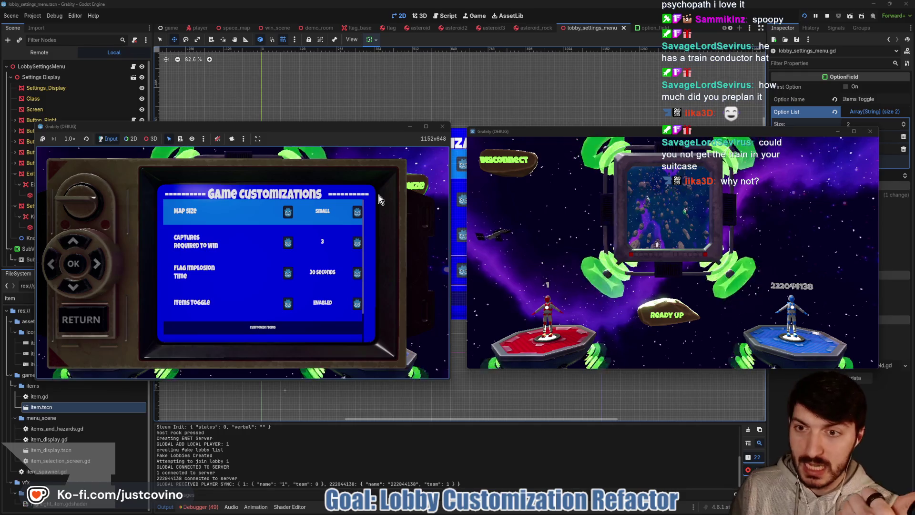
pyautogui.press('Down')
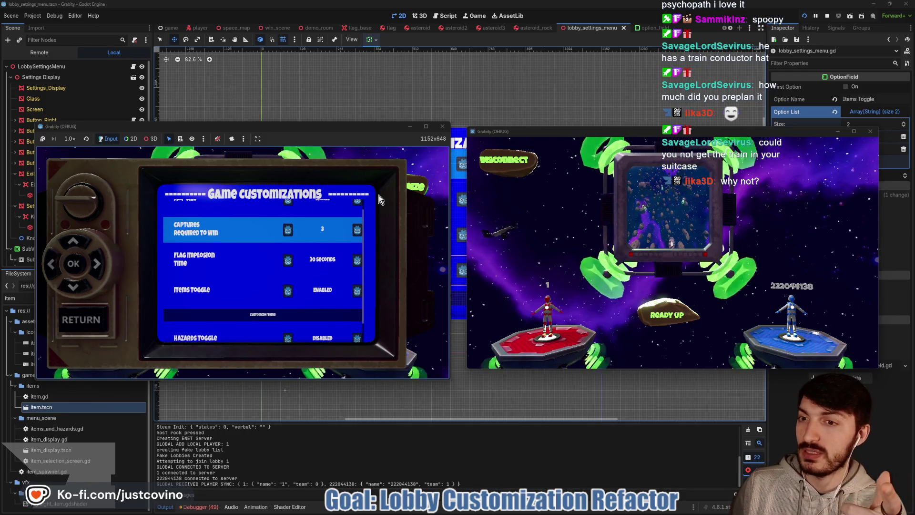
pyautogui.press('Down')
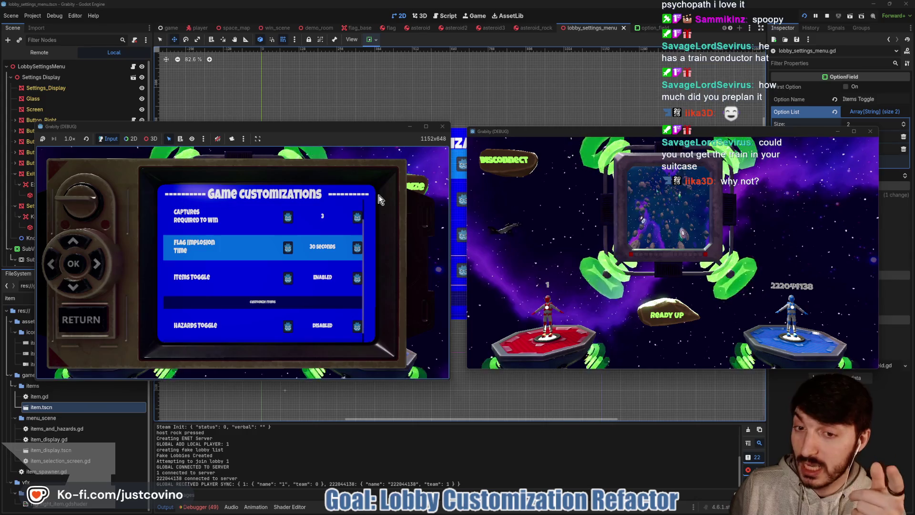
pyautogui.press('Down')
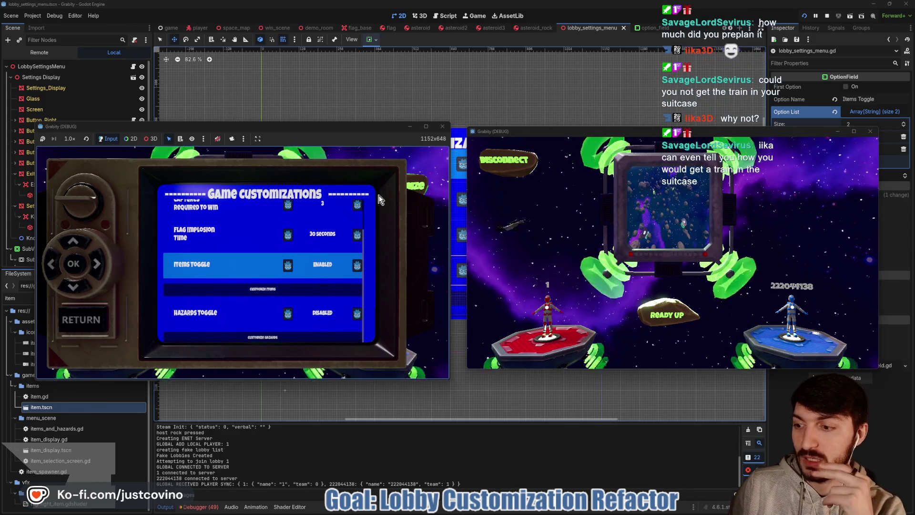
pyautogui.press('Up')
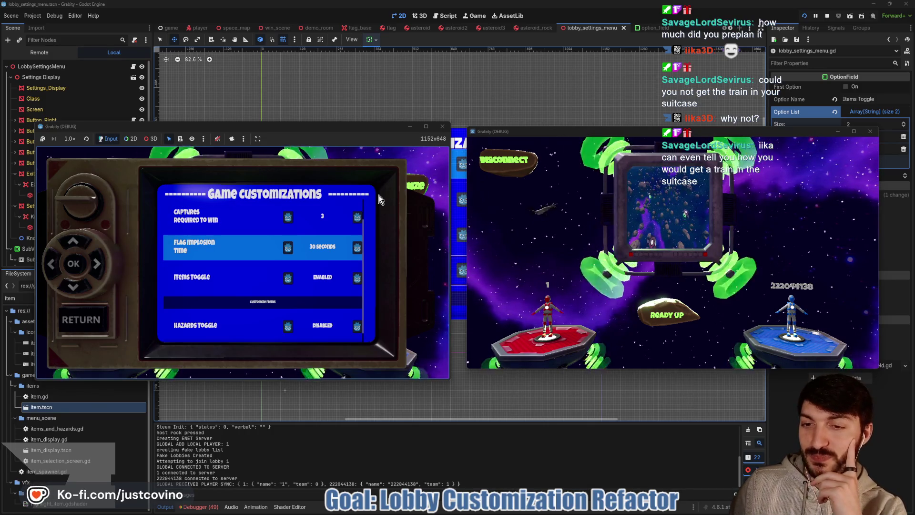
pyautogui.press('Down')
pyautogui.press('Down')
pyautogui.press('Down')
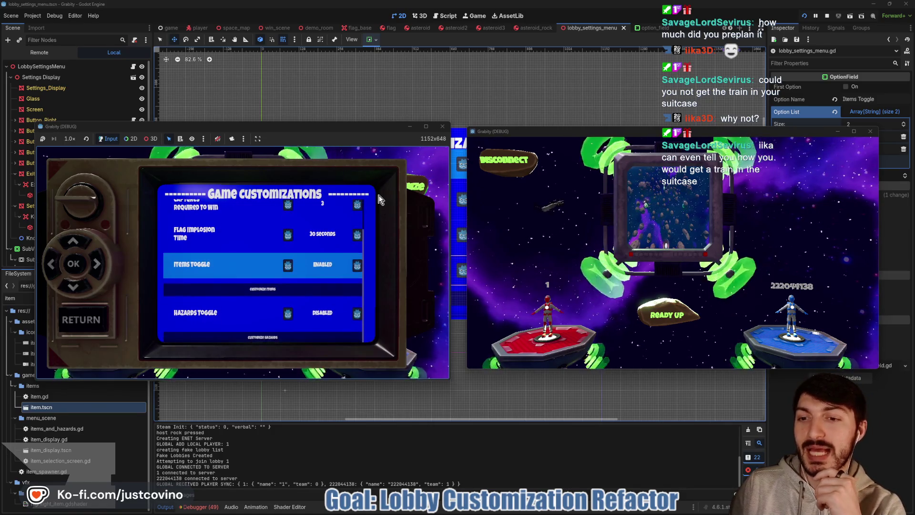
pyautogui.press('Up')
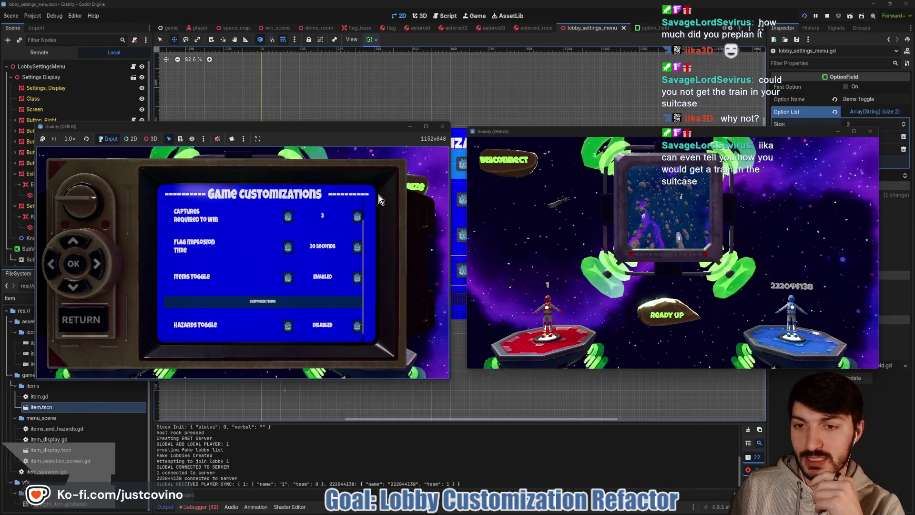
# Move the highlight up and down the customization rows again, then stop the running game
pyautogui.press('Up')
pyautogui.press('Down')
pyautogui.press('Up')
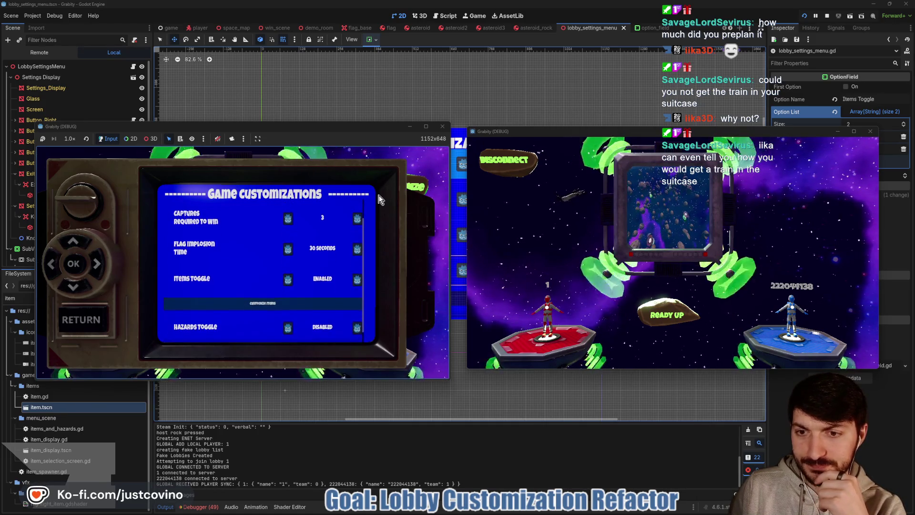
pyautogui.press('Up')
pyautogui.press('Up')
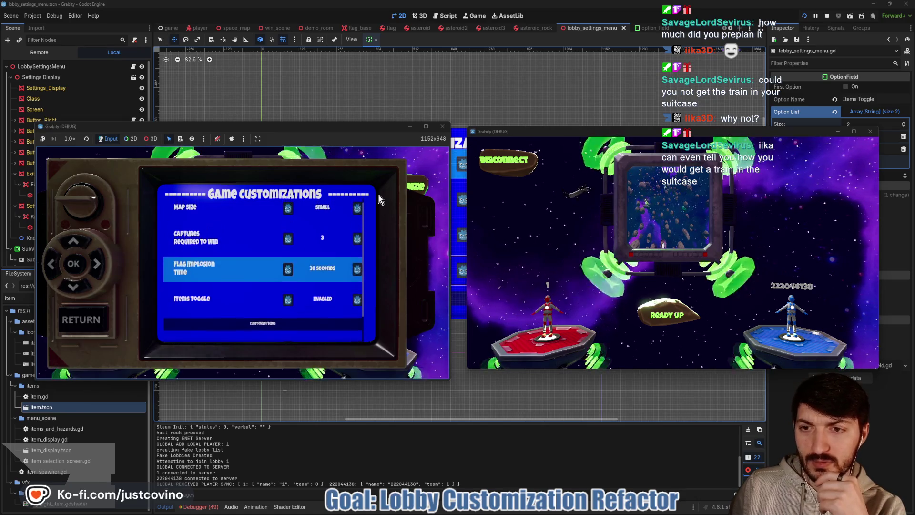
pyautogui.press('Down')
pyautogui.press('Down')
pyautogui.press('Down')
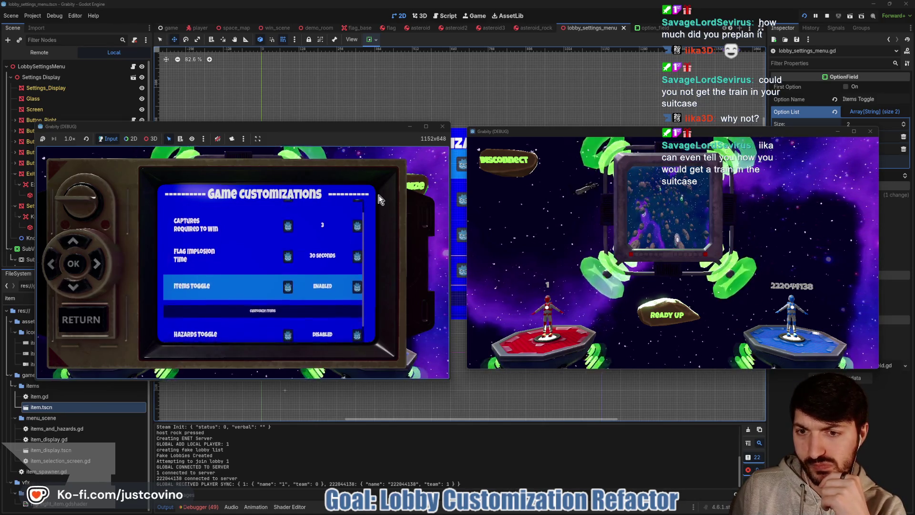
pyautogui.press('Down')
pyautogui.press('Up')
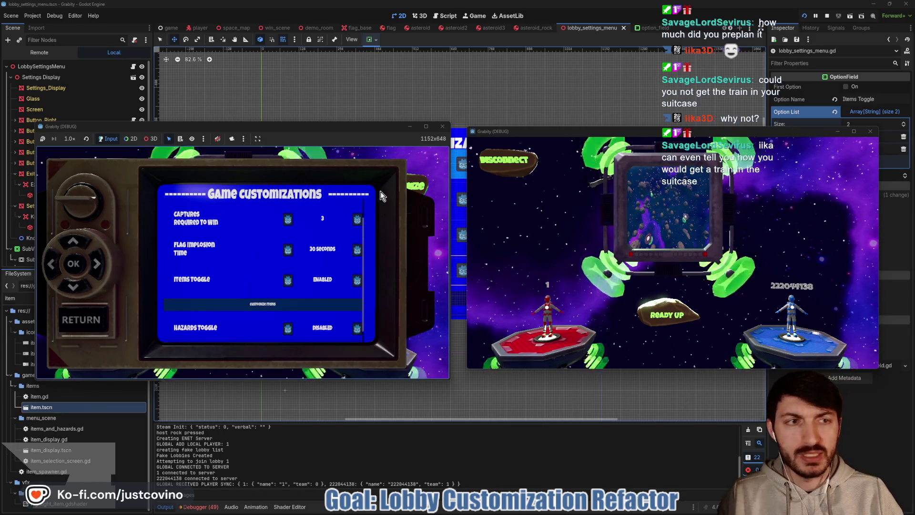
pyautogui.click(827, 16)
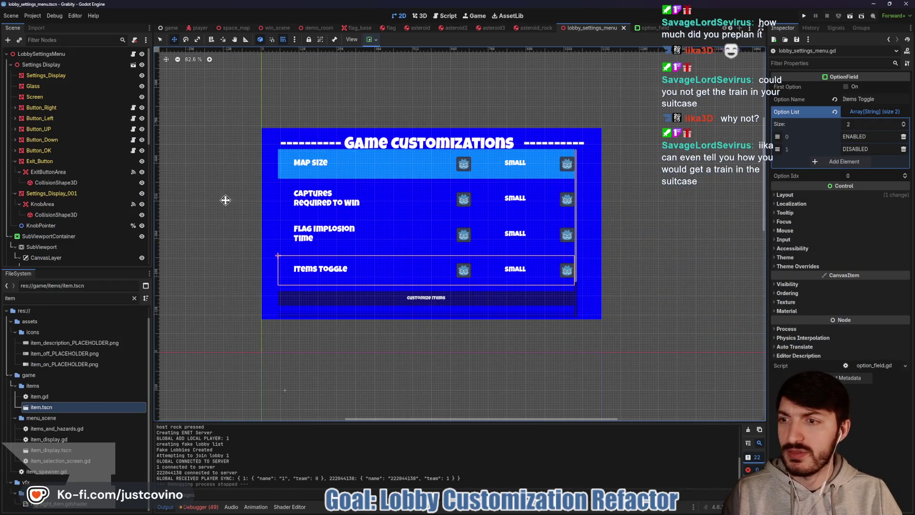
# Set ItemsCustomizeHighlight's Custom Minimum Size y to 75 px
pyautogui.scroll(-5, 65, 230)
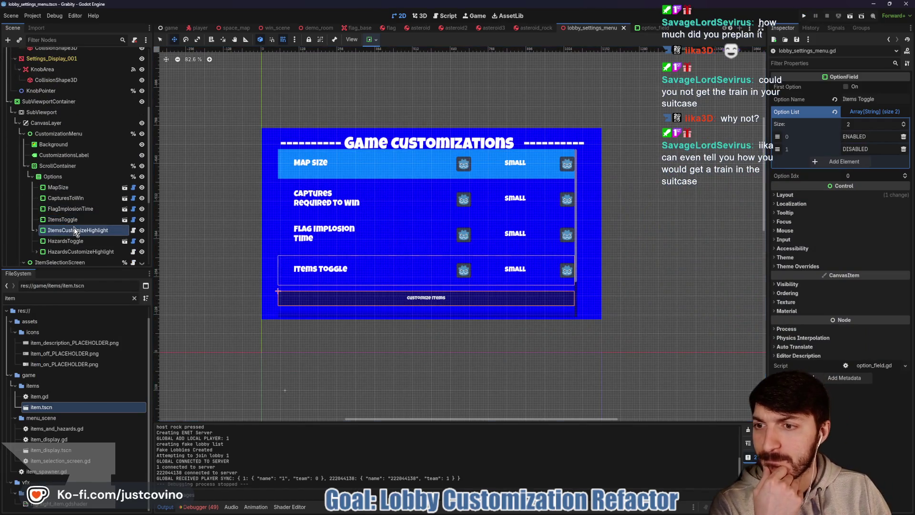
pyautogui.click(74, 228)
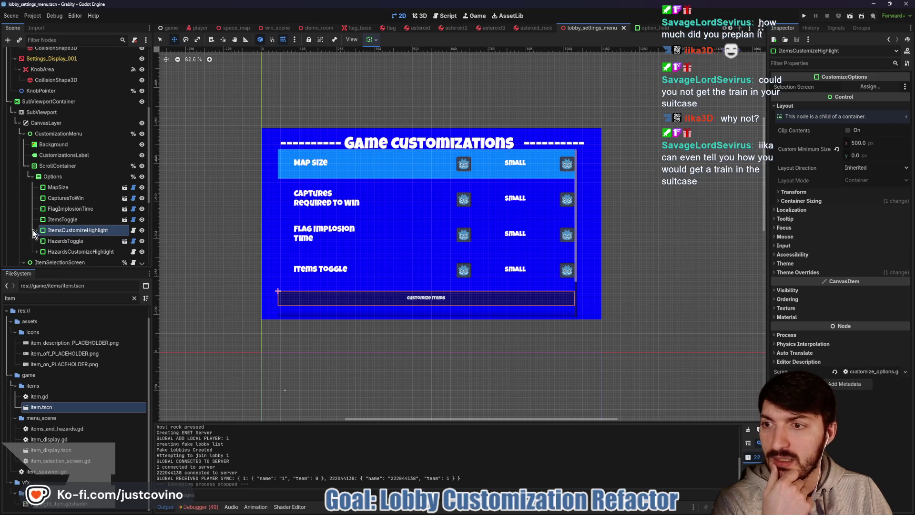
pyautogui.click(36, 230)
pyautogui.click(72, 240)
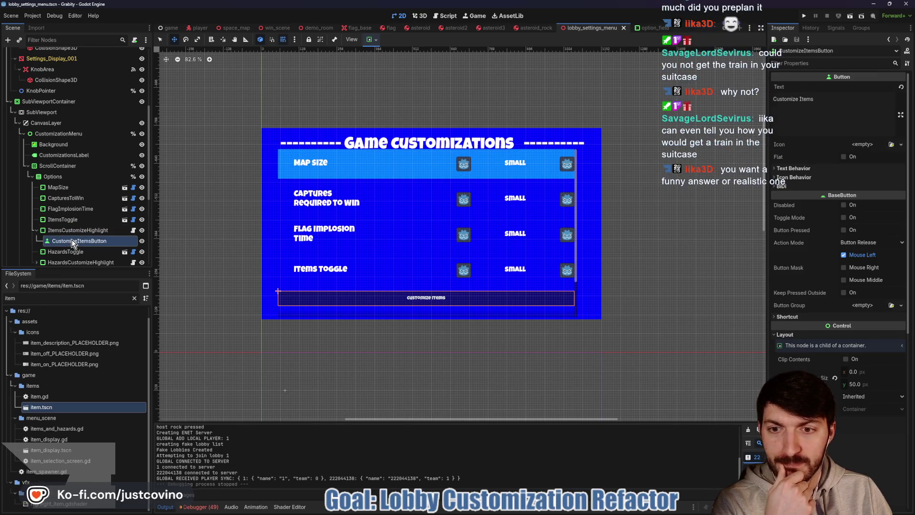
pyautogui.click(65, 230)
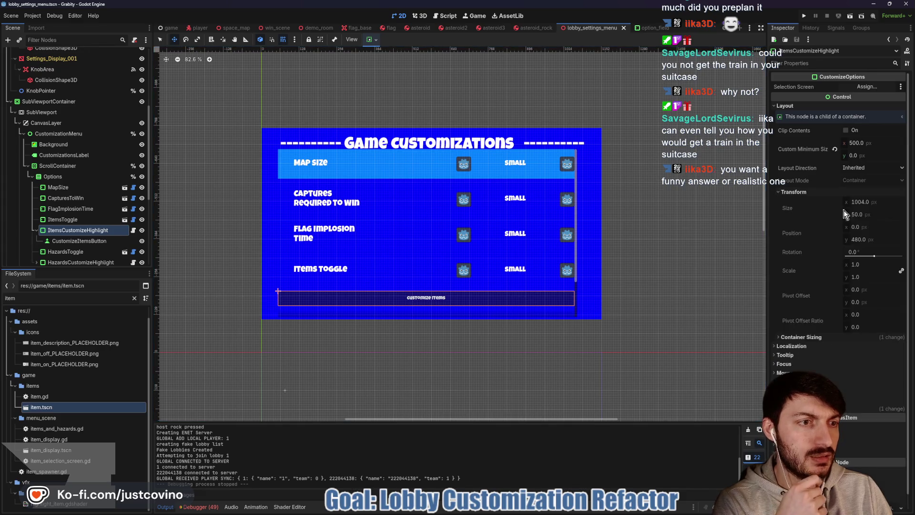
pyautogui.click(863, 156)
pyautogui.write('0')
pyautogui.press('Return')
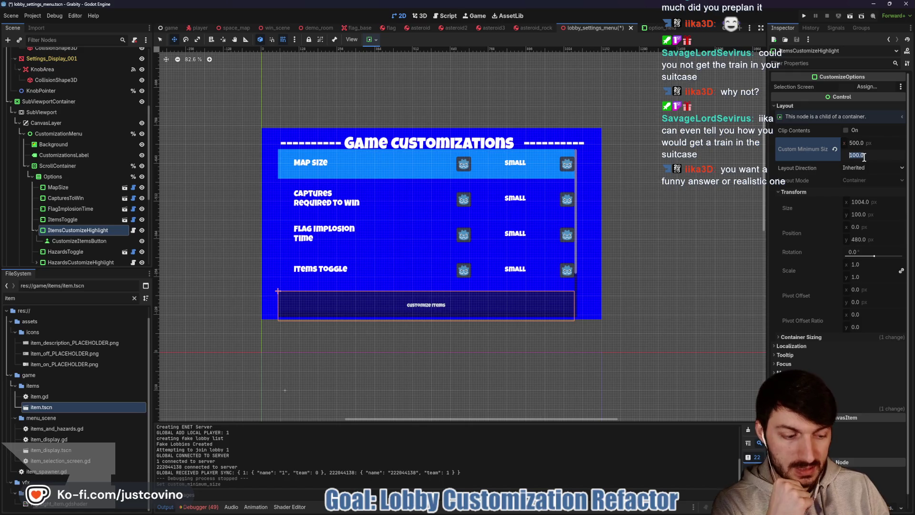
pyautogui.press('Return')
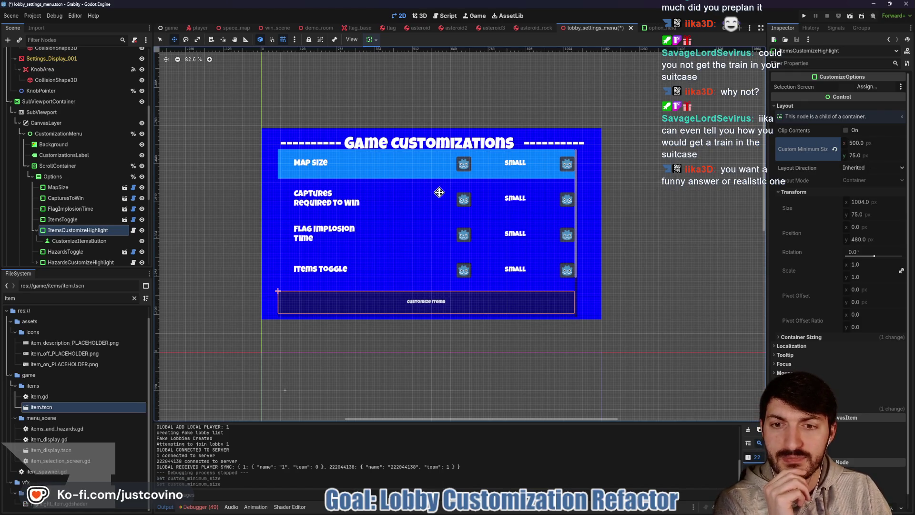
# Give HazardsCustomizeHighlight a 75 px minimum height, save the scene and run the game
pyautogui.scroll(-3, 86, 241)
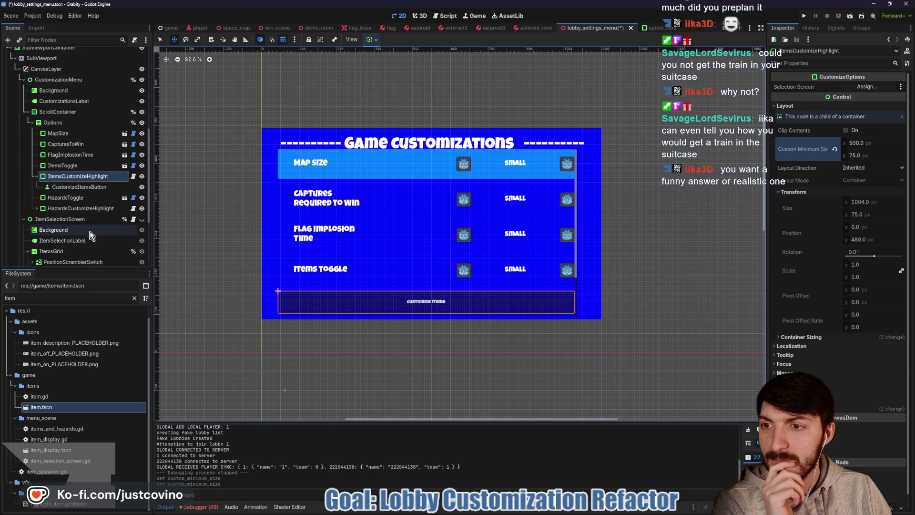
pyautogui.click(71, 209)
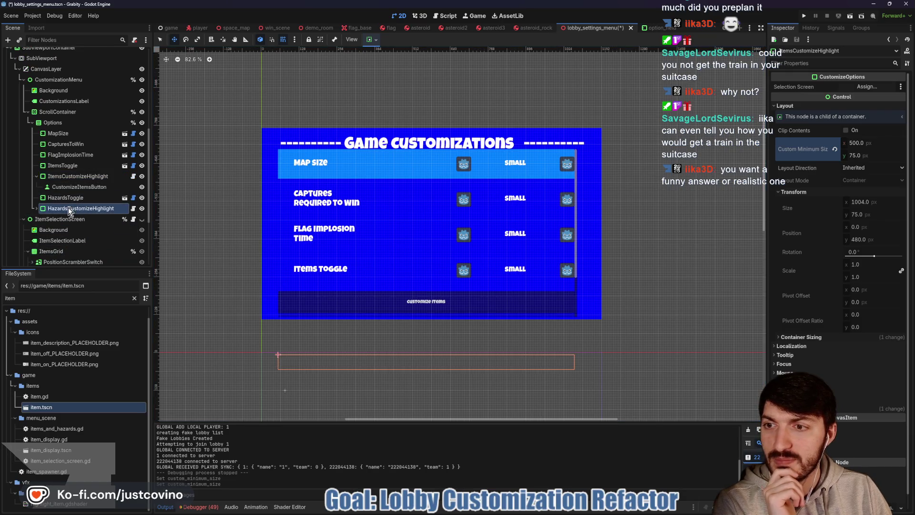
pyautogui.click(36, 208)
pyautogui.click(785, 106)
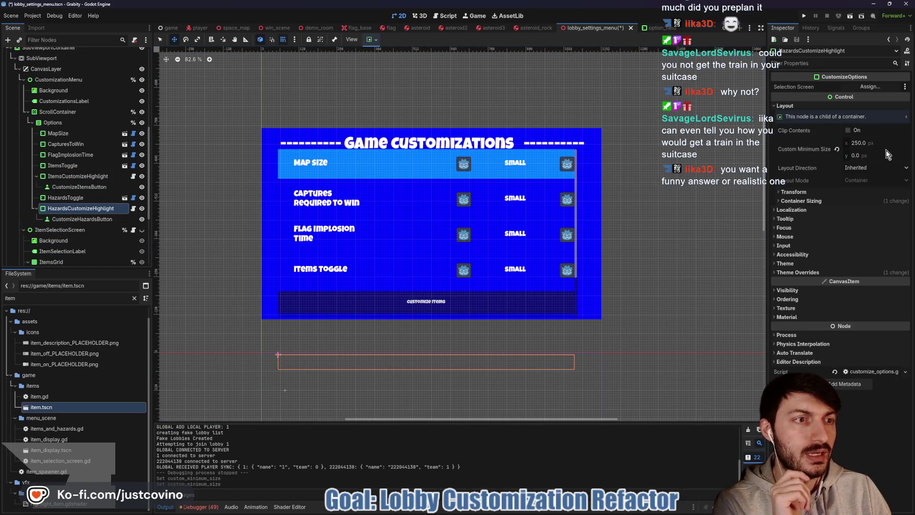
pyautogui.click(875, 154)
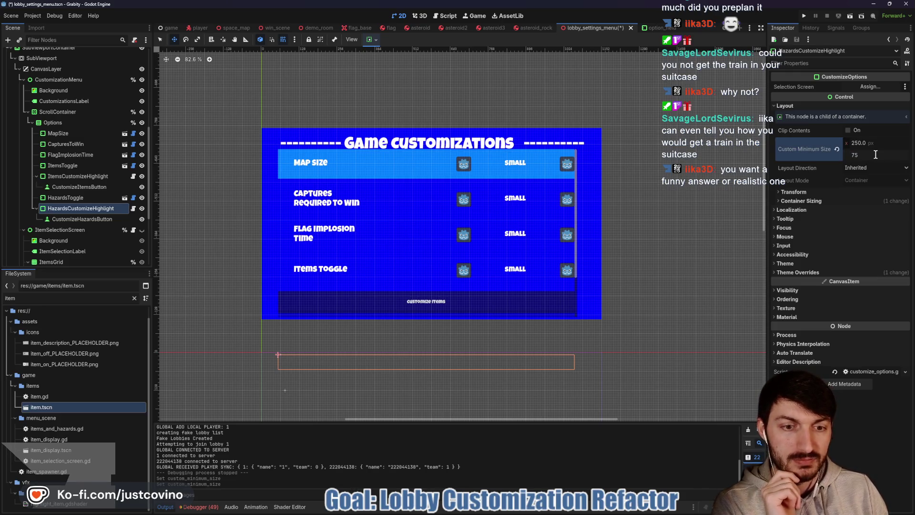
pyautogui.press('Return')
pyautogui.hotkey('ctrl', 's')
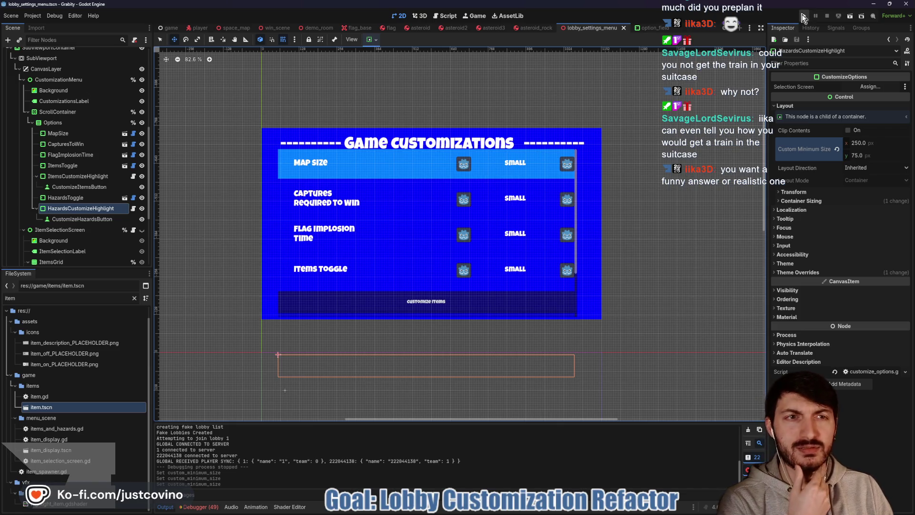
pyautogui.click(803, 16)
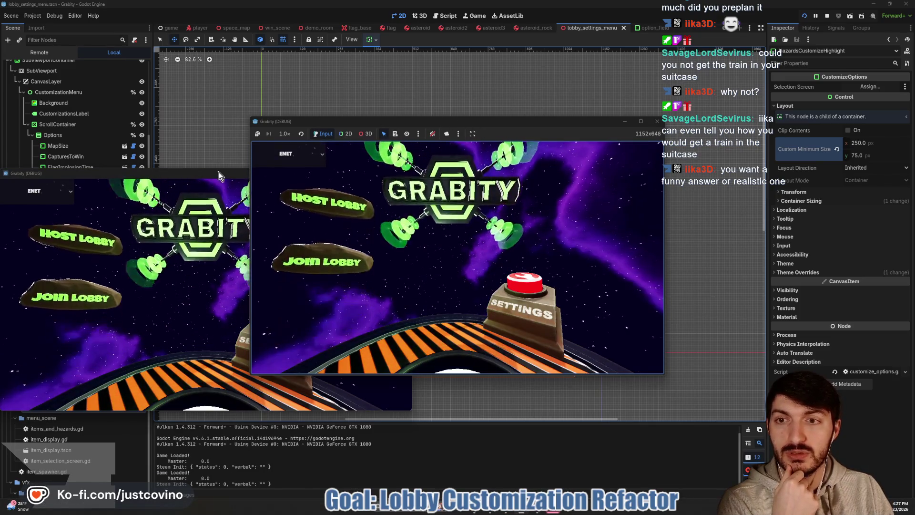
pyautogui.moveTo(219, 175); pyautogui.dragTo(651, 158)
pyautogui.moveTo(528, 123)
pyautogui.mouseDown()
pyautogui.moveTo(262, 139)
pyautogui.moveTo(293, 139)
pyautogui.mouseUp()
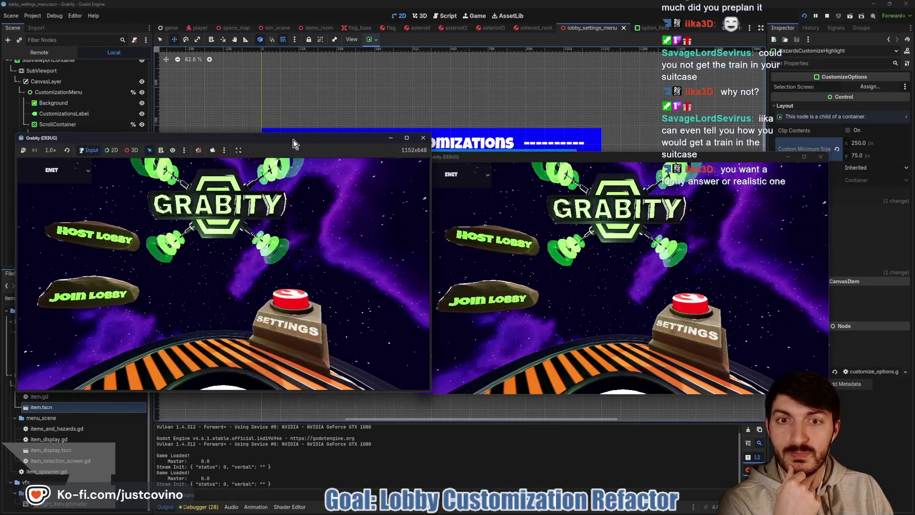
pyautogui.moveTo(590, 157); pyautogui.dragTo(603, 143)
pyautogui.click(93, 236)
pyautogui.click(223, 291)
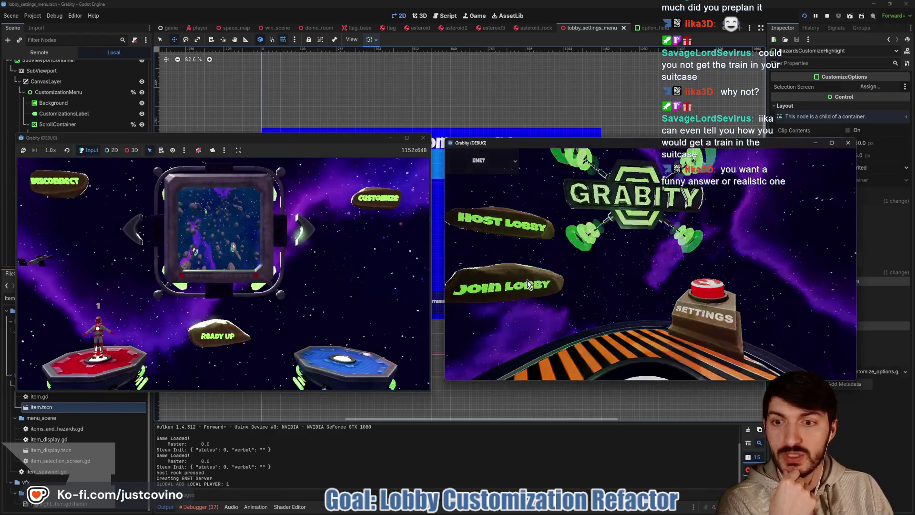
pyautogui.click(527, 284)
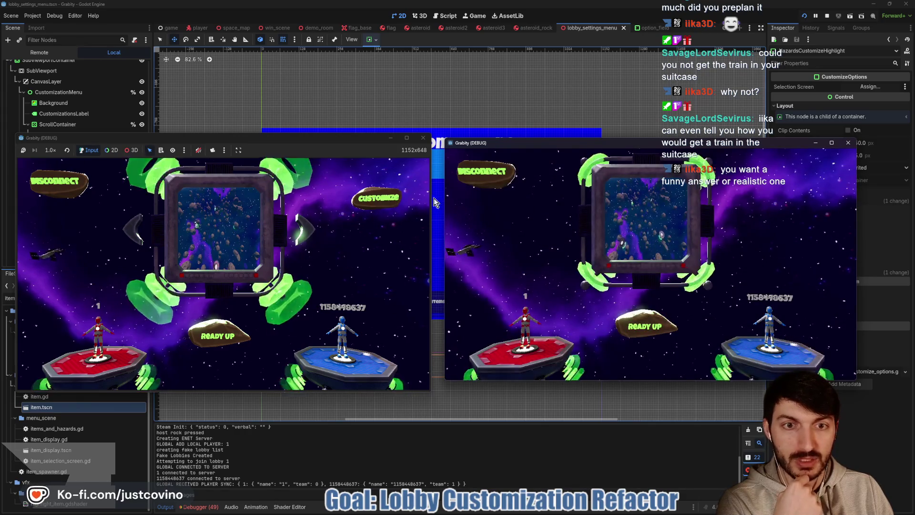
pyautogui.click(364, 204)
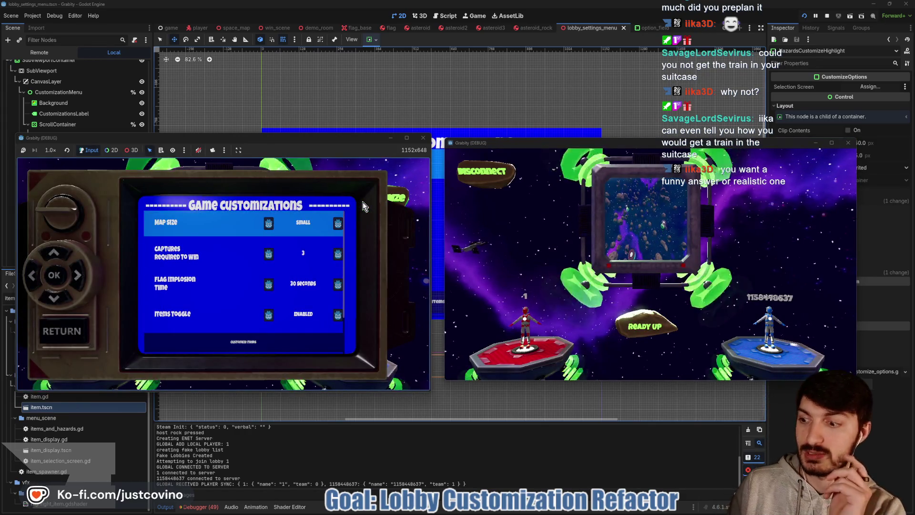
pyautogui.press('Down')
pyautogui.press('Down')
pyautogui.press('Down')
pyautogui.press('Up')
pyautogui.press('Up')
pyautogui.press('Up')
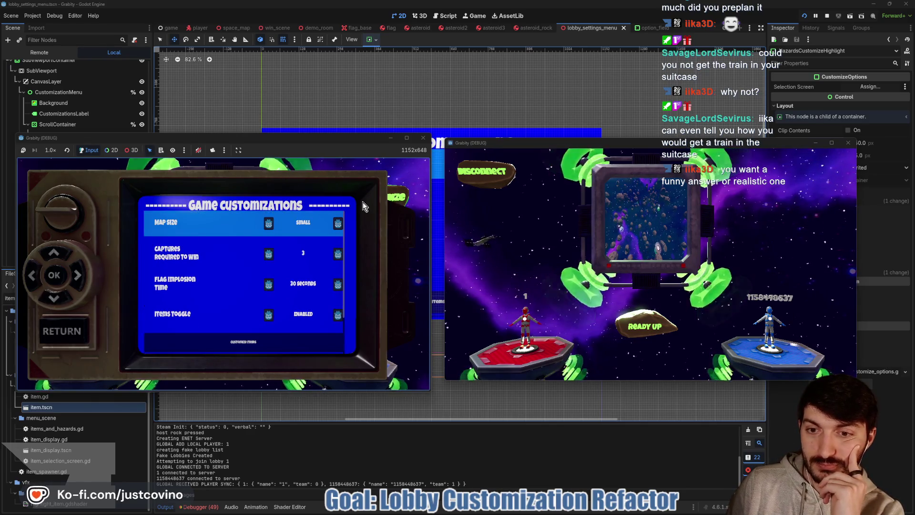
pyautogui.press('Up')
pyautogui.press('Down')
pyautogui.press('Up')
pyautogui.press('Down')
pyautogui.press('Down')
pyautogui.press('Down')
pyautogui.press('Down')
pyautogui.press('Up')
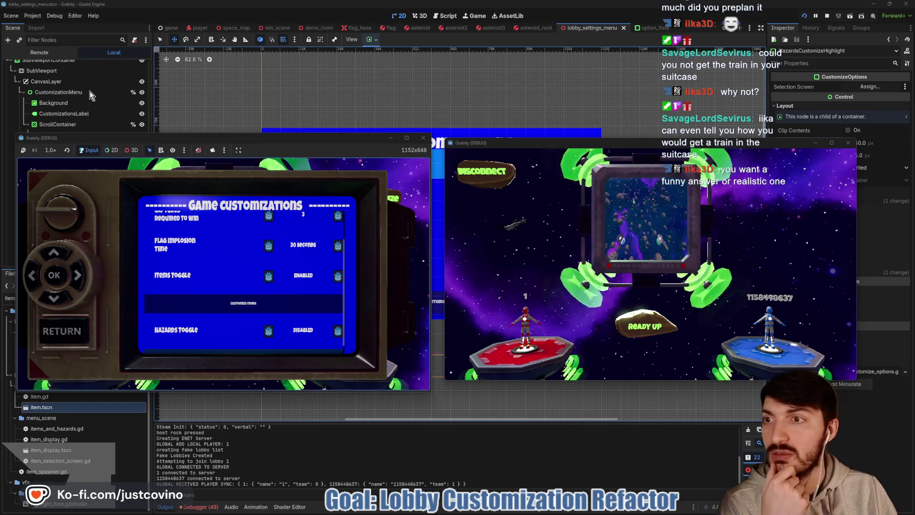
pyautogui.press('F8')
pyautogui.scroll(4, 84, 174)
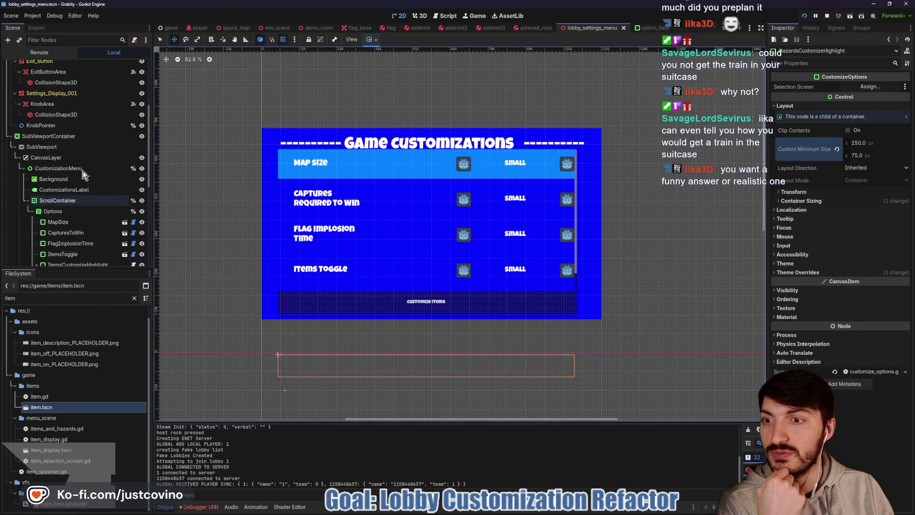
pyautogui.scroll(6, 84, 174)
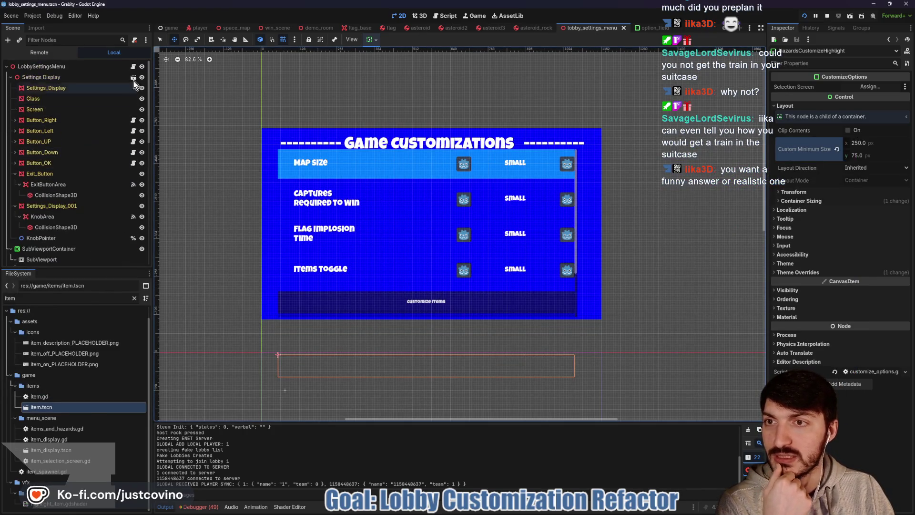
# In move_highlight_row, change line 89's scroll_vertical from 152 to 175 and save the script
pyautogui.click(134, 67)
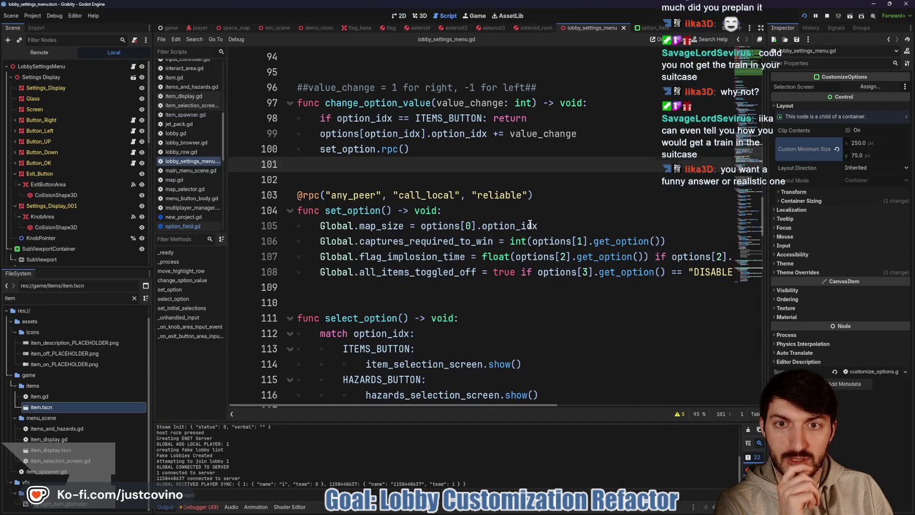
pyautogui.scroll(5, 530, 224)
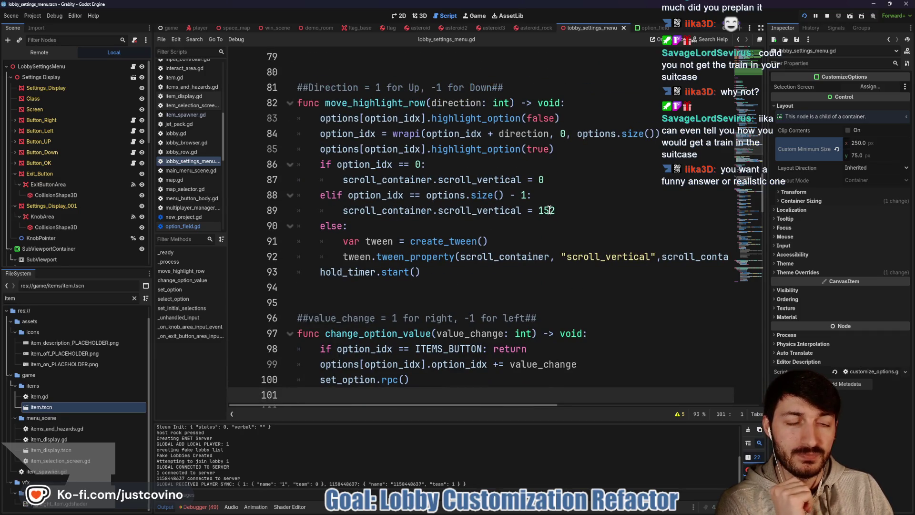
pyautogui.hscroll(5, 550, 211)
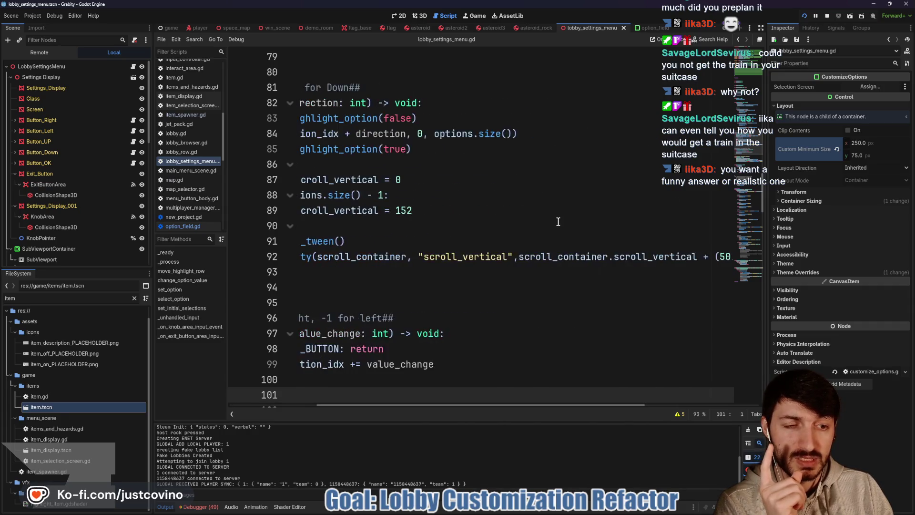
pyautogui.hscroll(-5, 555, 222)
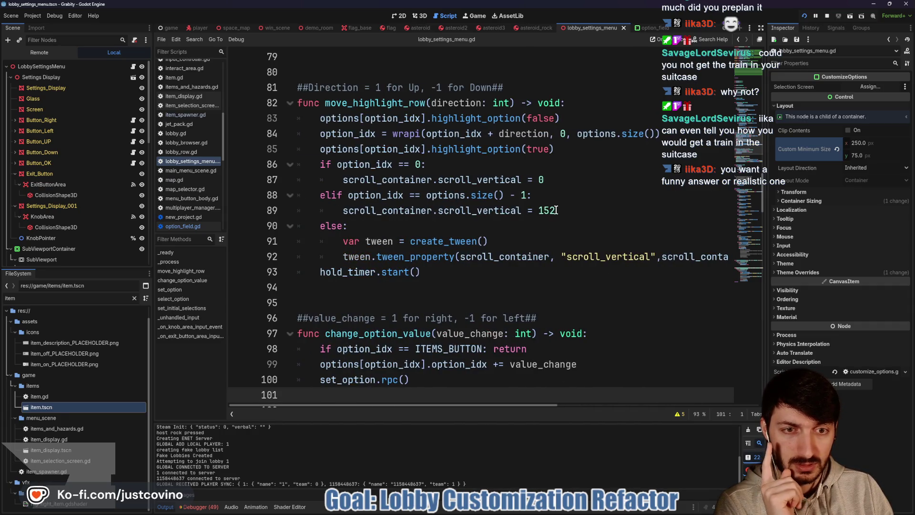
pyautogui.click(552, 210)
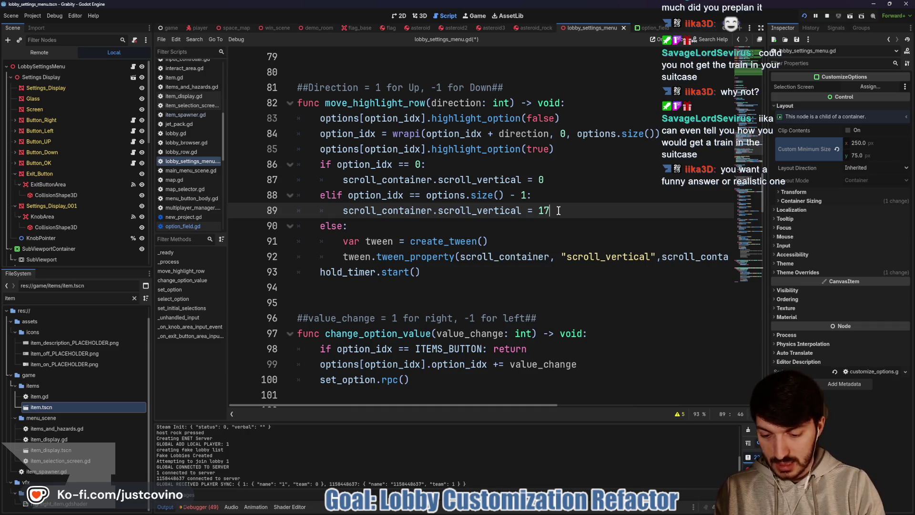
pyautogui.hotkey('ctrl', 's')
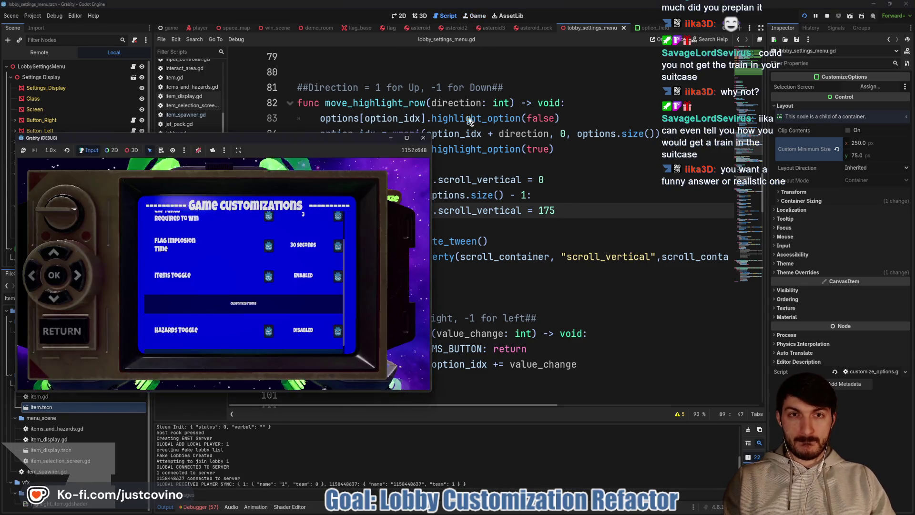
# Test the menu scrolling, then change line 89's offset to 200 and relaunch the game
pyautogui.press('Down')
pyautogui.press('Down')
pyautogui.press('Down')
pyautogui.press('Down')
pyautogui.press('Down')
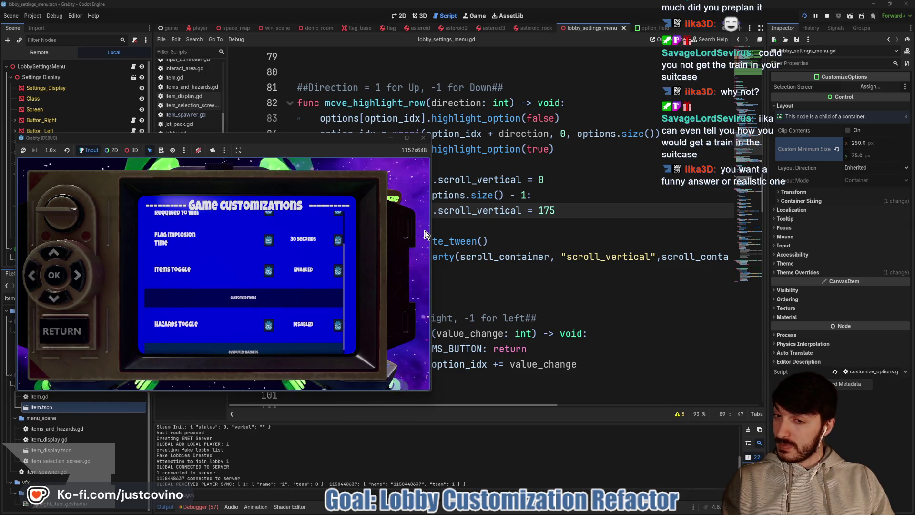
pyautogui.press('Down')
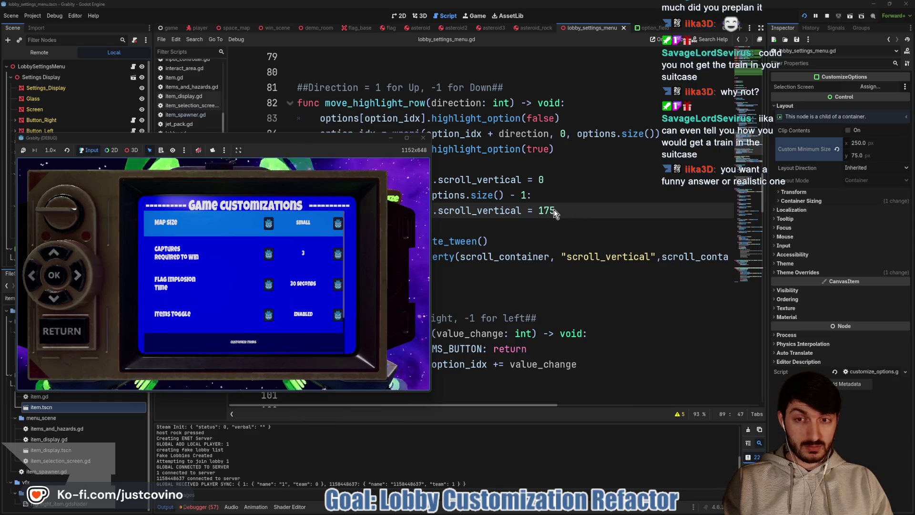
pyautogui.click(551, 210)
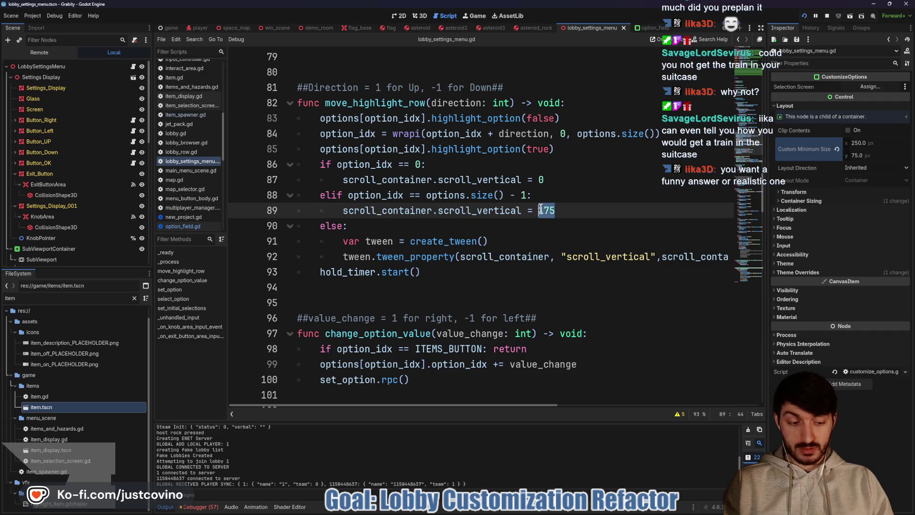
pyautogui.write('200ss')
pyautogui.press('F6')
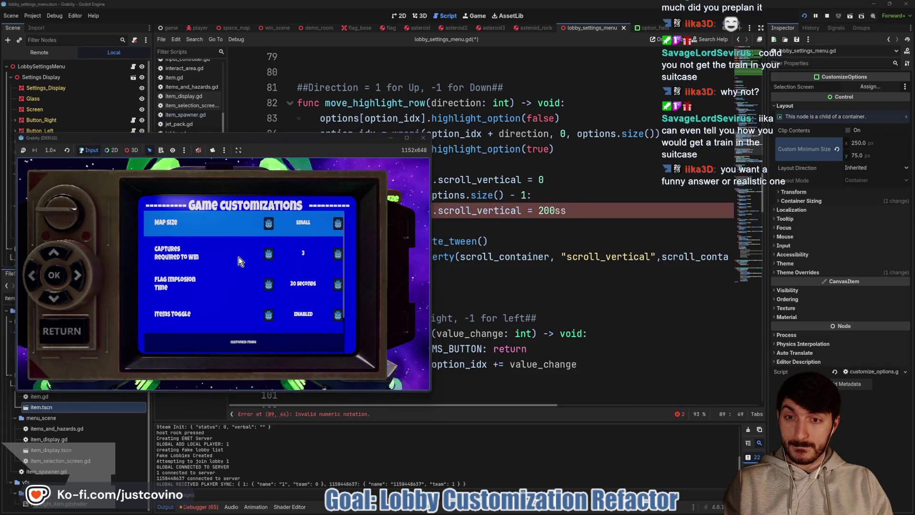
pyautogui.click(580, 209)
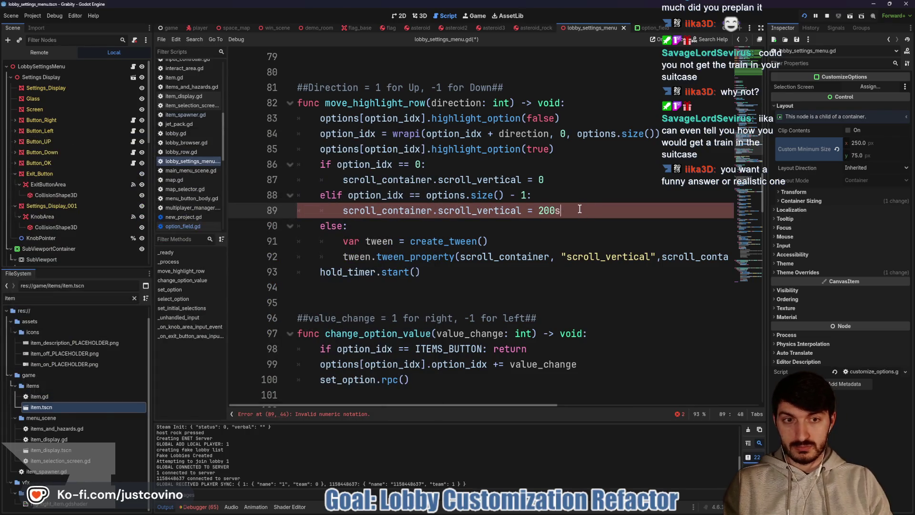
pyautogui.press('F6')
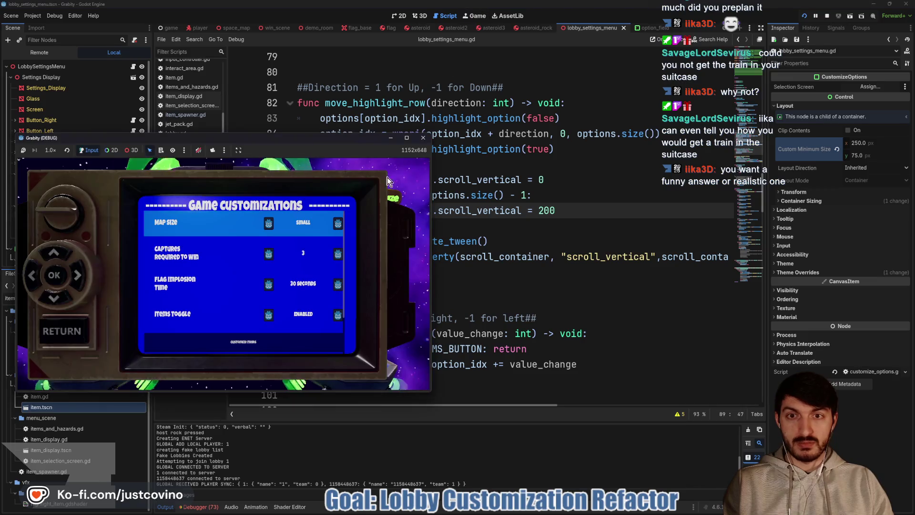
# Retest the Hazards rows, raise the offset to 225, save and relaunch the game
pyautogui.press('Down')
pyautogui.press('Down')
pyautogui.press('Down')
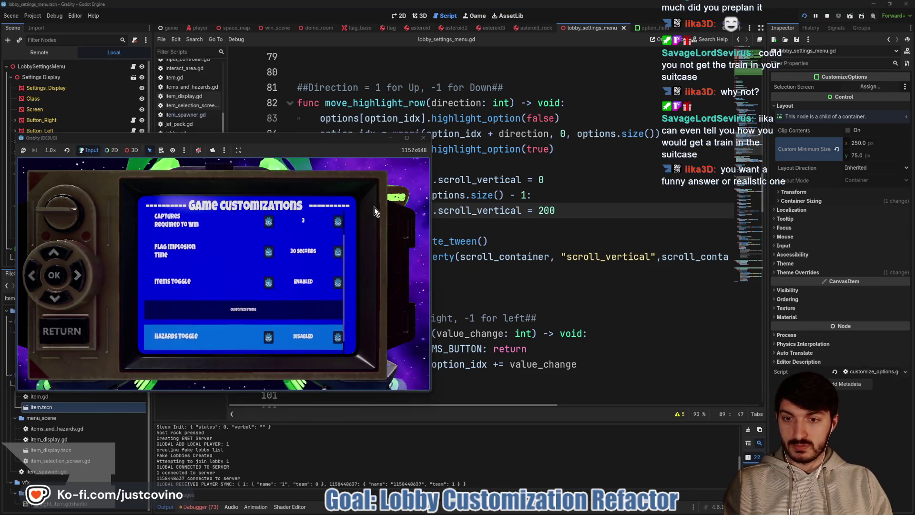
pyautogui.press('Down')
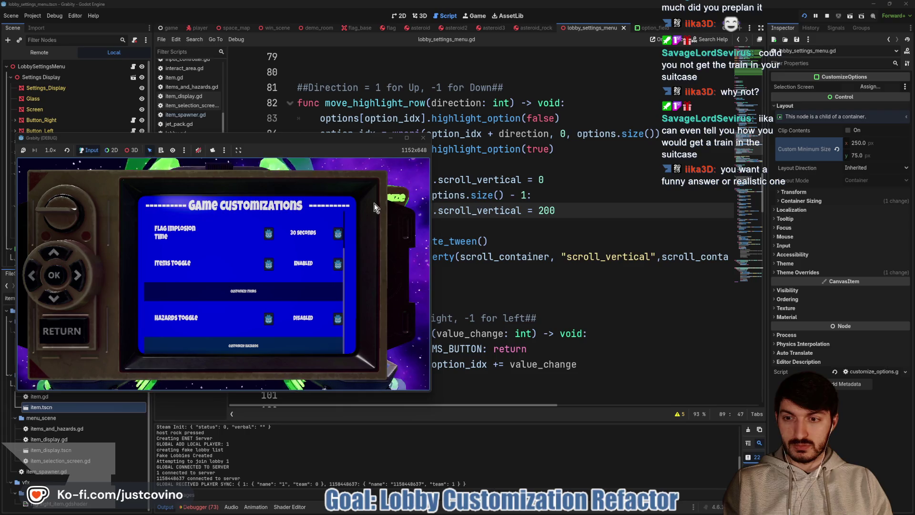
pyautogui.press('Down')
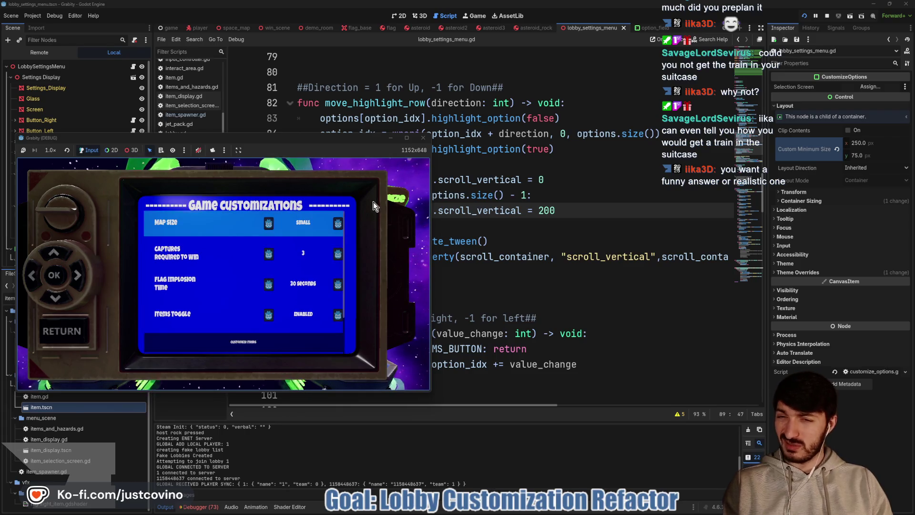
pyautogui.press('Down')
pyautogui.press('Down')
pyautogui.press('Down')
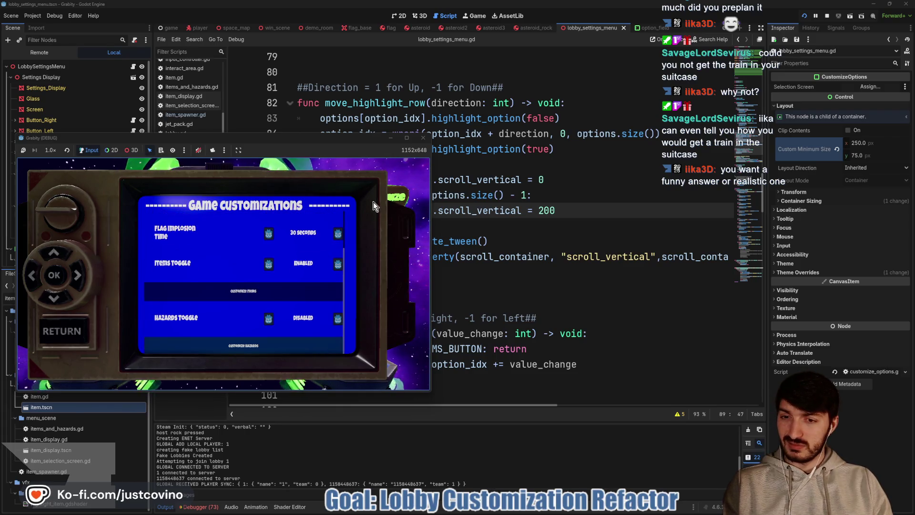
pyautogui.click(562, 209)
pyautogui.write('25')
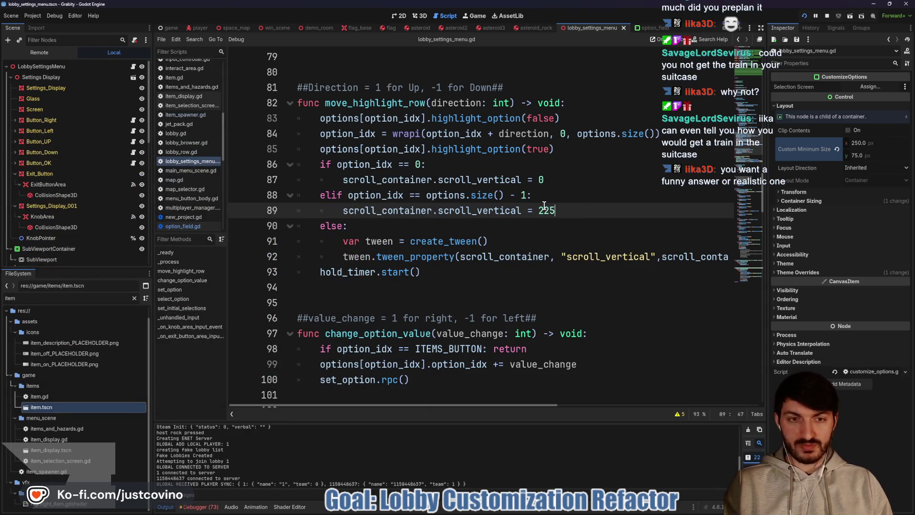
pyautogui.hotkey('ctrl', 's')
pyautogui.hotkey('alt', 'Tab')
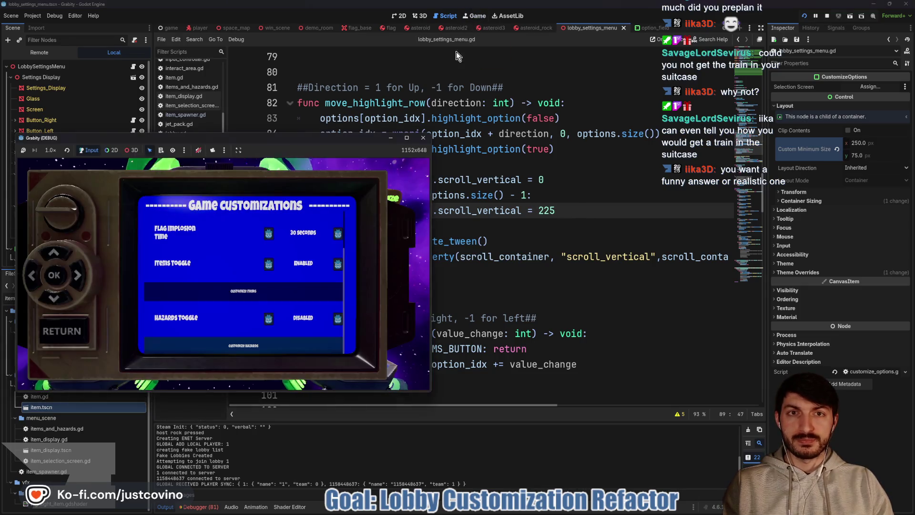
# Confirm the Hazards rows scroll into view with offset 225, then stop the game with F8
pyautogui.press('Down')
pyautogui.press('Up')
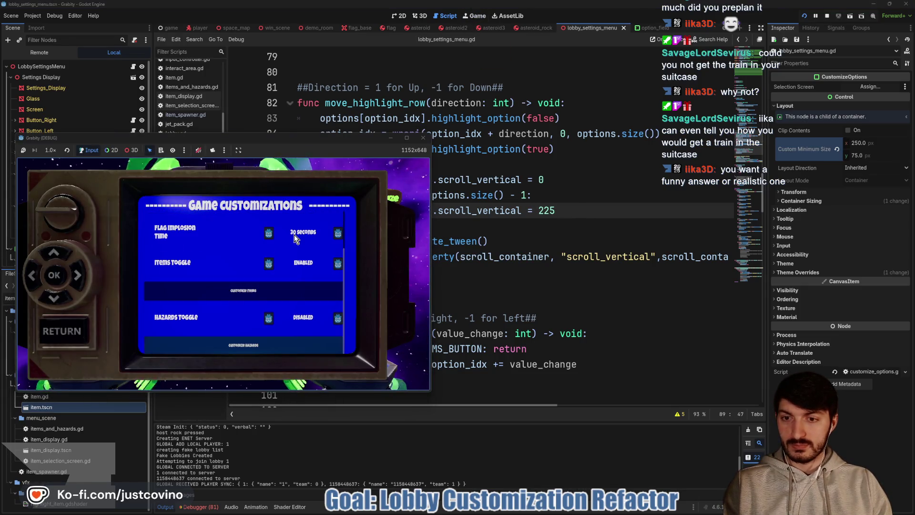
pyautogui.press('Down')
pyautogui.press('Up')
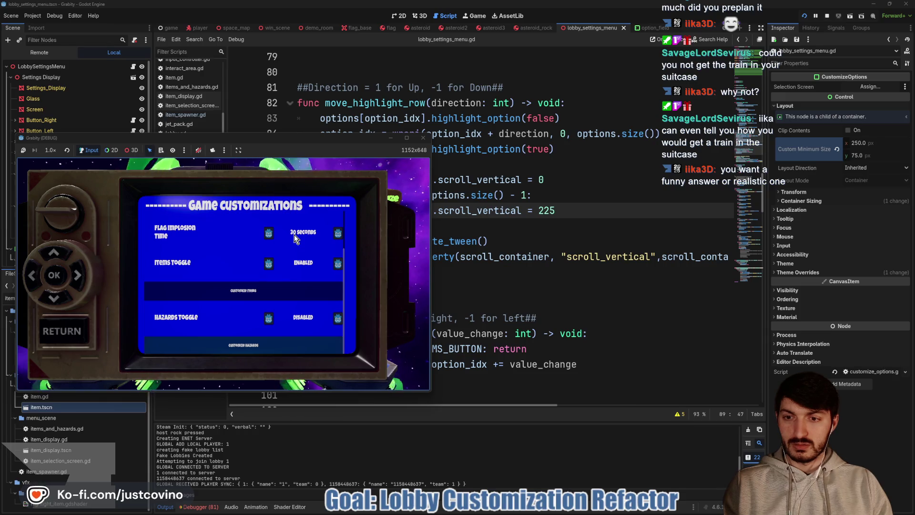
pyautogui.press('F8')
pyautogui.click(482, 210)
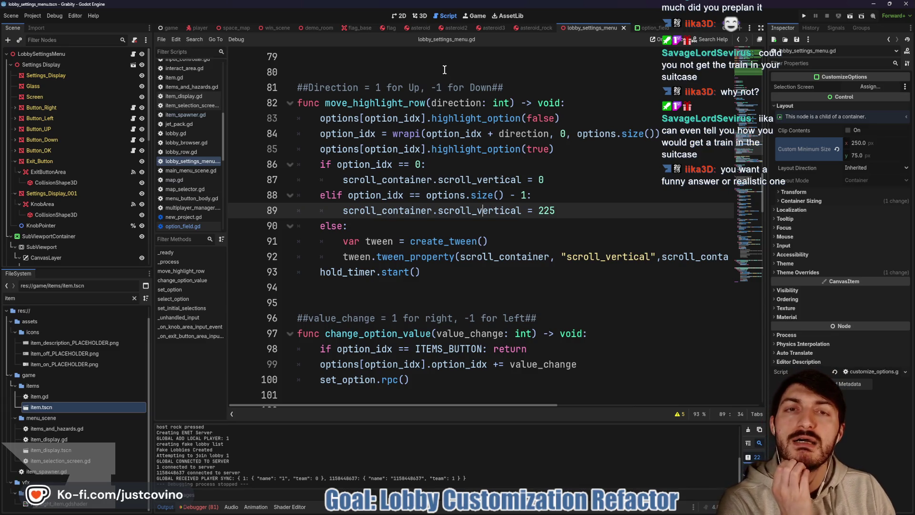
# In the 2D view, shrink the ScrollContainer to 1012 × 536 at position 56, 80 and save
pyautogui.click(400, 15)
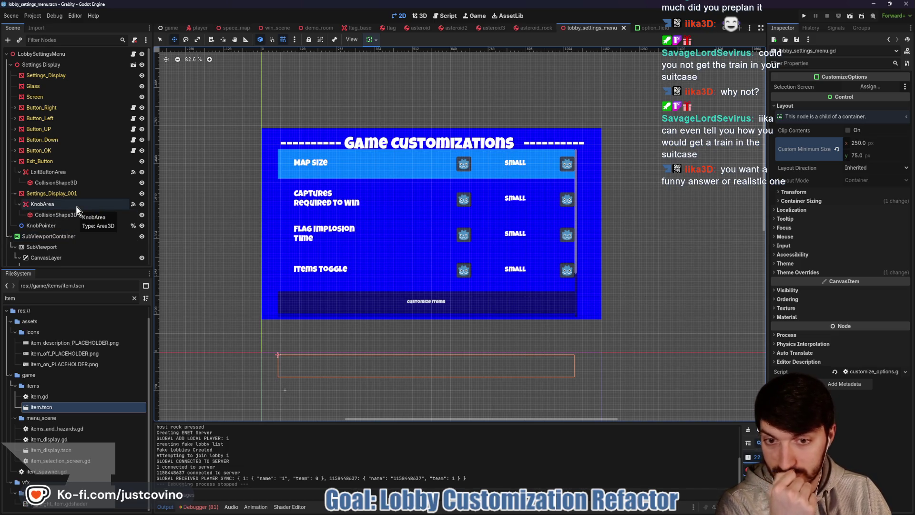
pyautogui.scroll(-5, 76, 207)
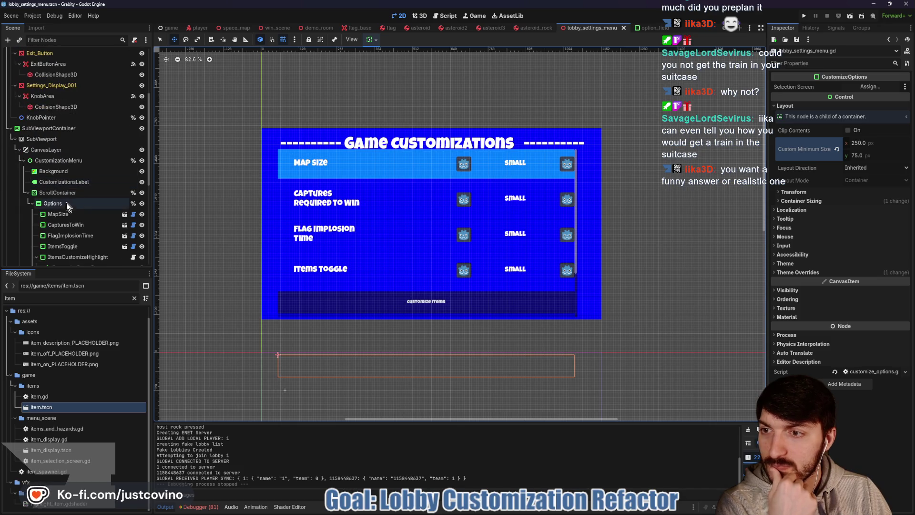
pyautogui.click(57, 193)
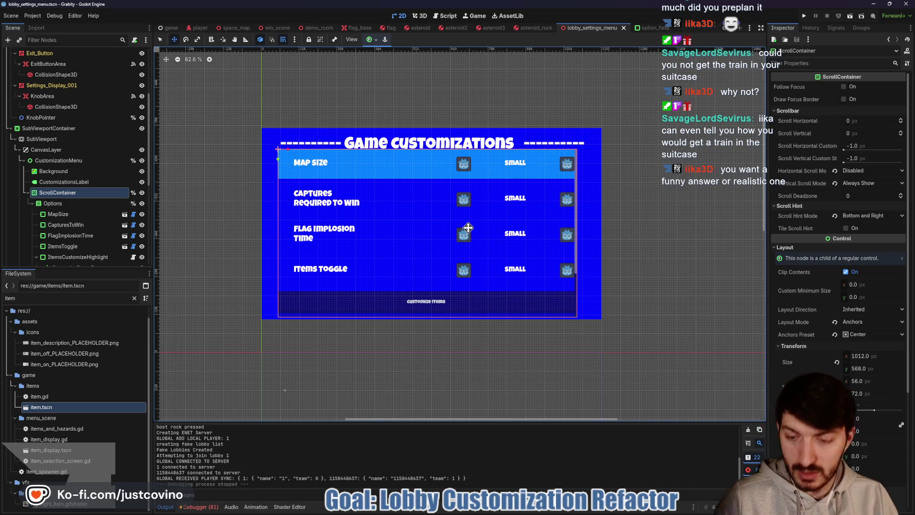
pyautogui.press('q')
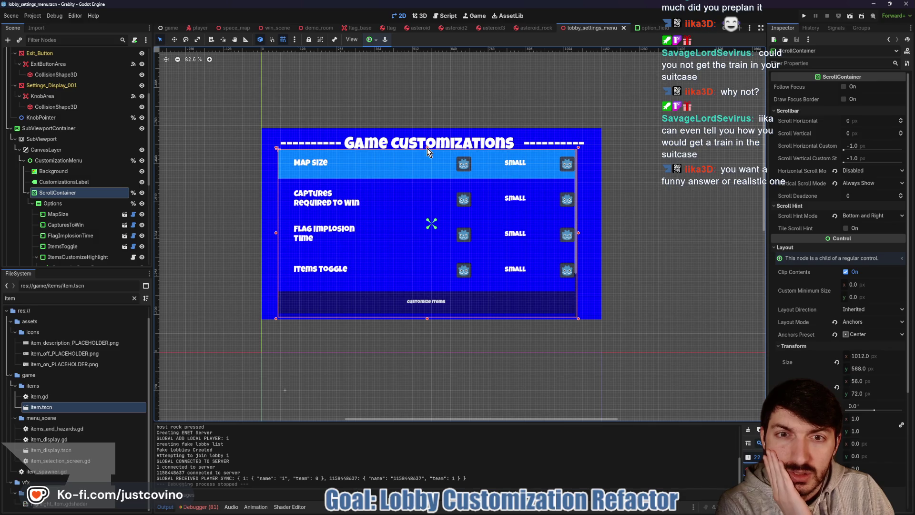
pyautogui.moveTo(427, 149); pyautogui.dragTo(427, 153)
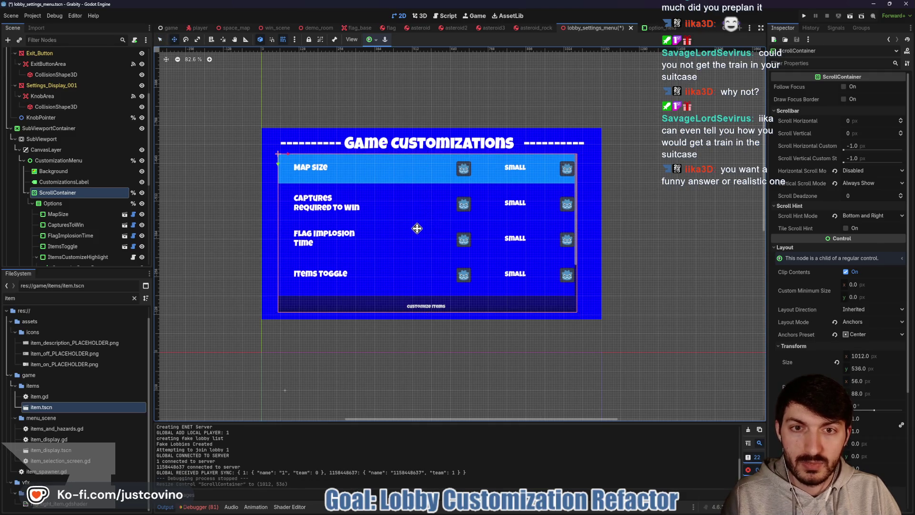
pyautogui.hotkey('shift', 'Up')
pyautogui.hotkey('ctrl', 's')
pyautogui.moveTo(363, 131)
pyautogui.mouseDown()
pyautogui.moveTo(257, 136)
pyautogui.moveTo(258, 315)
pyautogui.mouseUp()
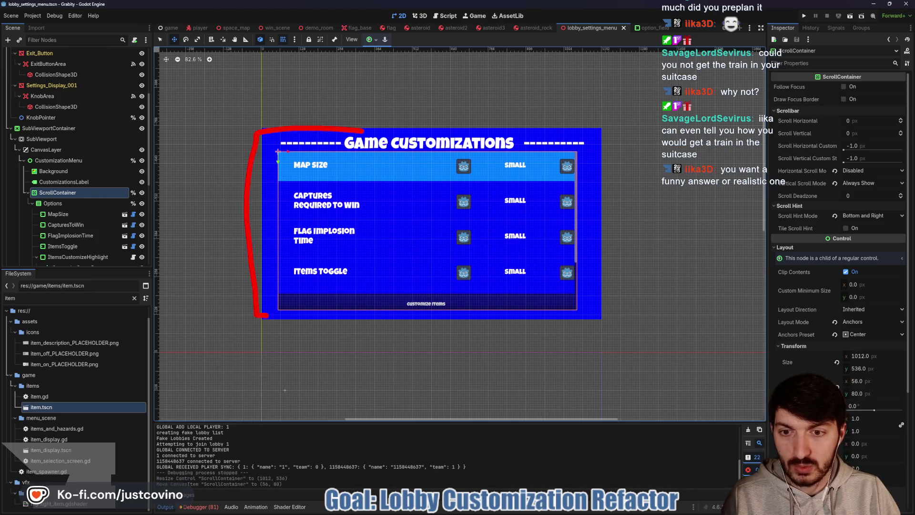
pyautogui.hotkey('ctrl', 's')
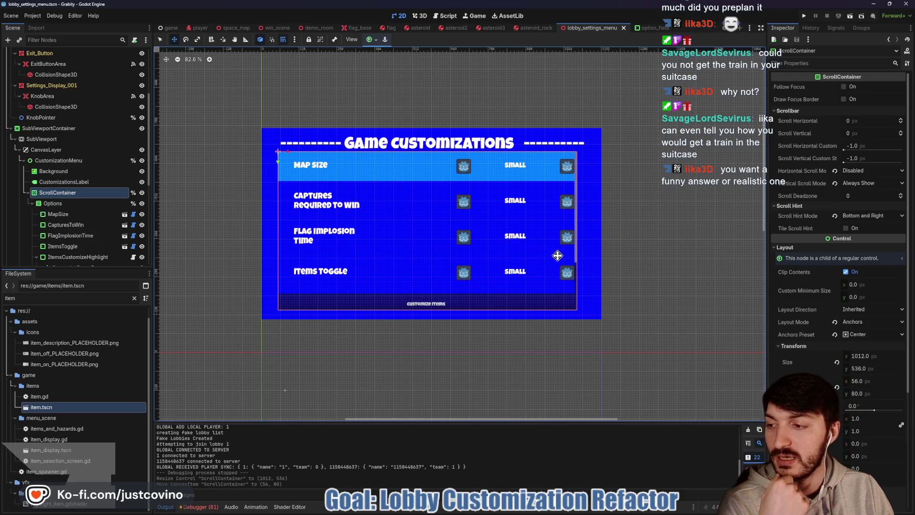
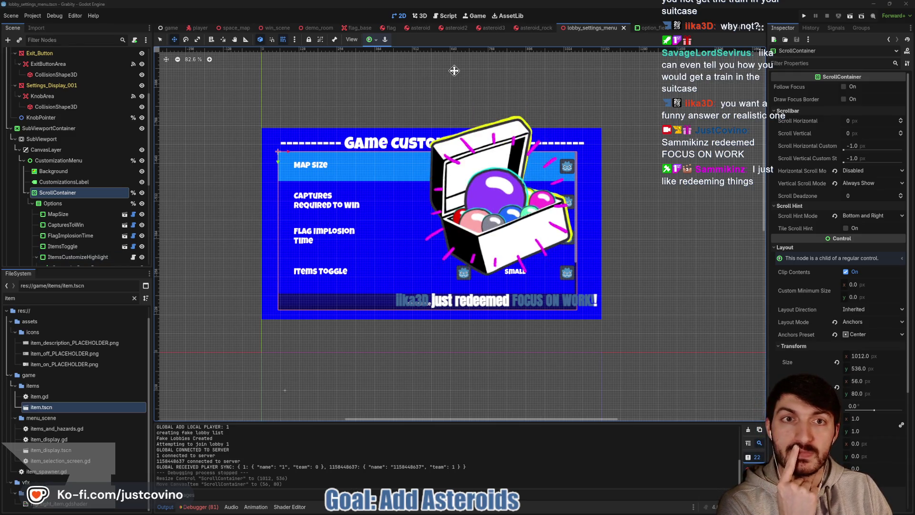
# Close the lobby_settings_menu scene, clear the FileSystem filter, and open CL_Asteroids.blend for import
pyautogui.click(623, 28)
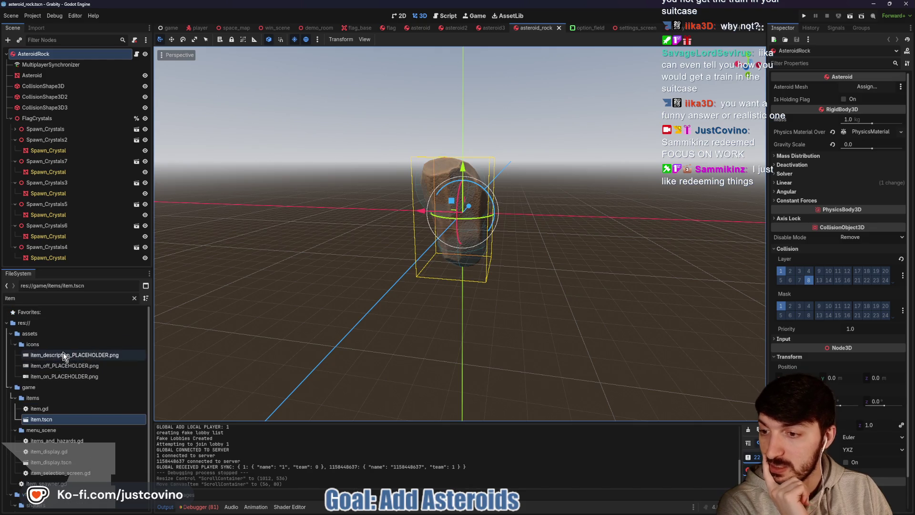
pyautogui.click(134, 298)
pyautogui.scroll(-5, 91, 381)
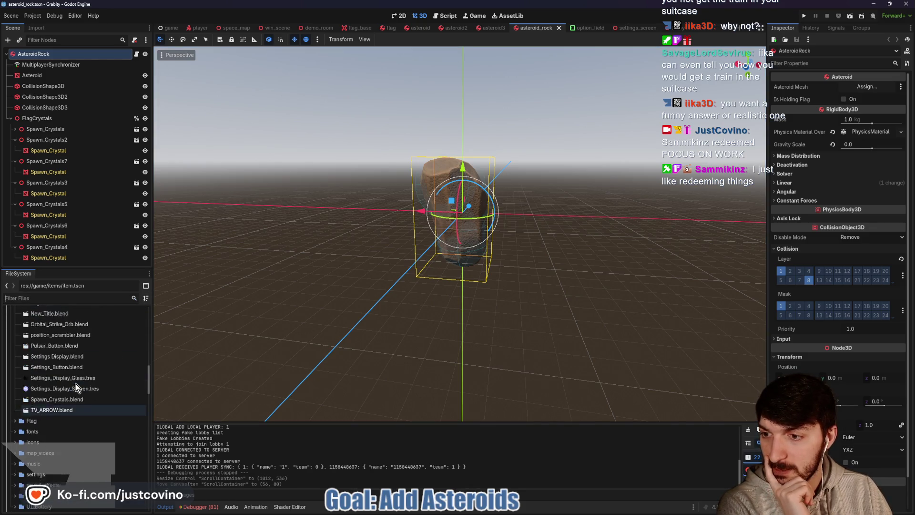
pyautogui.scroll(5, 73, 376)
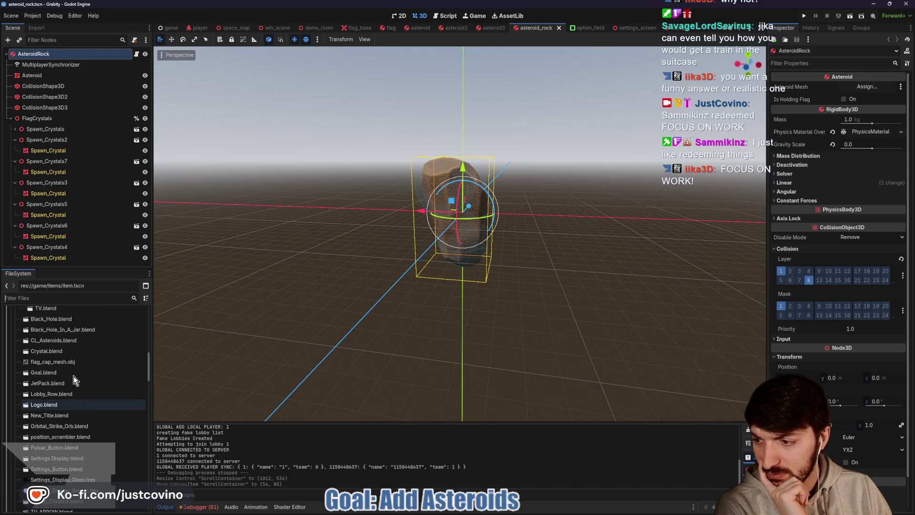
pyautogui.scroll(7, 73, 376)
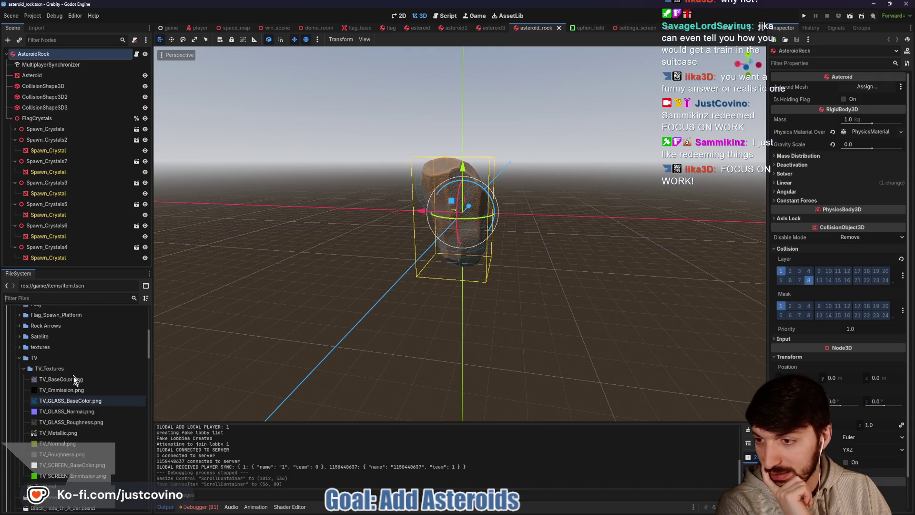
pyautogui.click(19, 358)
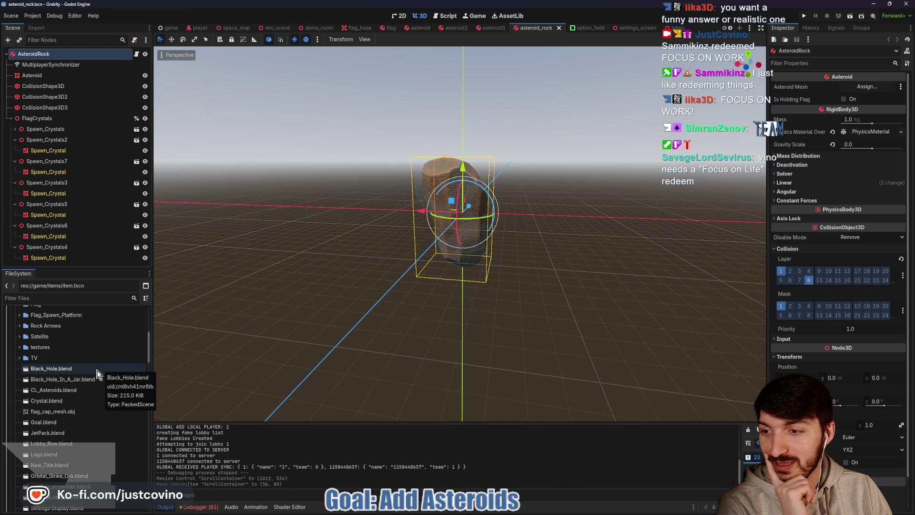
pyautogui.doubleClick(87, 389)
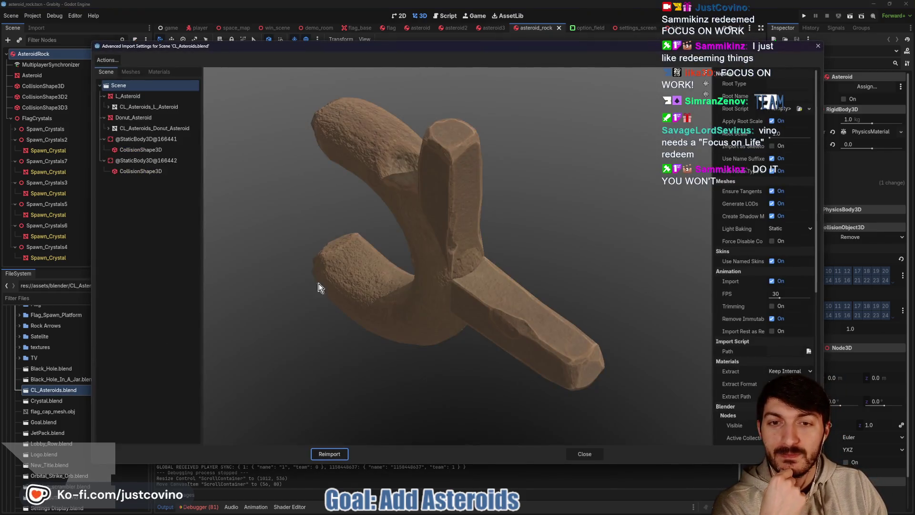
# Rotate the CL_Asteroids import preview and inspect the second static body's collision shape
pyautogui.moveTo(318, 288)
pyautogui.mouseDown()
pyautogui.moveTo(436, 265)
pyautogui.moveTo(434, 230)
pyautogui.moveTo(348, 250)
pyautogui.moveTo(329, 282)
pyautogui.moveTo(368, 229)
pyautogui.moveTo(478, 242)
pyautogui.moveTo(437, 287)
pyautogui.moveTo(454, 237)
pyautogui.moveTo(550, 272)
pyautogui.moveTo(557, 195)
pyautogui.moveTo(424, 230)
pyautogui.moveTo(439, 291)
pyautogui.moveTo(451, 239)
pyautogui.moveTo(405, 207)
pyautogui.moveTo(317, 251)
pyautogui.moveTo(422, 307)
pyautogui.moveTo(466, 238)
pyautogui.moveTo(376, 232)
pyautogui.moveTo(334, 247)
pyautogui.moveTo(322, 239)
pyautogui.moveTo(332, 270)
pyautogui.moveTo(411, 256)
pyautogui.mouseUp()
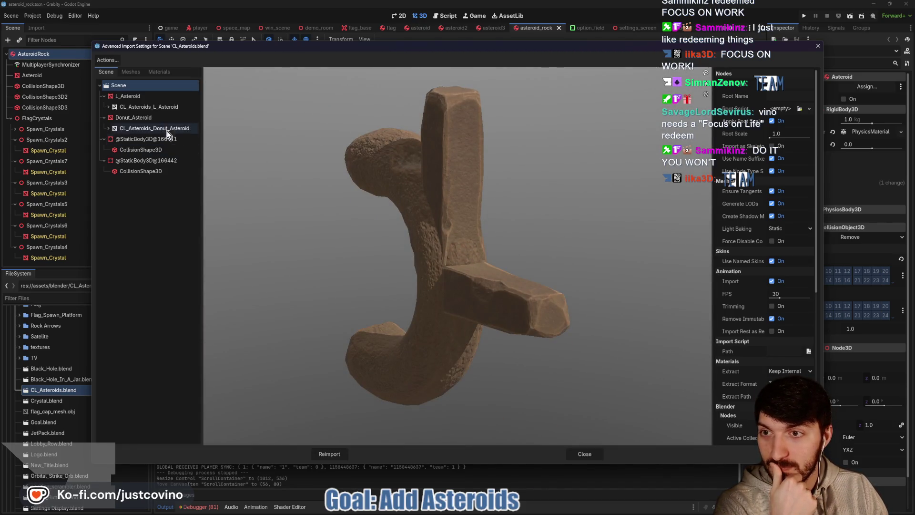
pyautogui.moveTo(471, 267); pyautogui.dragTo(398, 260)
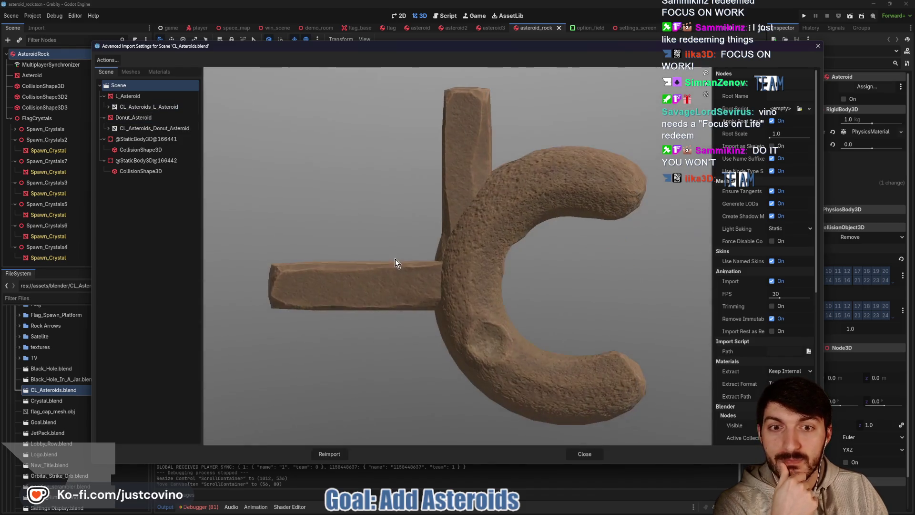
pyautogui.click(133, 170)
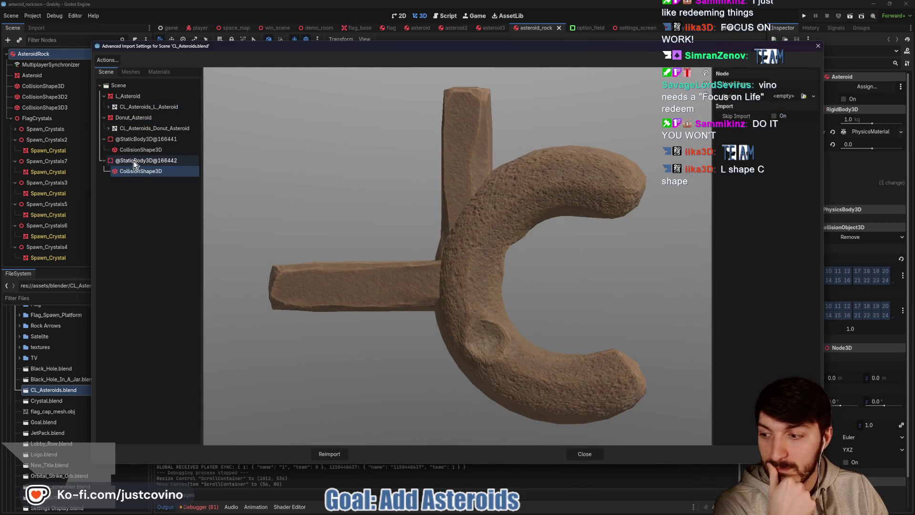
pyautogui.moveTo(427, 252)
pyautogui.mouseDown()
pyautogui.moveTo(474, 270)
pyautogui.moveTo(541, 264)
pyautogui.moveTo(544, 256)
pyautogui.moveTo(650, 259)
pyautogui.moveTo(654, 278)
pyautogui.moveTo(342, 249)
pyautogui.moveTo(359, 235)
pyautogui.moveTo(385, 238)
pyautogui.mouseUp()
# Close the import settings and place the CL_Asteroids model into the AsteroidC scene
pyautogui.press('Escape')
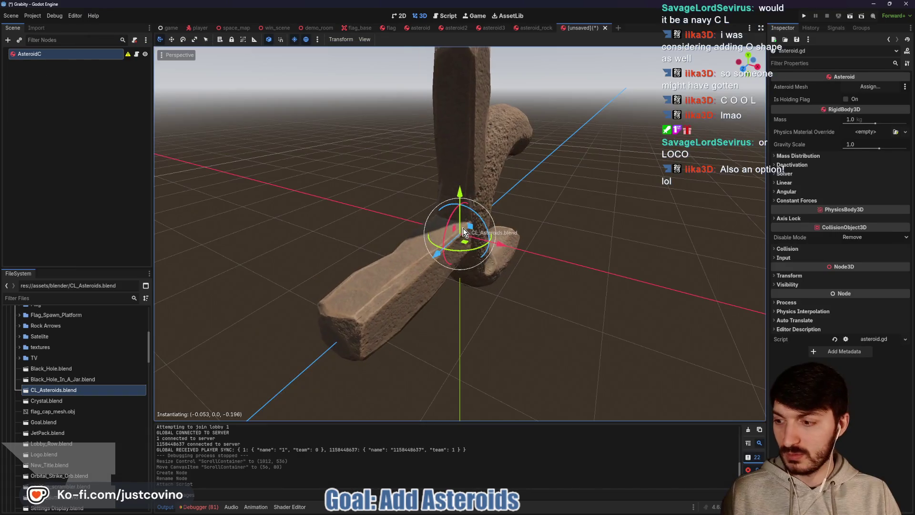
pyautogui.click(445, 271)
pyautogui.scroll(-5, 448, 265)
pyautogui.moveTo(462, 242)
pyautogui.mouseDown()
pyautogui.moveTo(625, 236)
pyautogui.moveTo(458, 220)
pyautogui.moveTo(429, 202)
pyautogui.moveTo(465, 236)
pyautogui.moveTo(513, 248)
pyautogui.mouseUp()
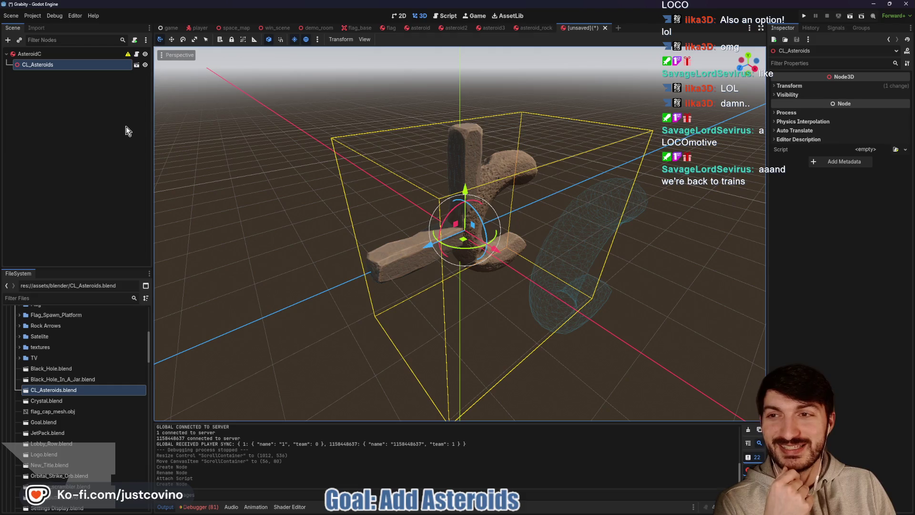
# Enable Editable Children on CL_Asteroids and inspect both static collision bodies
pyautogui.rightClick(70, 69)
pyautogui.click(95, 251)
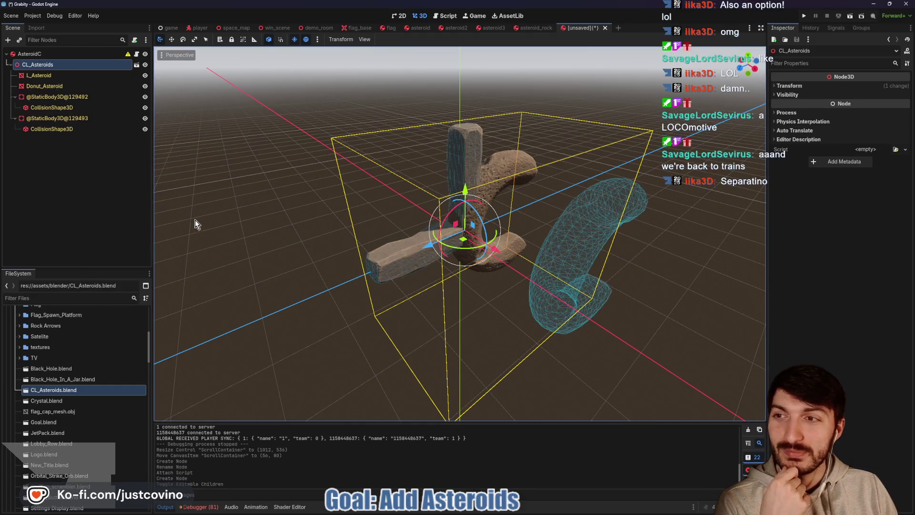
pyautogui.click(43, 119)
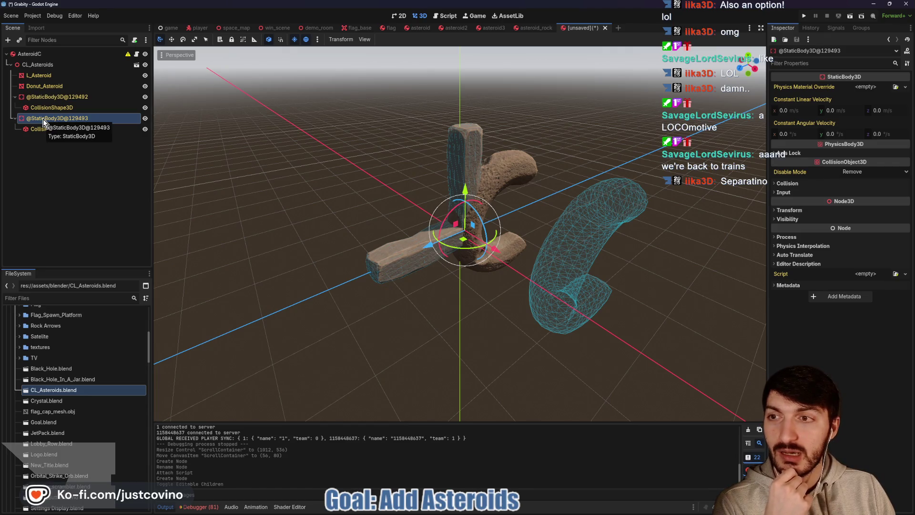
pyautogui.moveTo(365, 186)
pyautogui.mouseDown()
pyautogui.moveTo(500, 185)
pyautogui.moveTo(576, 159)
pyautogui.moveTo(385, 171)
pyautogui.moveTo(541, 188)
pyautogui.mouseUp()
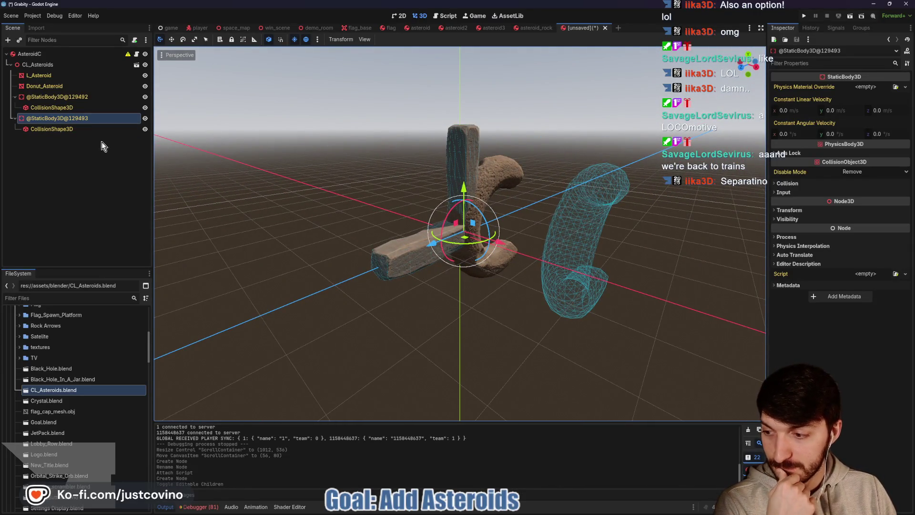
pyautogui.click(62, 99)
pyautogui.moveTo(477, 196); pyautogui.dragTo(559, 184)
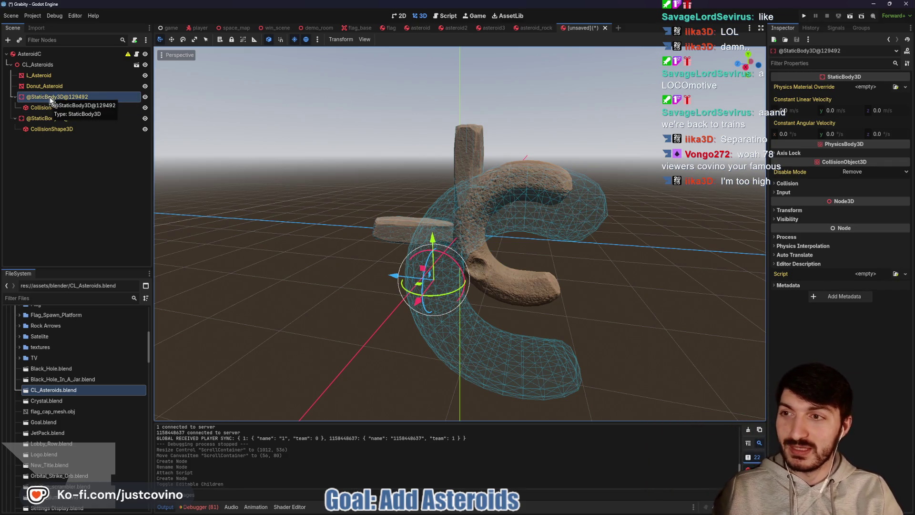
# Make the CL_Asteroids instance local
pyautogui.rightClick(34, 64)
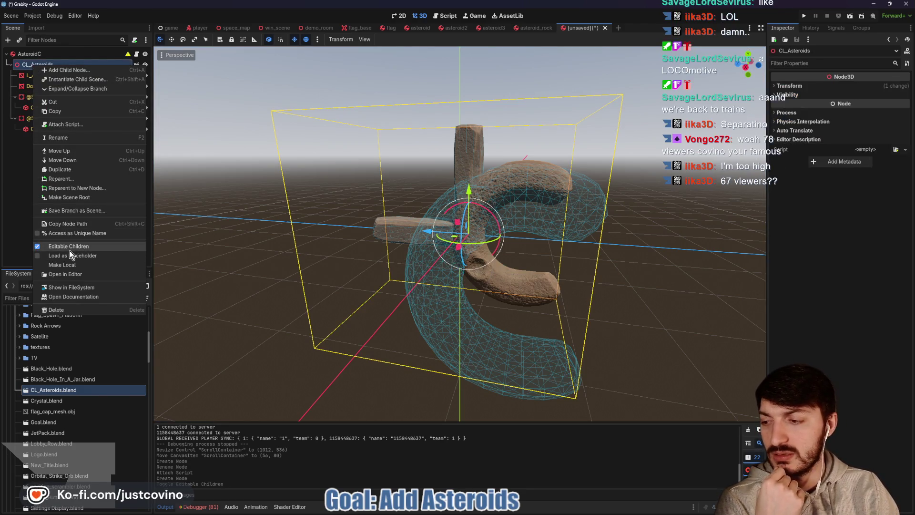
pyautogui.click(17, 225)
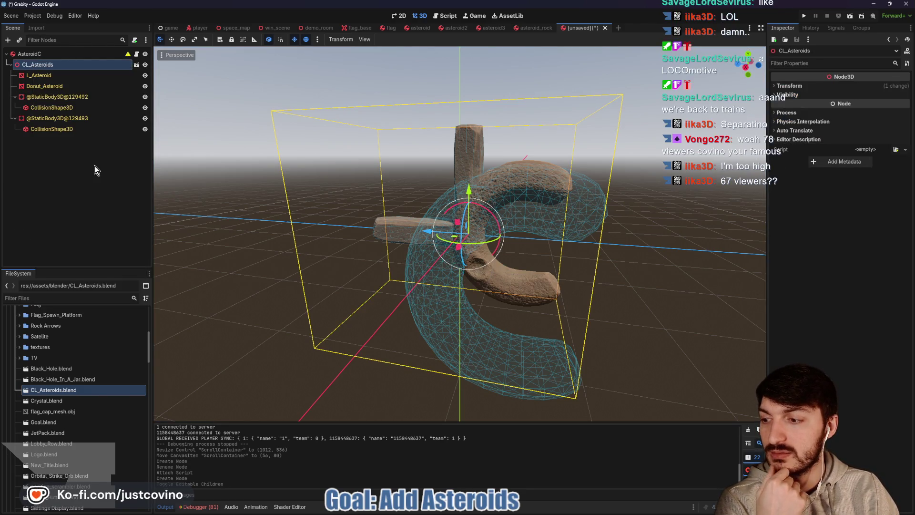
pyautogui.rightClick(47, 69)
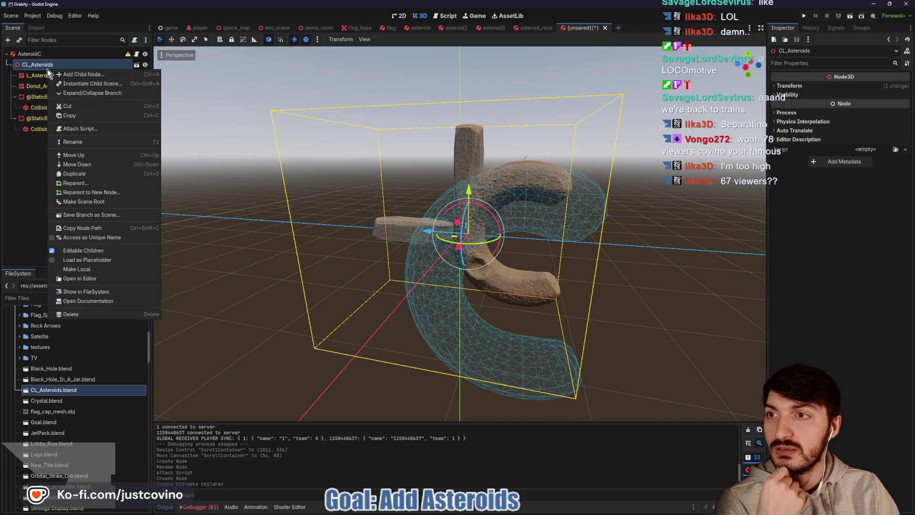
pyautogui.click(81, 270)
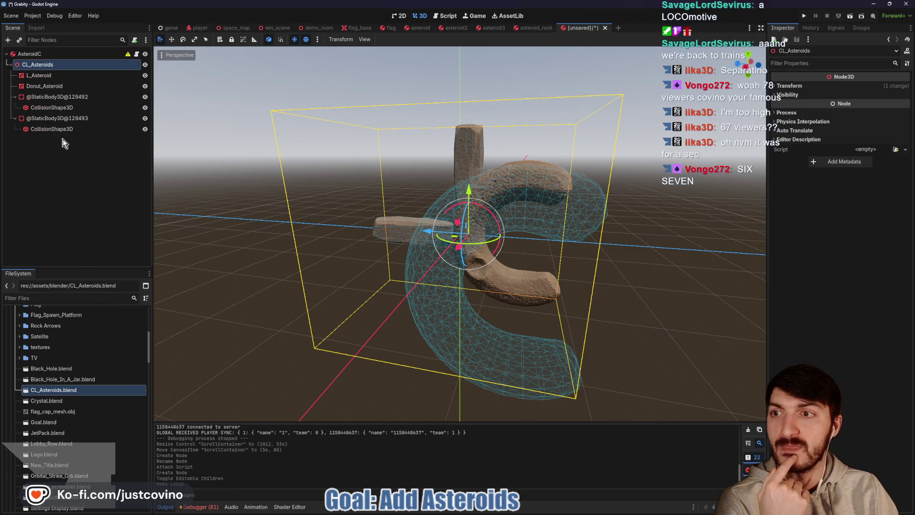
# Delete both StaticBody3D collision bodies from CL_Asteroids
pyautogui.click(66, 119)
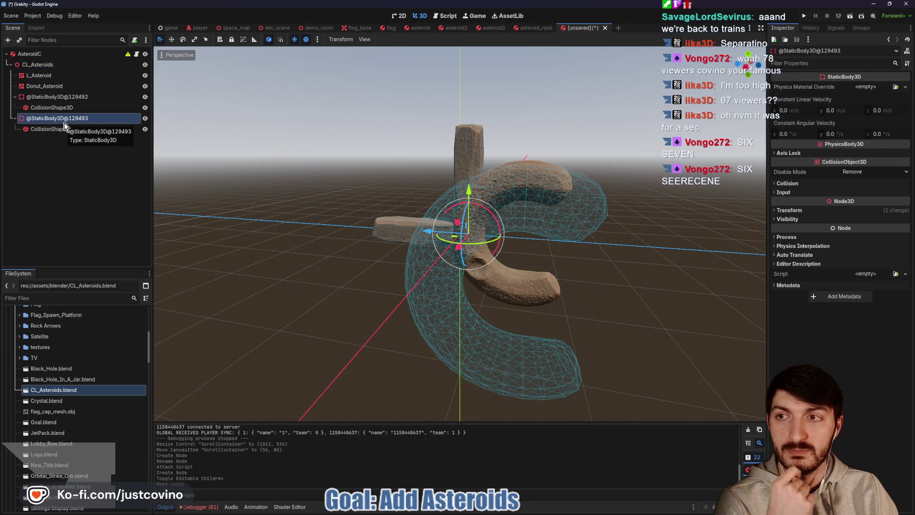
pyautogui.press('Delete')
pyautogui.click(428, 265)
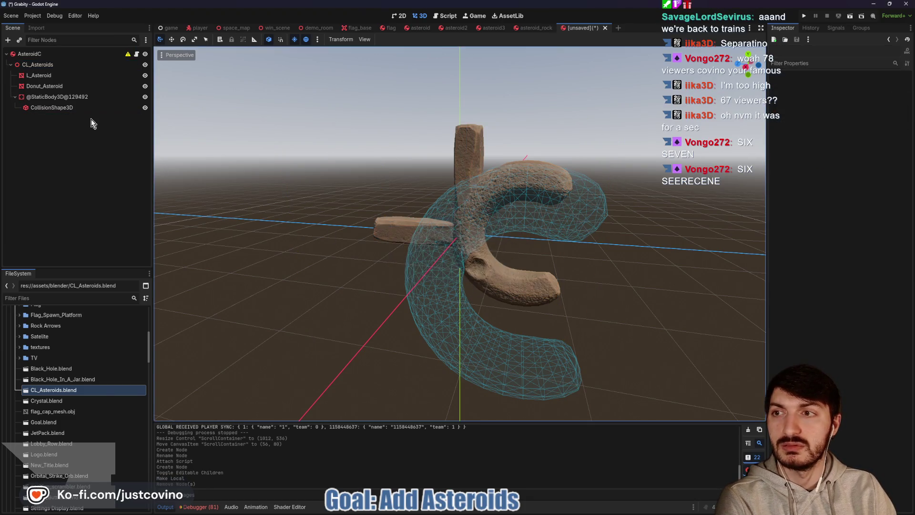
pyautogui.click(72, 98)
pyautogui.press('Delete')
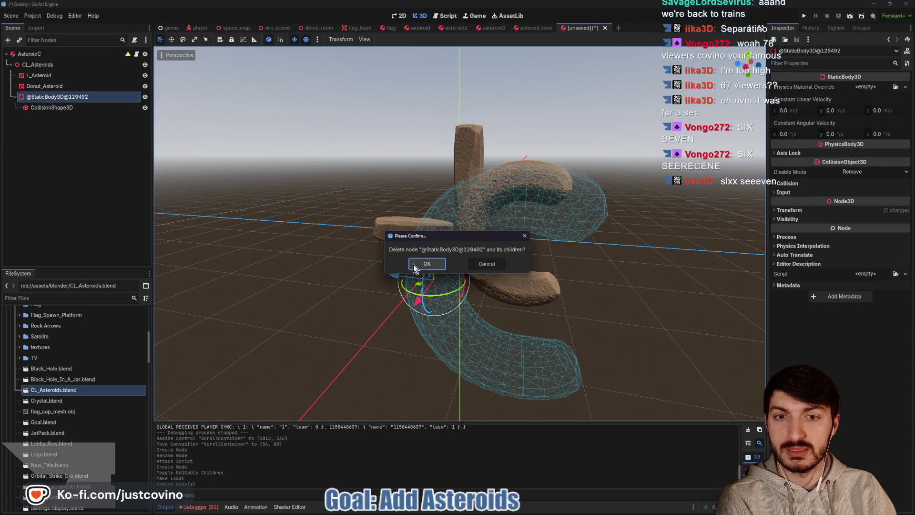
pyautogui.press('Return')
pyautogui.click(64, 85)
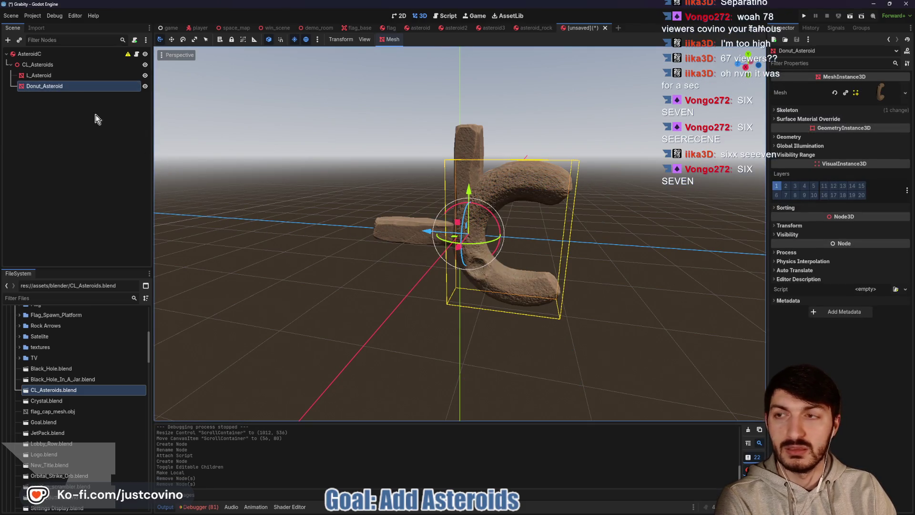
# Delete the L_Asteroid piece, leaving Donut_Asteroid selected
pyautogui.click(56, 78)
pyautogui.press('Delete')
pyautogui.press('Return')
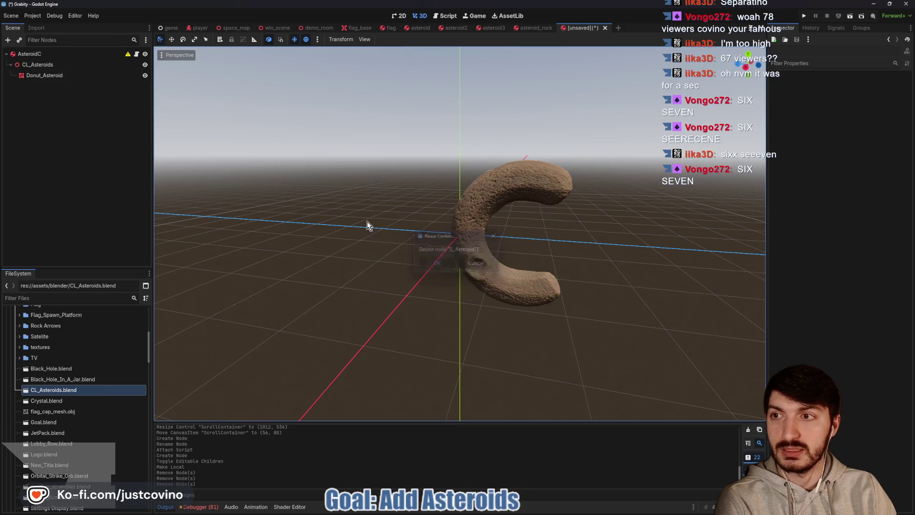
pyautogui.click(53, 75)
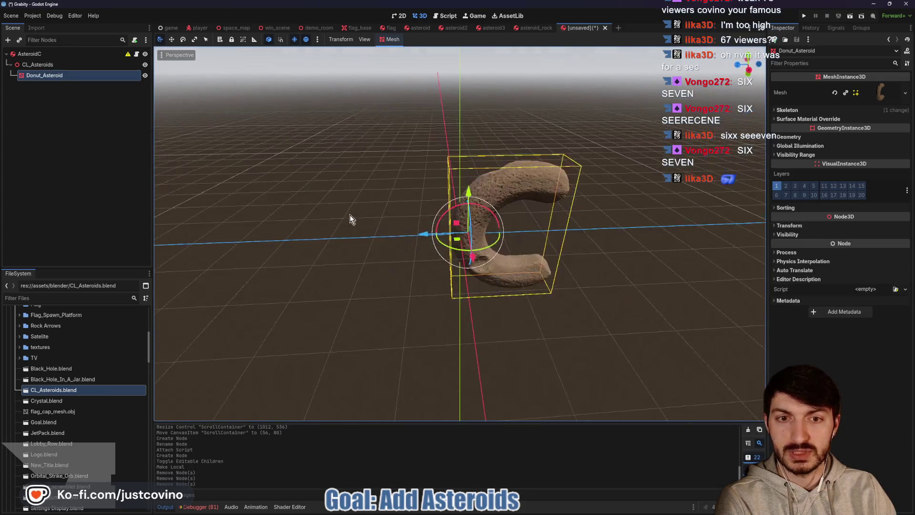
# Slide the donut asteroid along Z to center it, checking in a right-side orthographic view
pyautogui.moveTo(420, 237); pyautogui.dragTo(380, 227)
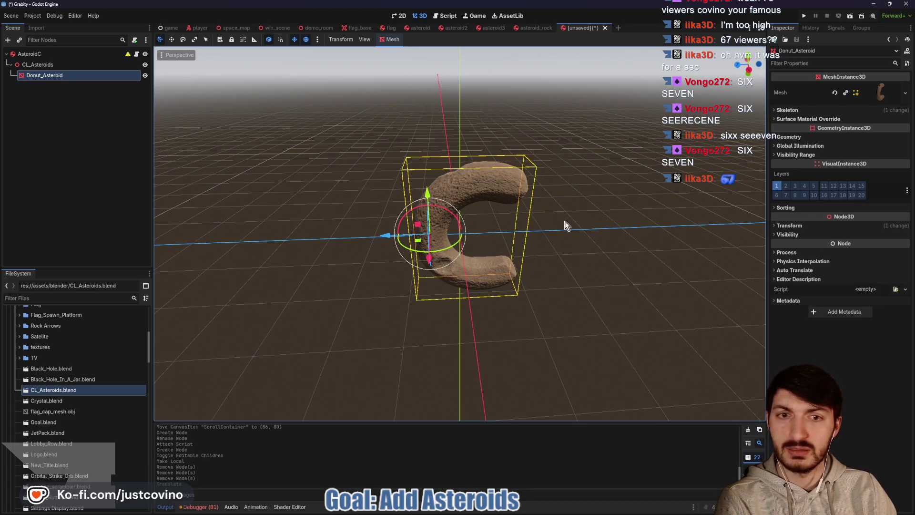
pyautogui.press('KP_3')
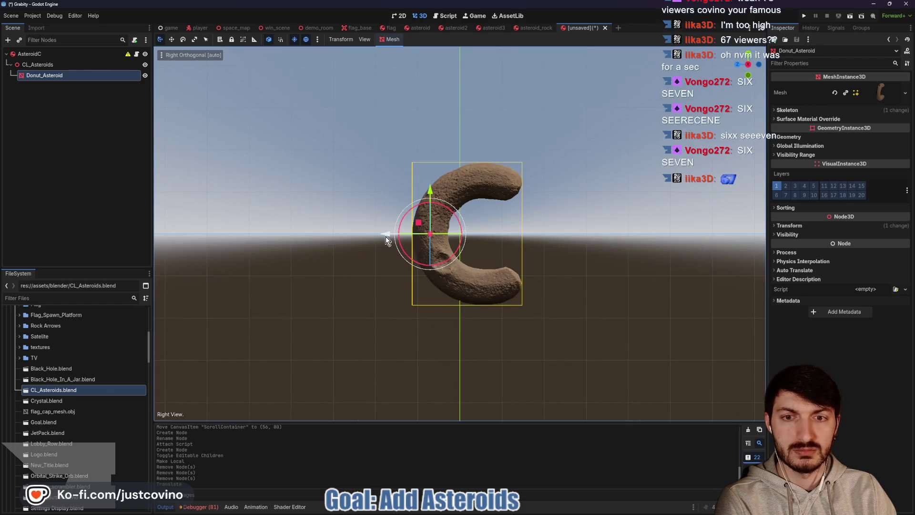
pyautogui.moveTo(384, 238); pyautogui.dragTo(377, 237)
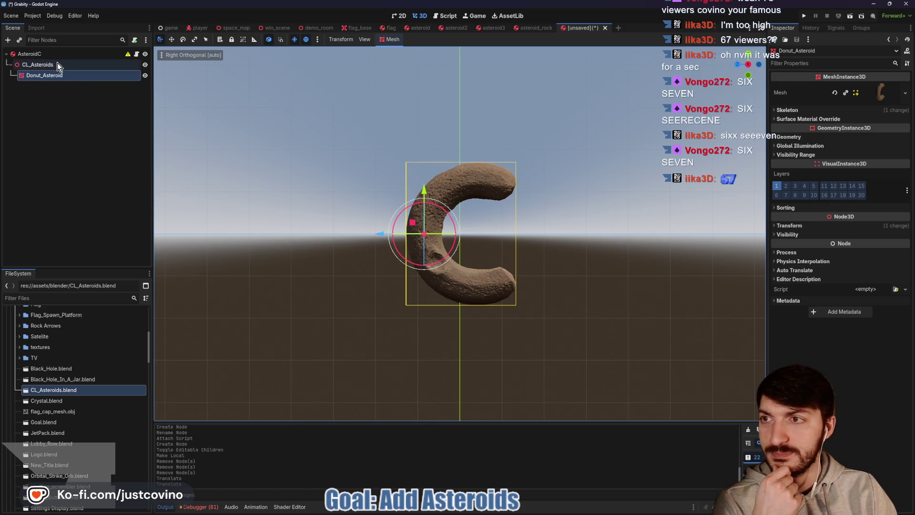
# Set the AsteroidC root's Asteroid Mesh property to Donut_Asteroid
pyautogui.click(87, 65)
pyautogui.click(110, 54)
pyautogui.click(871, 86)
pyautogui.click(469, 190)
pyautogui.click(431, 373)
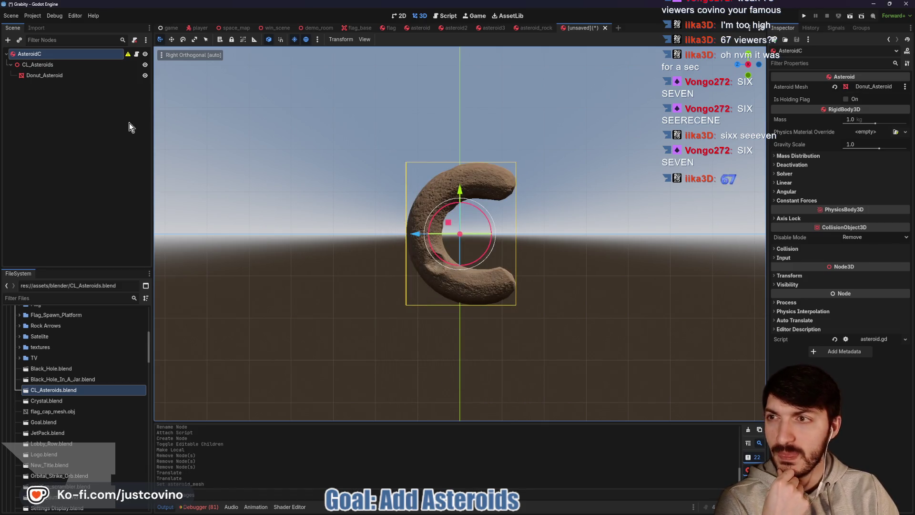
pyautogui.moveTo(362, 146)
pyautogui.mouseDown()
pyautogui.moveTo(342, 171)
pyautogui.moveTo(200, 175)
pyautogui.moveTo(378, 167)
pyautogui.mouseUp()
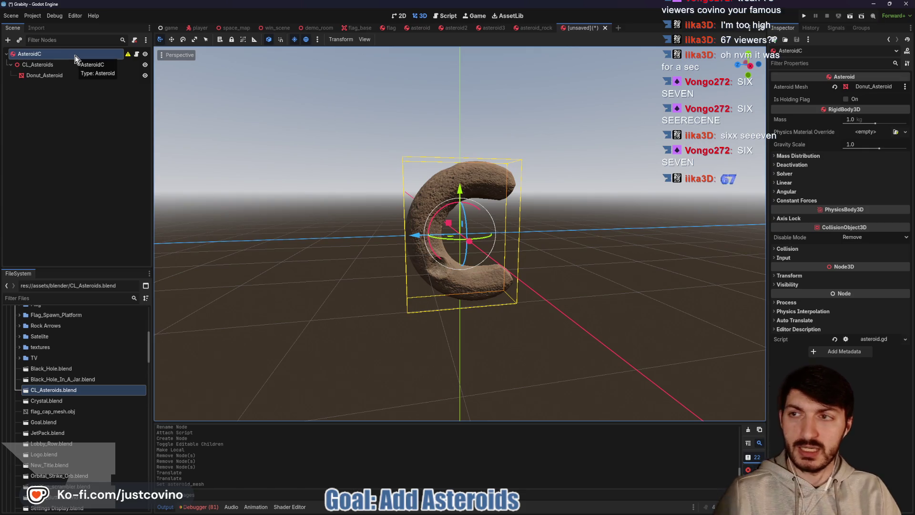
pyautogui.hotkey('ctrl', 'a')
# Add a CollisionShape3D under AsteroidC and give it a new SphereShape3D
pyautogui.write('collis')
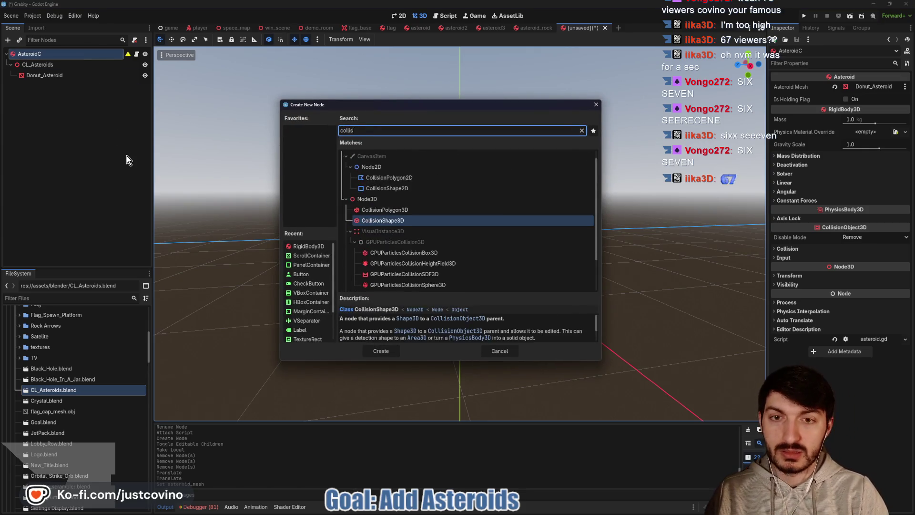
pyautogui.press('Return')
pyautogui.moveTo(339, 111)
pyautogui.mouseDown()
pyautogui.moveTo(354, 181)
pyautogui.moveTo(387, 196)
pyautogui.mouseUp()
pyautogui.click(866, 89)
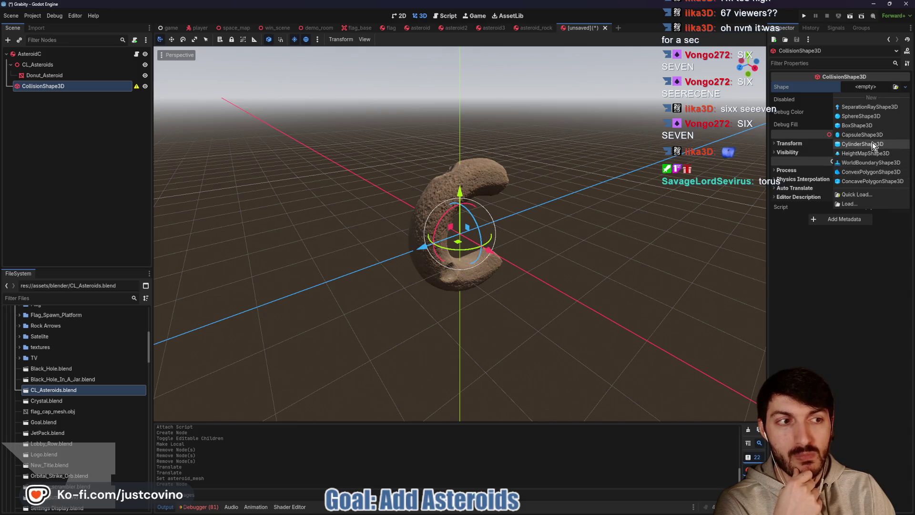
pyautogui.click(861, 116)
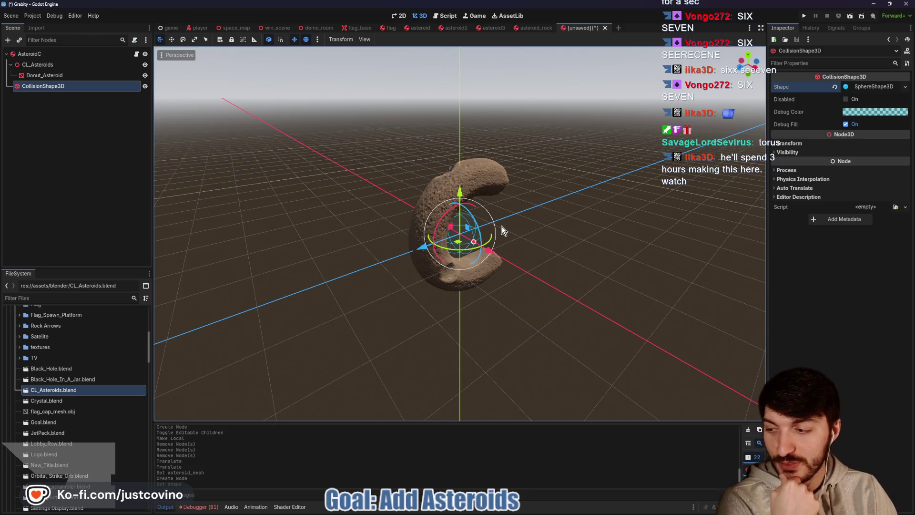
# Move the collision sphere onto the rock's upper arc and shrink its radius slightly
pyautogui.moveTo(487, 259)
pyautogui.mouseDown()
pyautogui.moveTo(562, 235)
pyautogui.moveTo(501, 232)
pyautogui.mouseUp()
pyautogui.moveTo(461, 190)
pyautogui.mouseDown()
pyautogui.moveTo(461, 130)
pyautogui.moveTo(465, 139)
pyautogui.mouseUp()
pyautogui.moveTo(414, 184)
pyautogui.mouseDown()
pyautogui.moveTo(455, 180)
pyautogui.moveTo(574, 211)
pyautogui.moveTo(451, 197)
pyautogui.moveTo(555, 199)
pyautogui.moveTo(572, 205)
pyautogui.moveTo(517, 207)
pyautogui.moveTo(570, 208)
pyautogui.moveTo(557, 177)
pyautogui.mouseUp()
pyautogui.moveTo(533, 148); pyautogui.dragTo(530, 147)
pyautogui.moveTo(529, 147)
pyautogui.mouseDown()
pyautogui.moveTo(600, 163)
pyautogui.moveTo(522, 142)
pyautogui.mouseUp()
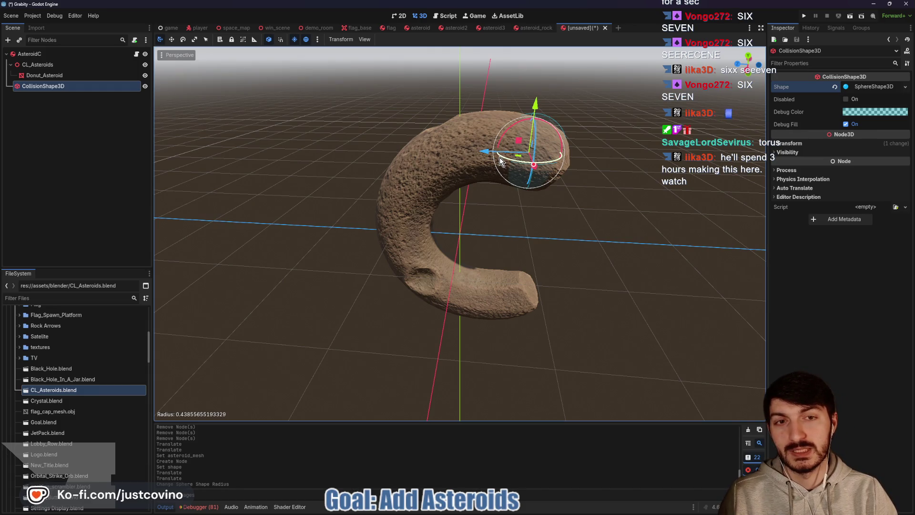
pyautogui.moveTo(486, 155)
pyautogui.mouseDown()
pyautogui.moveTo(348, 158)
pyautogui.moveTo(400, 173)
pyautogui.mouseUp()
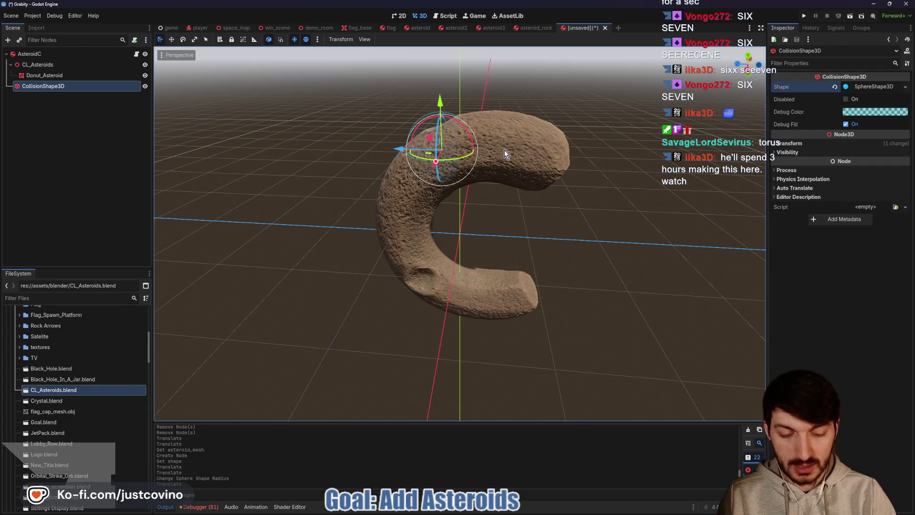
# Clear the sphere shape from the collision node, leaving Shape empty
pyautogui.press('Delete')
pyautogui.press('Escape')
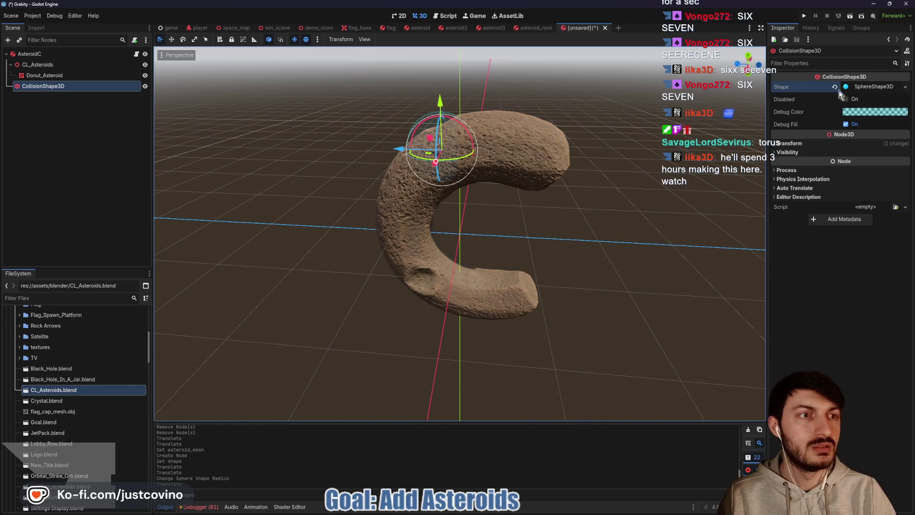
pyautogui.click(835, 87)
pyautogui.click(857, 87)
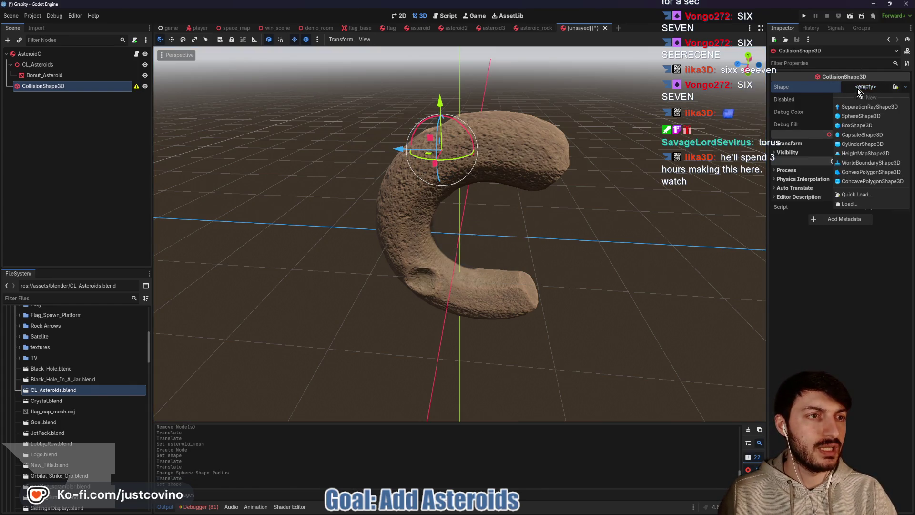
# Give the collision node a CylinderShape3D, rotated and resized to fit the upper arc
pyautogui.click(858, 143)
pyautogui.moveTo(586, 148); pyautogui.dragTo(526, 100)
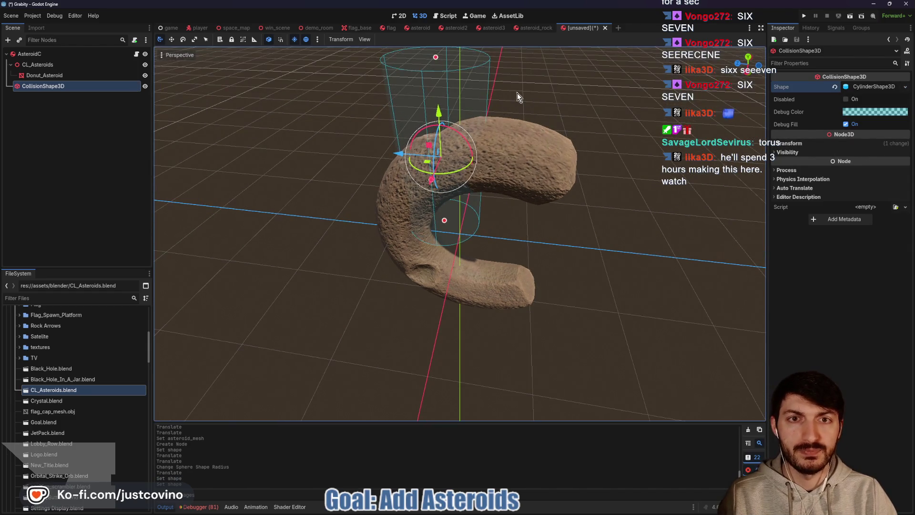
pyautogui.moveTo(452, 135)
pyautogui.mouseDown()
pyautogui.moveTo(483, 159)
pyautogui.moveTo(487, 182)
pyautogui.moveTo(508, 163)
pyautogui.moveTo(524, 168)
pyautogui.moveTo(528, 153)
pyautogui.moveTo(548, 152)
pyautogui.mouseUp()
pyautogui.click(747, 72)
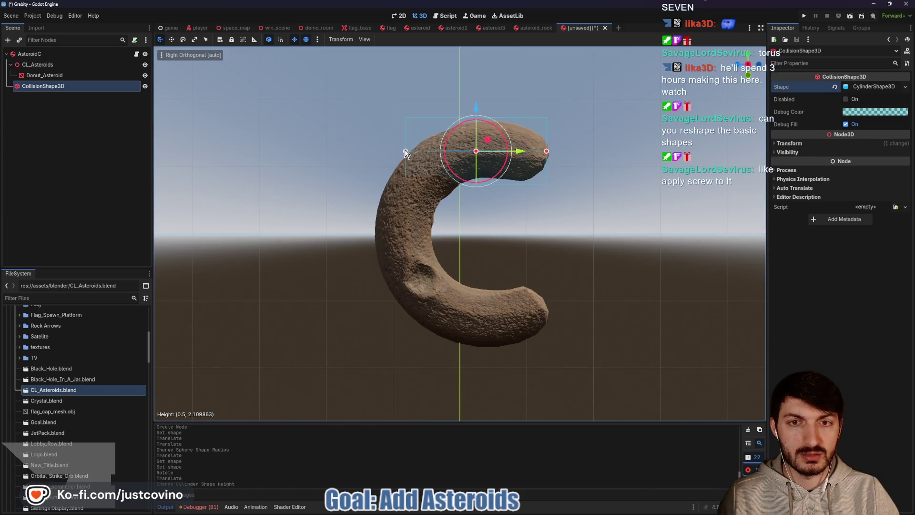
pyautogui.moveTo(748, 66); pyautogui.dragTo(745, 70)
pyautogui.click(745, 70)
pyautogui.moveTo(494, 154)
pyautogui.mouseDown()
pyautogui.moveTo(562, 184)
pyautogui.moveTo(476, 200)
pyautogui.moveTo(429, 195)
pyautogui.mouseUp()
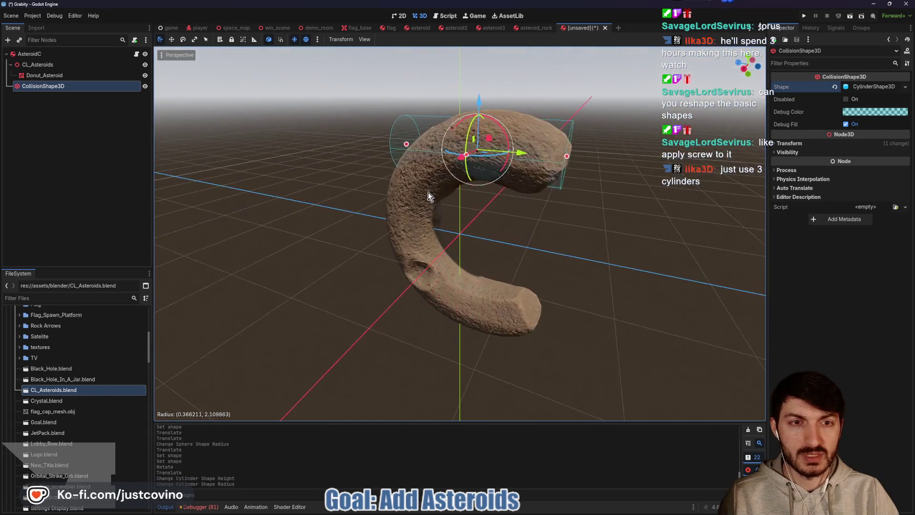
pyautogui.moveTo(567, 156)
pyautogui.mouseDown()
pyautogui.moveTo(393, 153)
pyautogui.moveTo(582, 179)
pyautogui.mouseUp()
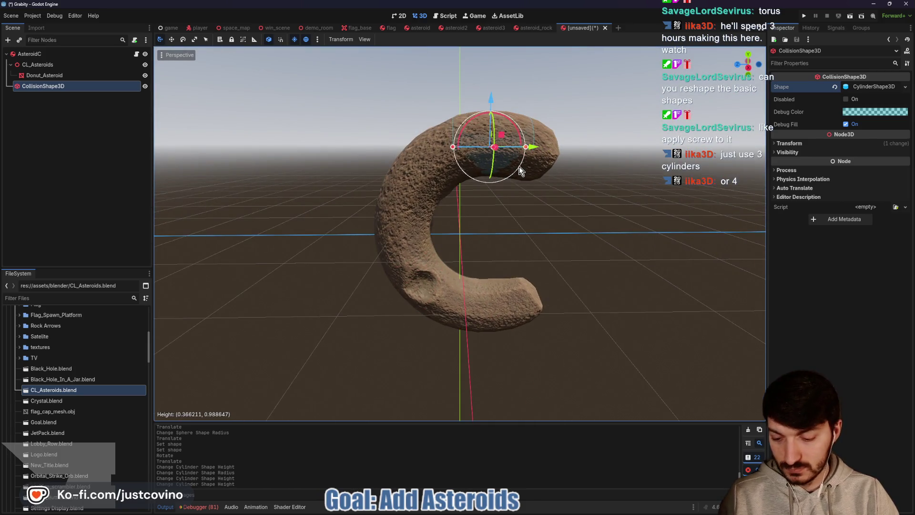
# Duplicate the cylinder onto the rock's left arm and shorten it
pyautogui.hotkey('ctrl', 'd')
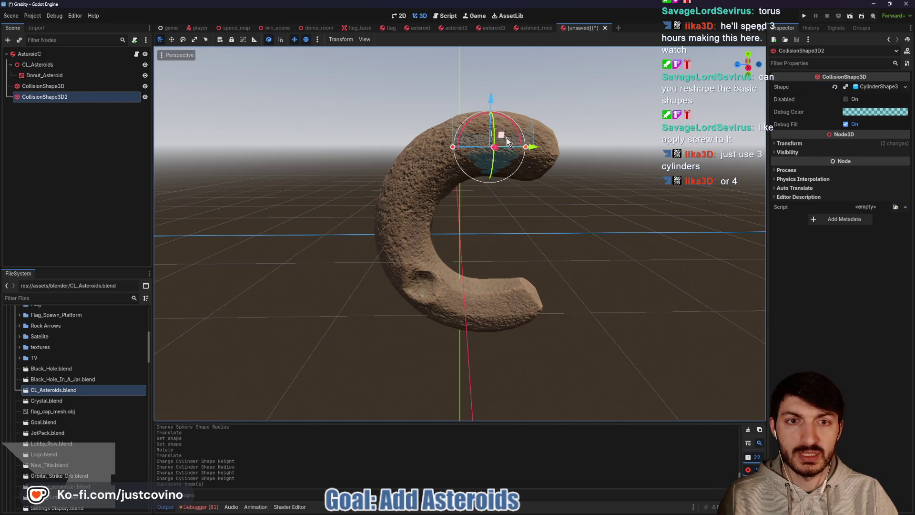
pyautogui.moveTo(504, 138)
pyautogui.mouseDown()
pyautogui.moveTo(462, 155)
pyautogui.moveTo(443, 143)
pyautogui.moveTo(474, 139)
pyautogui.mouseUp()
pyautogui.moveTo(410, 187)
pyautogui.mouseDown()
pyautogui.moveTo(396, 198)
pyautogui.moveTo(406, 190)
pyautogui.mouseUp()
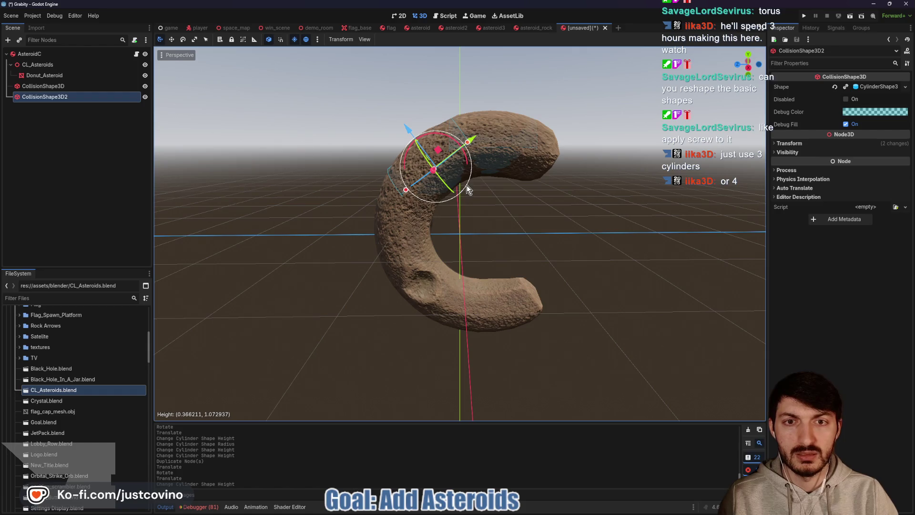
# Duplicate a third cylinder, rotate it 45 degrees along the curve, make its shape unique, and fit it
pyautogui.hotkey('ctrl', 'd')
pyautogui.moveTo(441, 139)
pyautogui.mouseDown()
pyautogui.moveTo(413, 138)
pyautogui.moveTo(390, 178)
pyautogui.moveTo(349, 175)
pyautogui.mouseUp()
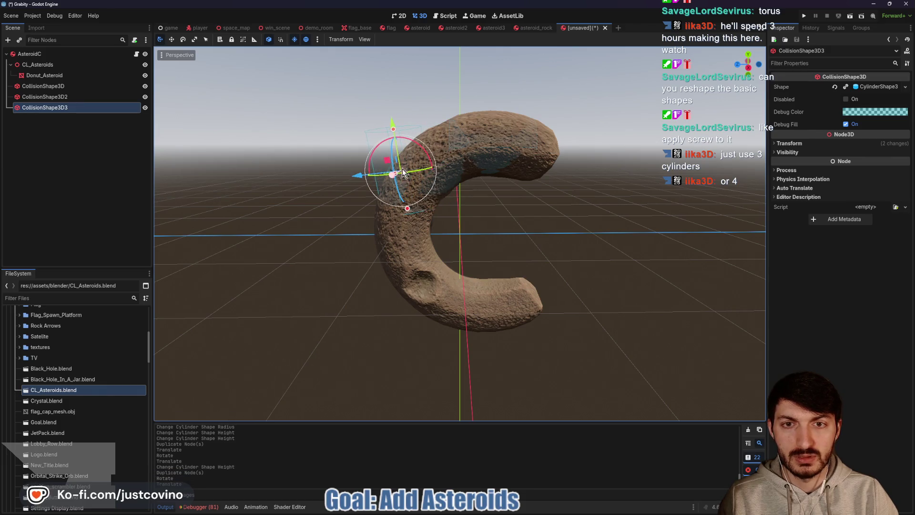
pyautogui.moveTo(426, 158)
pyautogui.mouseDown()
pyautogui.moveTo(403, 130)
pyautogui.moveTo(404, 186)
pyautogui.mouseUp()
pyautogui.moveTo(363, 232); pyautogui.dragTo(361, 234)
pyautogui.moveTo(410, 191); pyautogui.dragTo(413, 172)
pyautogui.moveTo(361, 210); pyautogui.dragTo(367, 215)
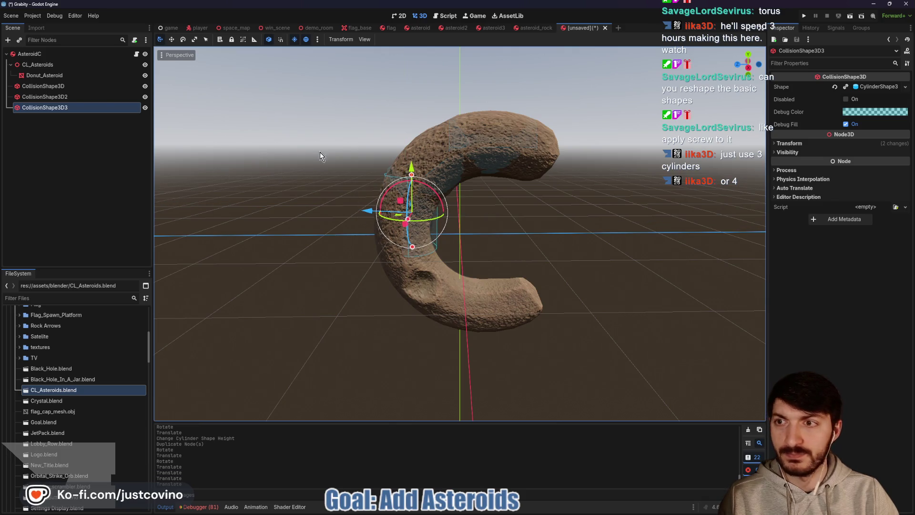
pyautogui.click(867, 86)
pyautogui.click(876, 230)
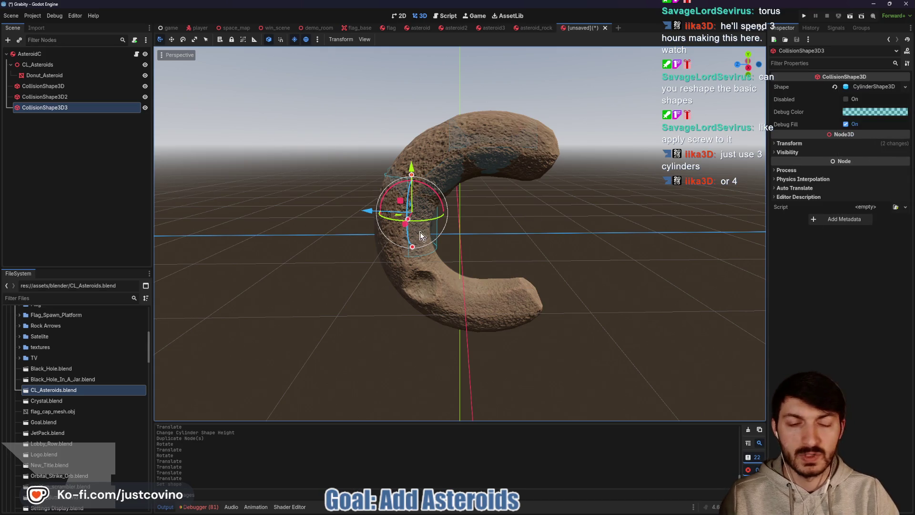
pyautogui.moveTo(506, 233); pyautogui.dragTo(528, 234)
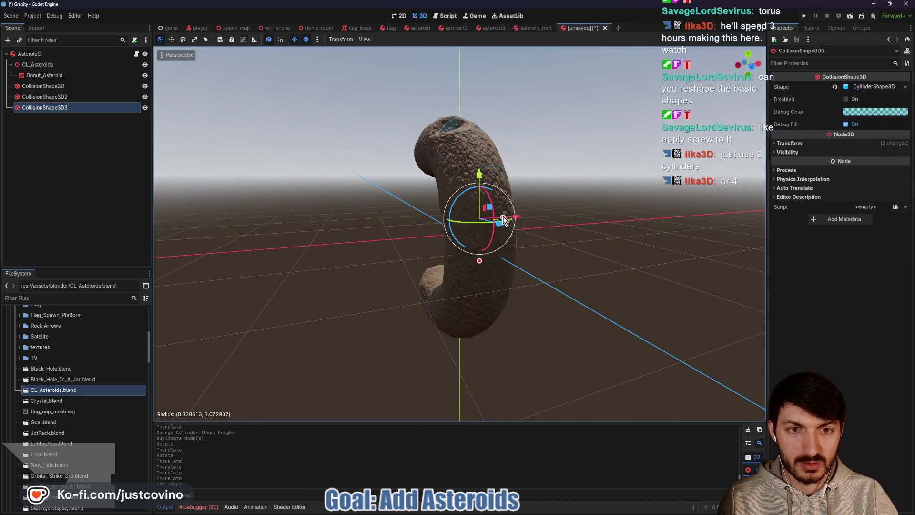
pyautogui.moveTo(504, 220); pyautogui.dragTo(499, 215)
pyautogui.moveTo(609, 215); pyautogui.dragTo(464, 222)
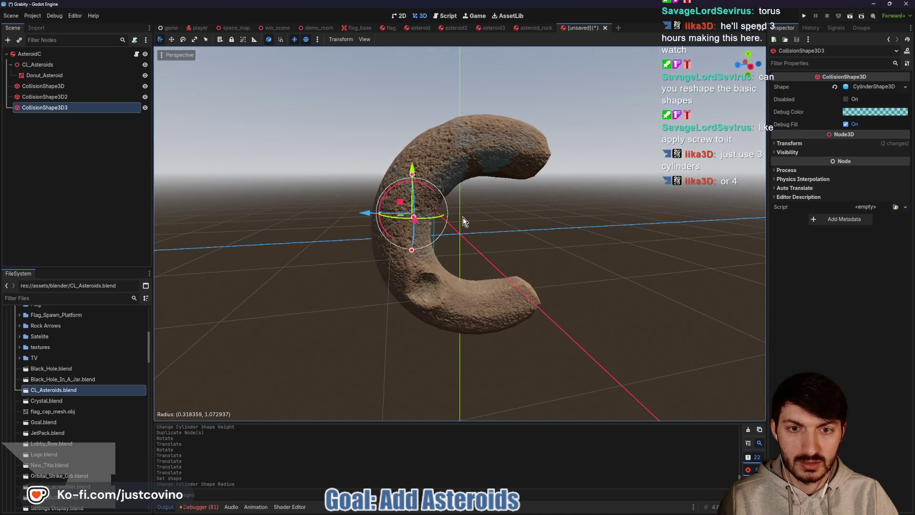
pyautogui.moveTo(368, 217); pyautogui.dragTo(377, 214)
pyautogui.moveTo(482, 231)
pyautogui.mouseDown()
pyautogui.moveTo(623, 235)
pyautogui.moveTo(524, 241)
pyautogui.mouseUp()
pyautogui.moveTo(368, 233); pyautogui.dragTo(364, 229)
pyautogui.moveTo(531, 265); pyautogui.dragTo(492, 247)
# Duplicate a fourth cylinder and rotate it down the left side following the curve
pyautogui.hotkey('ctrl', 'd')
pyautogui.moveTo(409, 172); pyautogui.dragTo(408, 236)
pyautogui.moveTo(431, 265)
pyautogui.mouseDown()
pyautogui.moveTo(410, 229)
pyautogui.moveTo(378, 252)
pyautogui.mouseUp()
pyautogui.moveTo(376, 307); pyautogui.dragTo(385, 304)
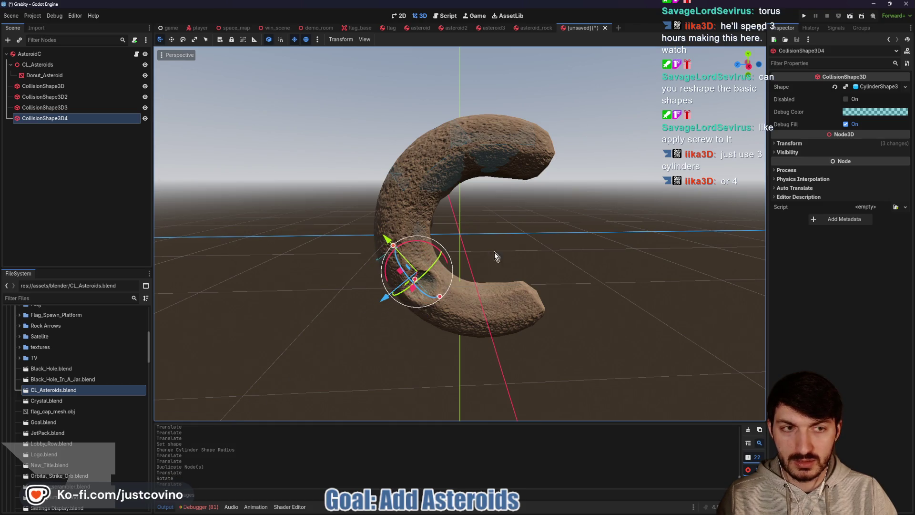
pyautogui.rightClick(876, 84)
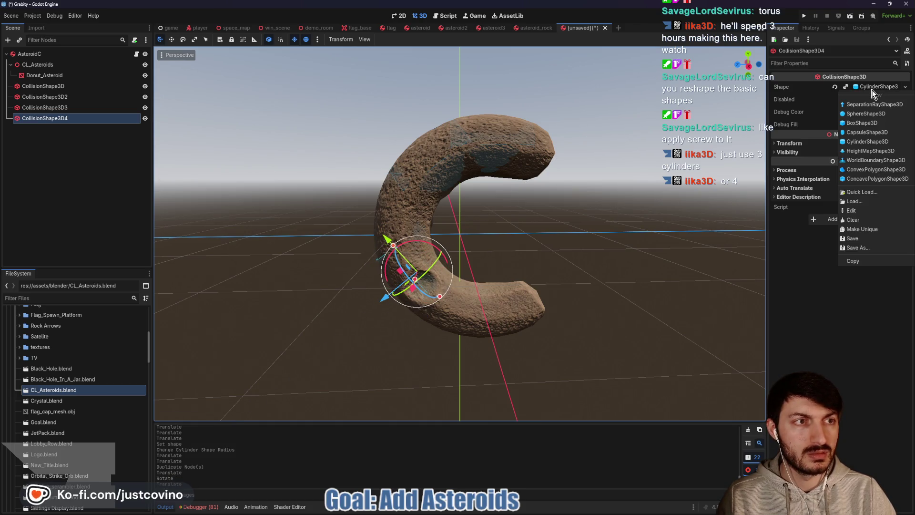
# Make the fourth cylinder's shape unique and adjust its radius, rotation, position and height along the curve
pyautogui.click(868, 230)
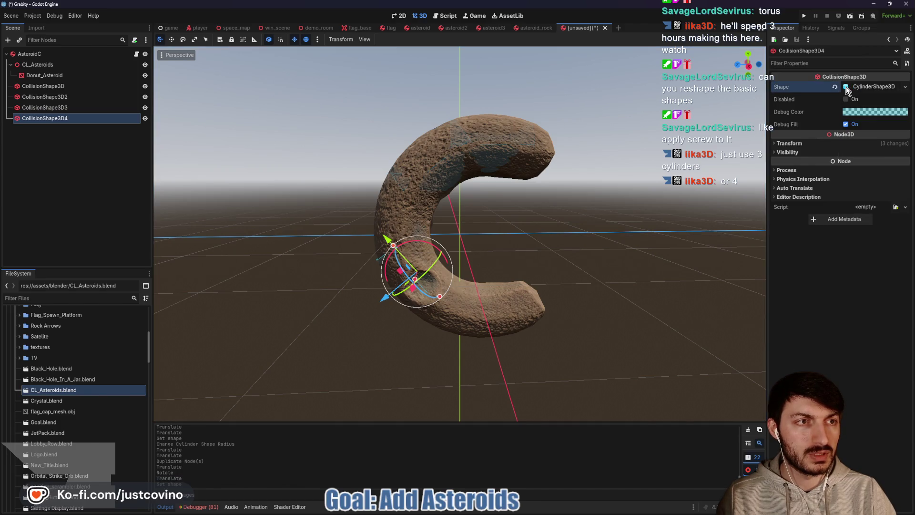
pyautogui.moveTo(416, 284); pyautogui.dragTo(419, 282)
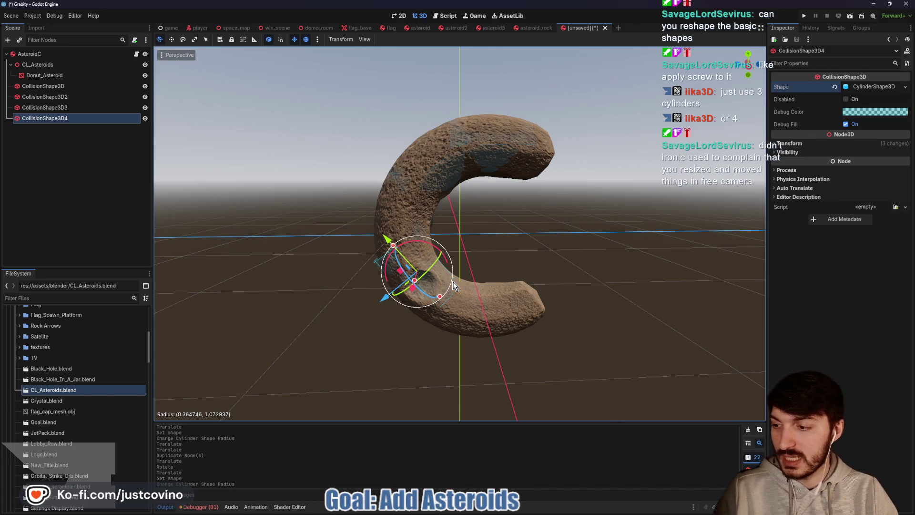
pyautogui.moveTo(499, 253); pyautogui.dragTo(542, 243)
pyautogui.moveTo(460, 252)
pyautogui.mouseDown()
pyautogui.moveTo(580, 244)
pyautogui.moveTo(546, 240)
pyautogui.mouseUp()
pyautogui.moveTo(439, 214); pyautogui.dragTo(521, 188)
pyautogui.scroll(5, 521, 189)
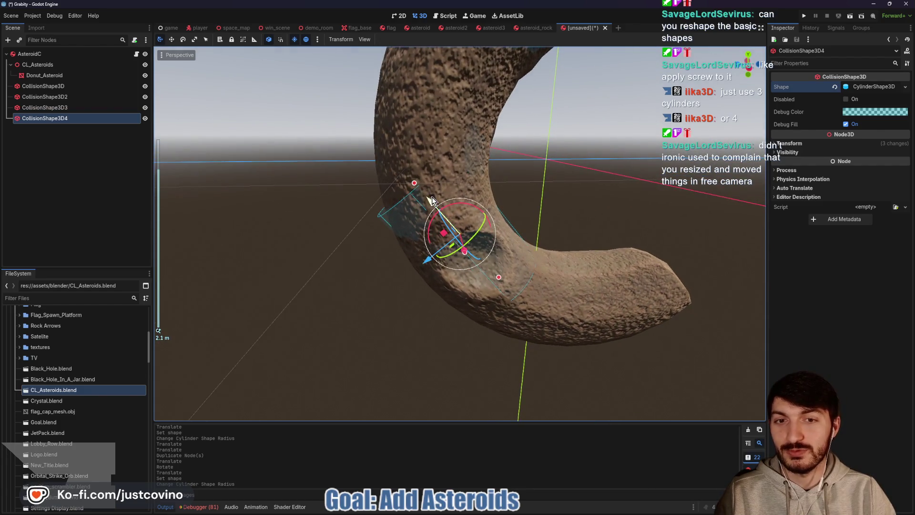
pyautogui.moveTo(463, 205); pyautogui.dragTo(470, 204)
pyautogui.moveTo(422, 252); pyautogui.dragTo(624, 188)
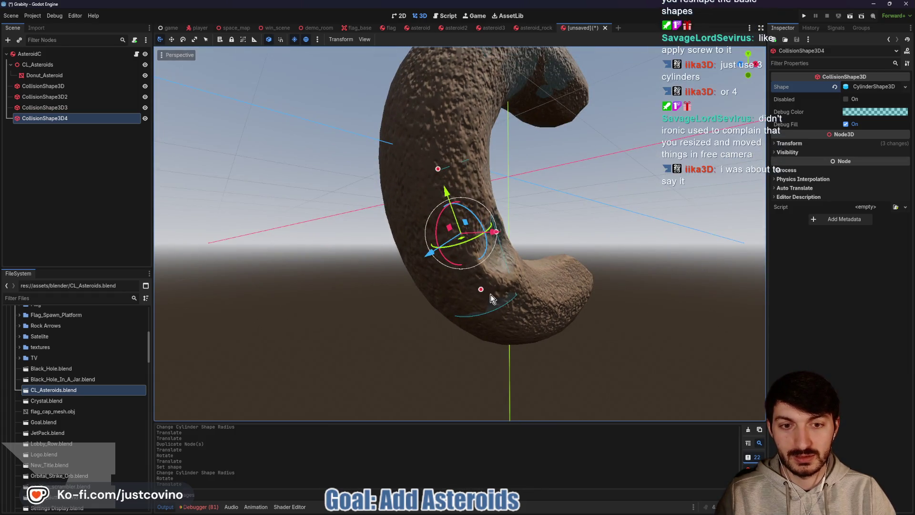
pyautogui.moveTo(481, 291); pyautogui.dragTo(480, 291)
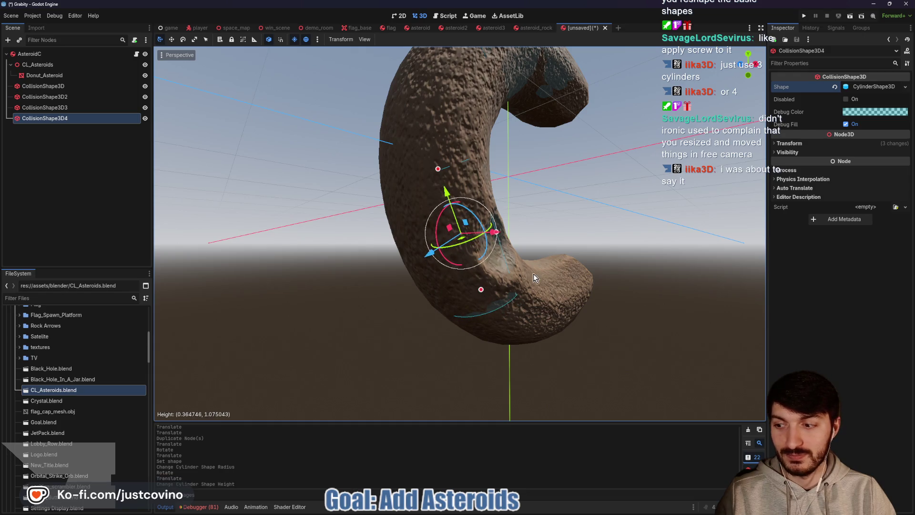
pyautogui.moveTo(598, 253)
pyautogui.mouseDown()
pyautogui.moveTo(579, 261)
pyautogui.moveTo(600, 268)
pyautogui.moveTo(588, 254)
pyautogui.mouseUp()
# Duplicate a fifth cylinder onto the lower arm, make its shape unique, and lengthen it
pyautogui.hotkey('ctrl', 'd')
pyautogui.moveTo(438, 189)
pyautogui.mouseDown()
pyautogui.moveTo(468, 241)
pyautogui.moveTo(508, 276)
pyautogui.moveTo(469, 248)
pyautogui.moveTo(434, 194)
pyautogui.moveTo(579, 253)
pyautogui.moveTo(537, 237)
pyautogui.moveTo(546, 242)
pyautogui.mouseUp()
pyautogui.moveTo(467, 270); pyautogui.dragTo(466, 250)
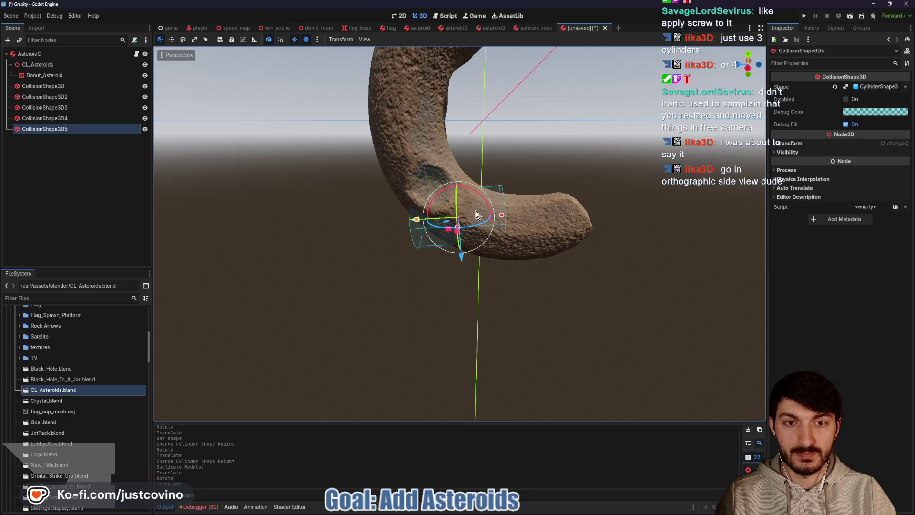
pyautogui.moveTo(414, 222); pyautogui.dragTo(431, 221)
pyautogui.moveTo(518, 207)
pyautogui.mouseDown()
pyautogui.moveTo(511, 201)
pyautogui.moveTo(519, 212)
pyautogui.mouseUp()
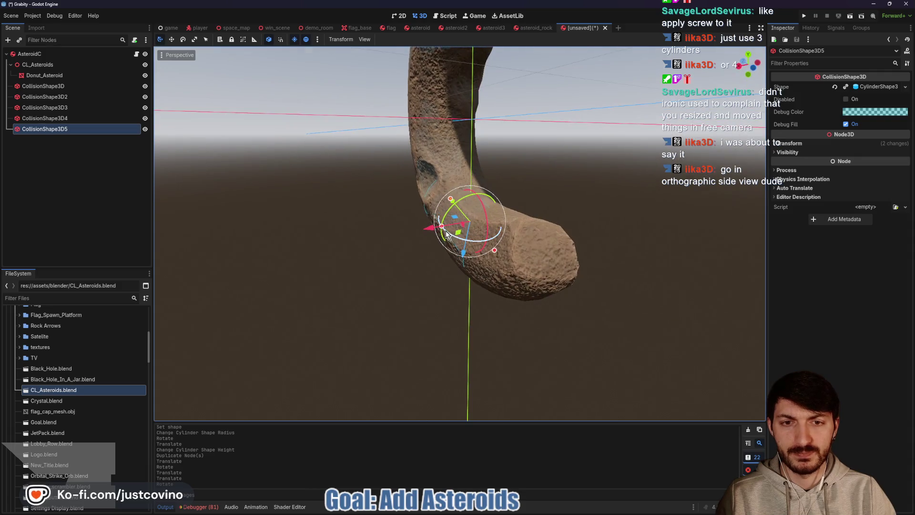
pyautogui.moveTo(442, 226); pyautogui.dragTo(443, 230)
pyautogui.moveTo(541, 262); pyautogui.dragTo(650, 250)
pyautogui.click(845, 86)
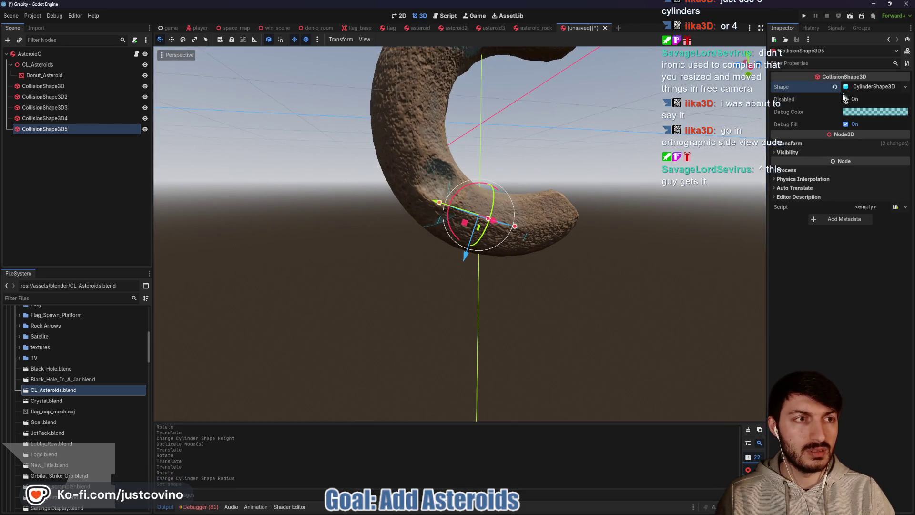
pyautogui.moveTo(439, 203); pyautogui.dragTo(432, 200)
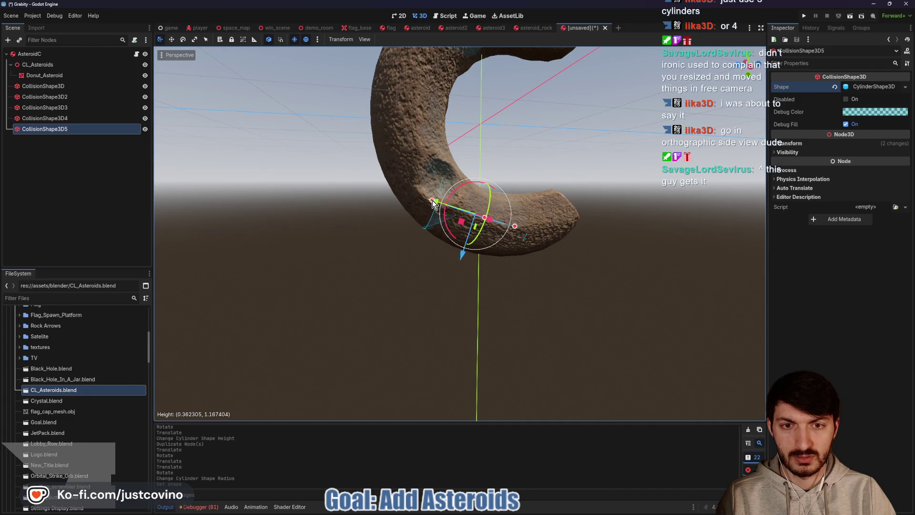
pyautogui.moveTo(574, 218)
pyautogui.mouseDown()
pyautogui.moveTo(529, 222)
pyautogui.moveTo(569, 233)
pyautogui.mouseUp()
# Duplicate a sixth cylinder, shortened and rotated to fit the donut's lower tip
pyautogui.hotkey('ctrl', 'd')
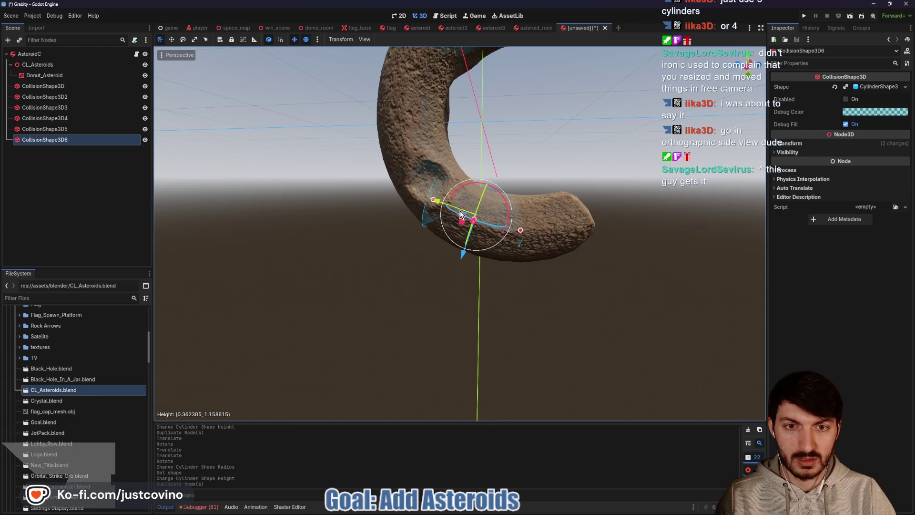
pyautogui.moveTo(444, 205); pyautogui.dragTo(484, 218)
pyautogui.moveTo(543, 233); pyautogui.dragTo(532, 229)
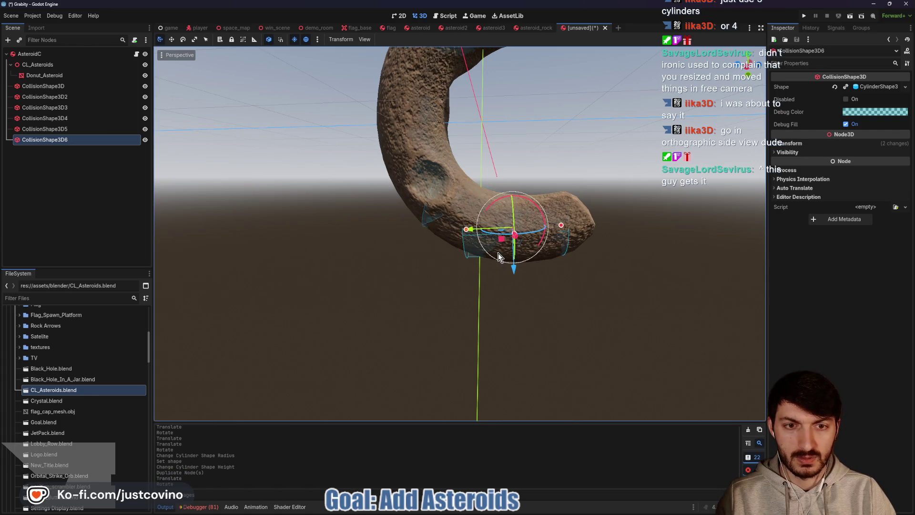
pyautogui.moveTo(470, 232); pyautogui.dragTo(419, 236)
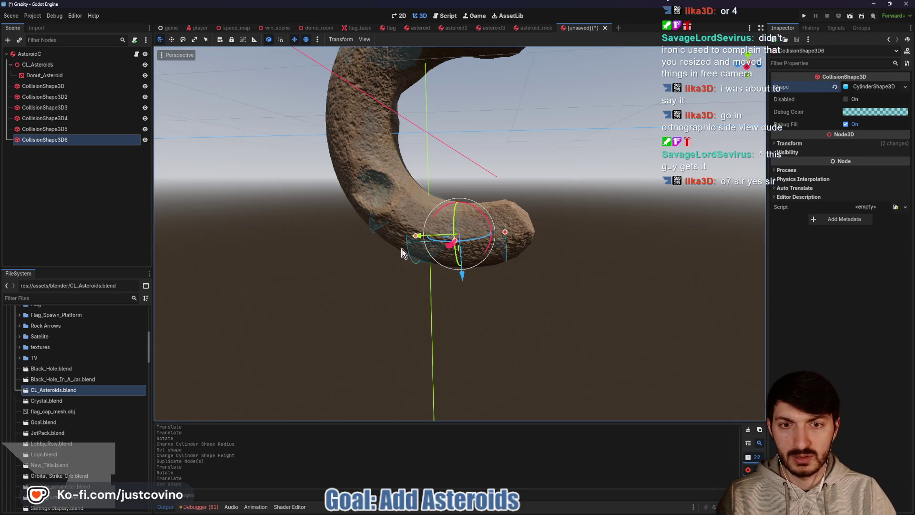
pyautogui.moveTo(465, 274)
pyautogui.mouseDown()
pyautogui.moveTo(534, 276)
pyautogui.moveTo(479, 291)
pyautogui.moveTo(506, 292)
pyautogui.mouseUp()
pyautogui.moveTo(485, 221)
pyautogui.mouseDown()
pyautogui.moveTo(441, 232)
pyautogui.moveTo(446, 240)
pyautogui.moveTo(483, 240)
pyautogui.mouseUp()
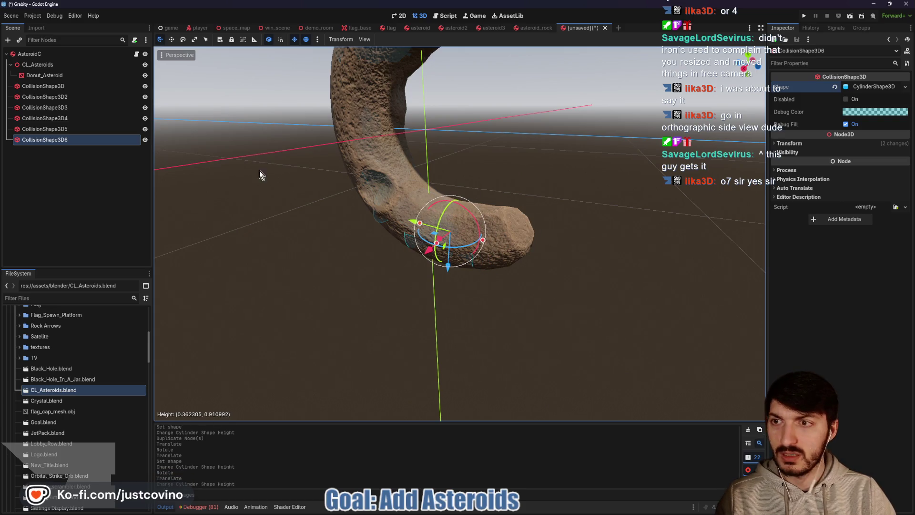
# Add a new CollisionShape3D under AsteroidC with a SphereShape3D
pyautogui.click(45, 54)
pyautogui.hotkey('ctrl', 'a')
pyautogui.write('collision')
pyautogui.press('Return')
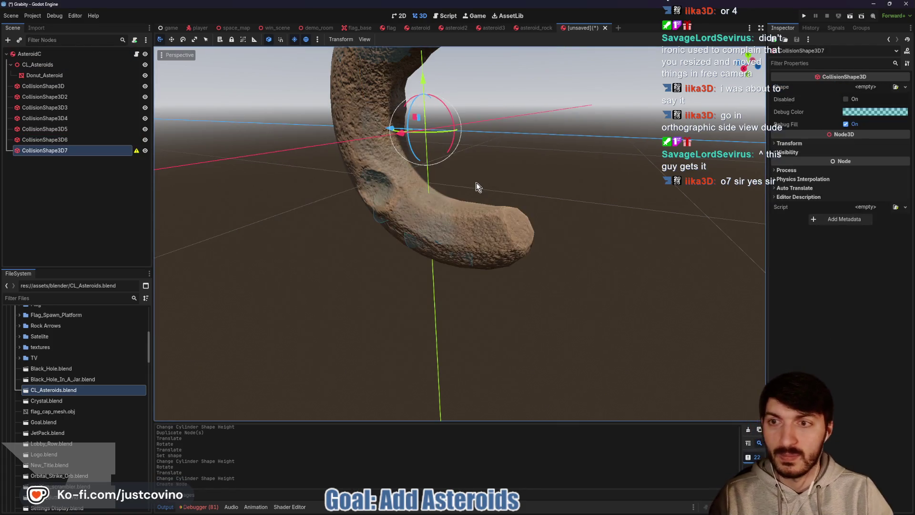
pyautogui.click(864, 91)
pyautogui.click(871, 119)
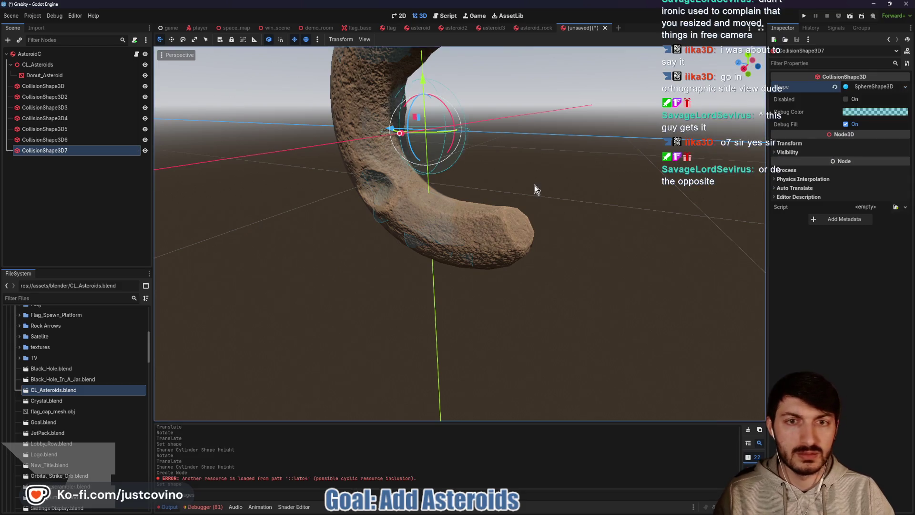
# Move the sphere into the lower tip of the C and shrink its radius to about 0.38
pyautogui.moveTo(495, 166); pyautogui.dragTo(526, 168)
pyautogui.press('f')
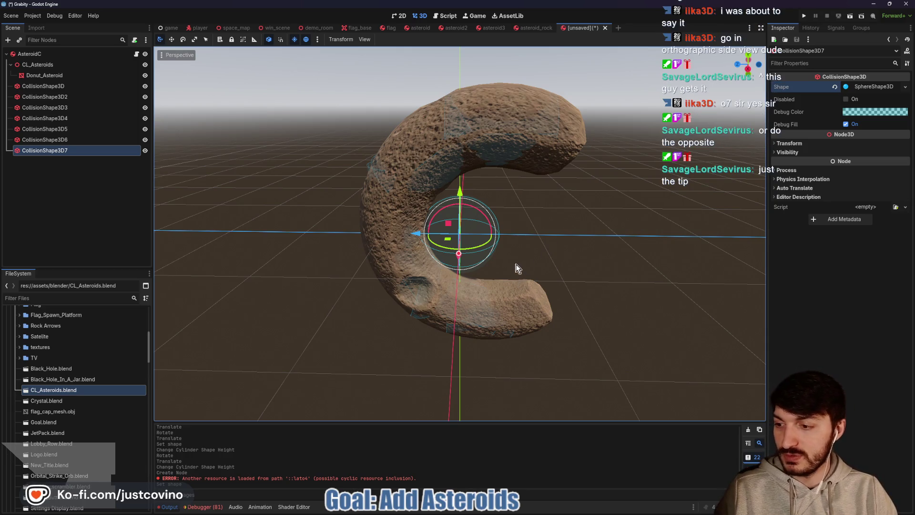
pyautogui.moveTo(449, 224)
pyautogui.mouseDown()
pyautogui.moveTo(511, 282)
pyautogui.moveTo(511, 299)
pyautogui.mouseUp()
pyautogui.moveTo(605, 277)
pyautogui.mouseDown()
pyautogui.moveTo(565, 218)
pyautogui.moveTo(474, 223)
pyautogui.moveTo(572, 167)
pyautogui.mouseUp()
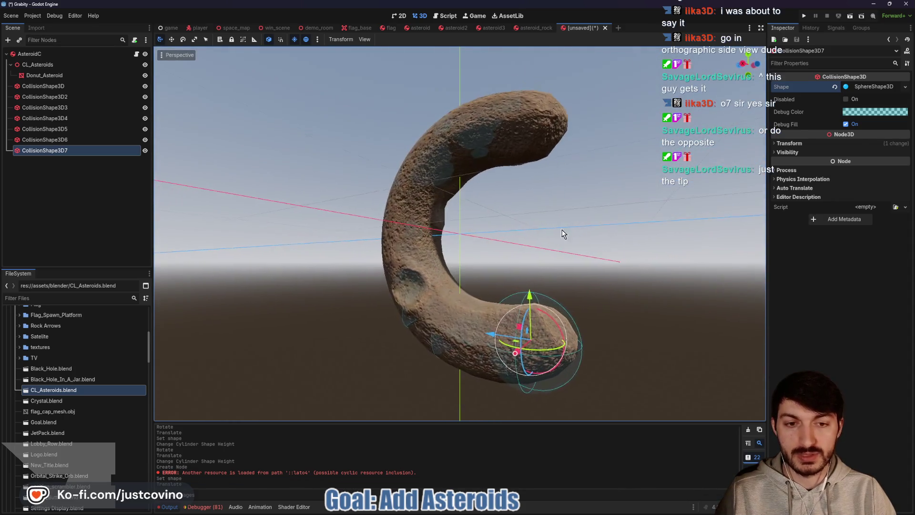
pyautogui.click(745, 67)
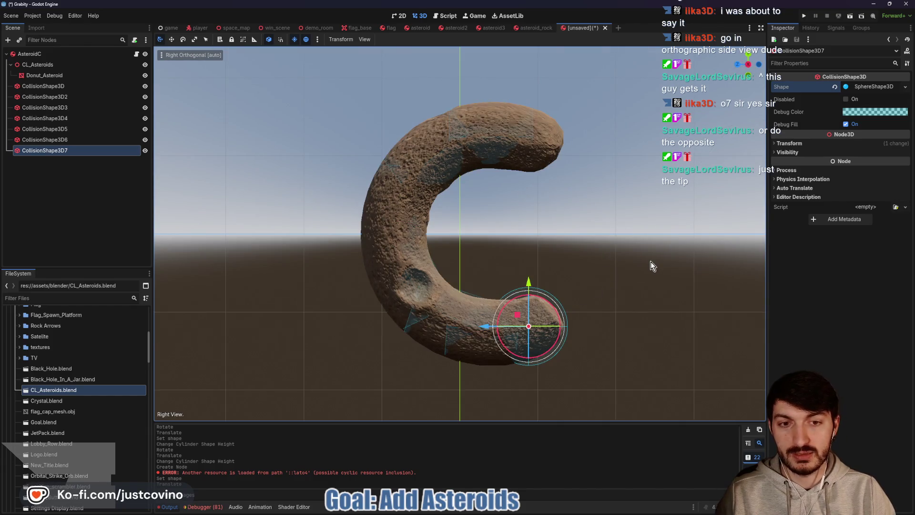
pyautogui.moveTo(642, 270); pyautogui.dragTo(546, 261)
pyautogui.moveTo(447, 367); pyautogui.dragTo(461, 368)
pyautogui.moveTo(556, 353); pyautogui.dragTo(667, 329)
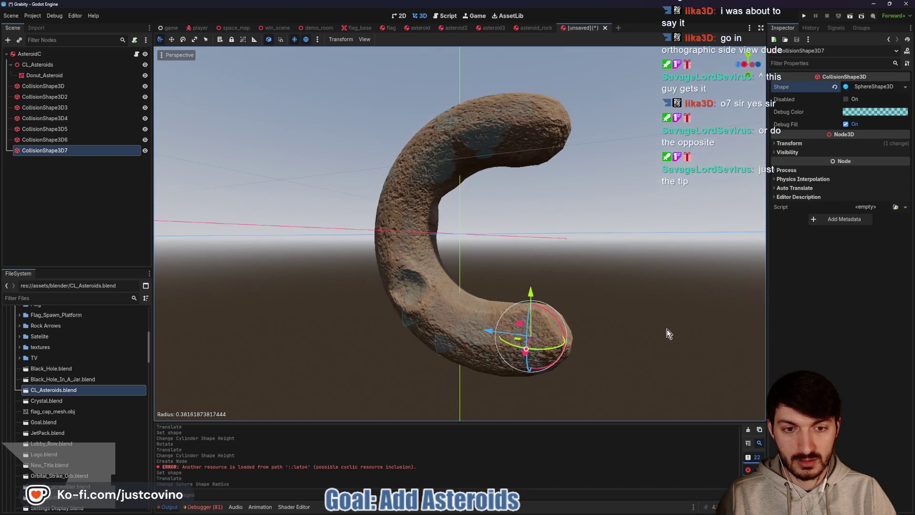
pyautogui.moveTo(492, 337)
pyautogui.mouseDown()
pyautogui.moveTo(630, 302)
pyautogui.moveTo(630, 323)
pyautogui.moveTo(605, 307)
pyautogui.moveTo(614, 306)
pyautogui.mouseUp()
# Duplicate the sphere onto the upper tip of the C
pyautogui.hotkey('ctrl', 'd')
pyautogui.moveTo(537, 289); pyautogui.dragTo(555, 75)
pyautogui.moveTo(659, 166)
pyautogui.mouseDown()
pyautogui.moveTo(602, 193)
pyautogui.moveTo(553, 183)
pyautogui.moveTo(490, 188)
pyautogui.moveTo(634, 182)
pyautogui.mouseUp()
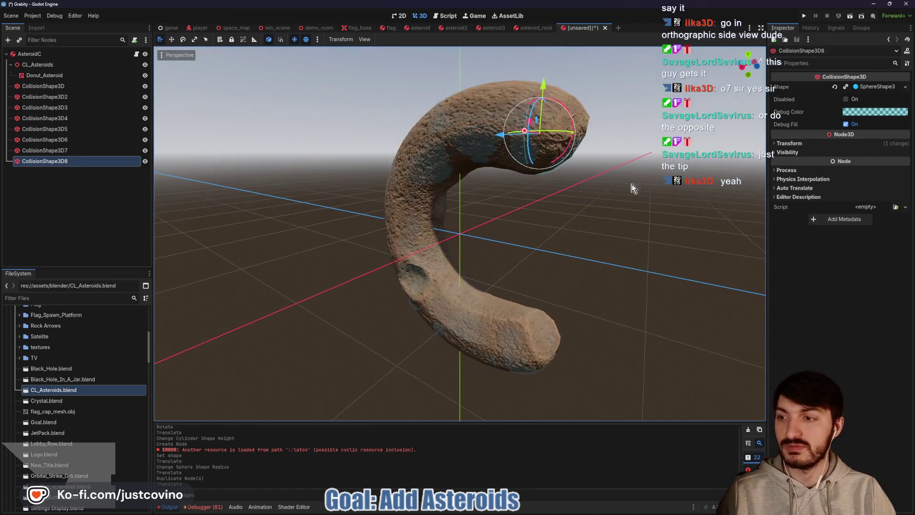
pyautogui.hotkey('ctrl', 's')
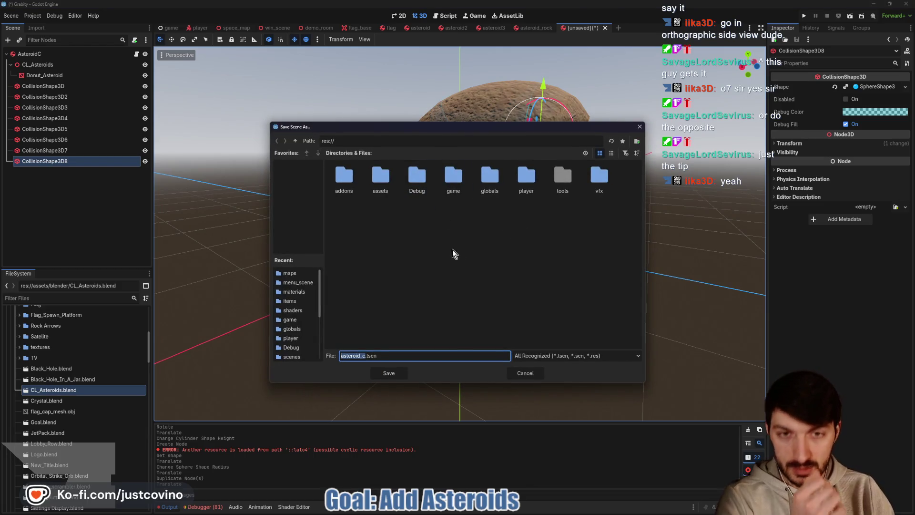
# Save the C asteroid scene as asteroid_c.tscn in res://game/maps
pyautogui.doubleClick(446, 176)
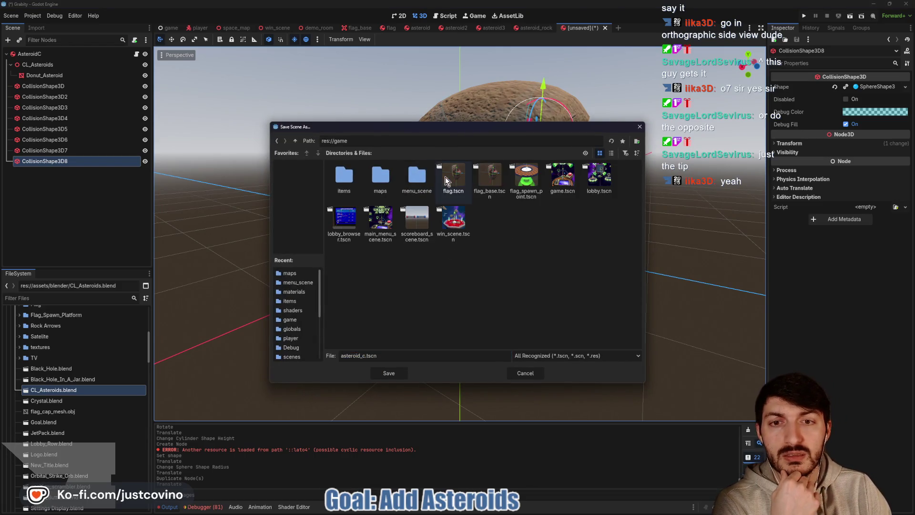
pyautogui.doubleClick(381, 180)
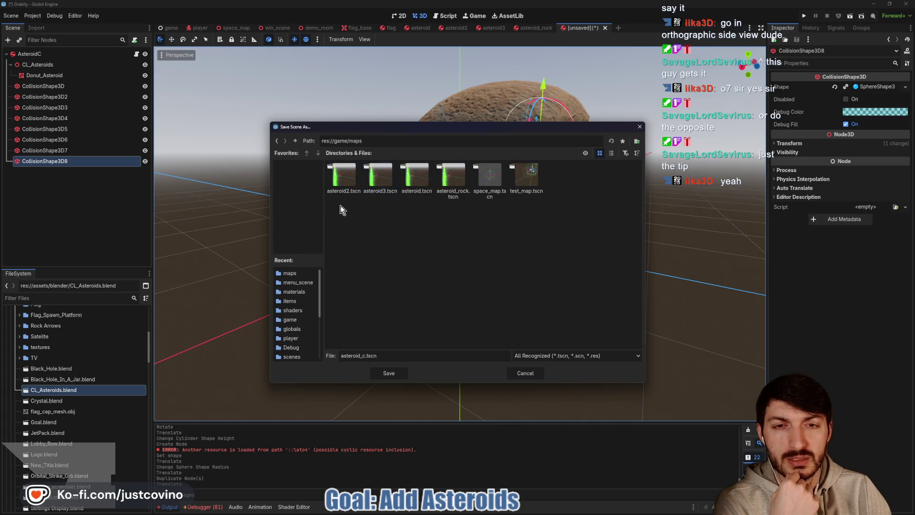
pyautogui.click(388, 373)
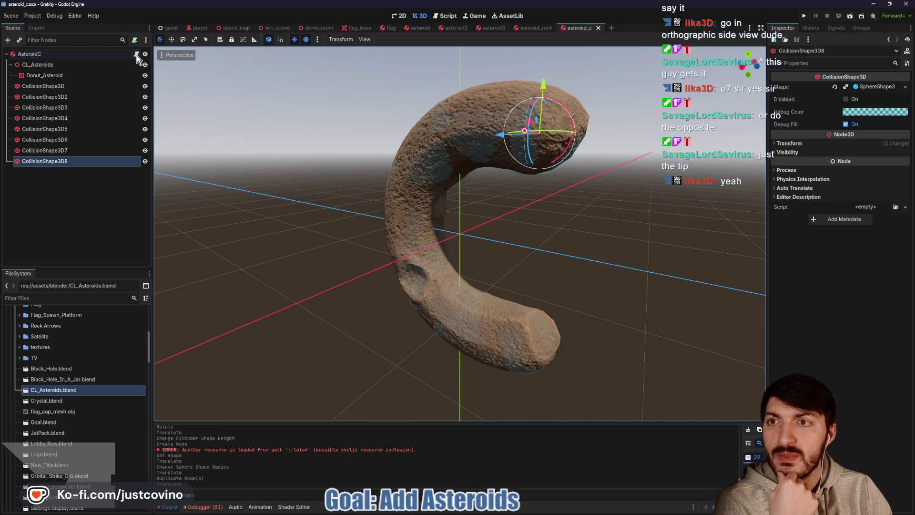
# Open AsteroidC's asteroid.gd script and compare it against the asteroid_rock scene
pyautogui.click(137, 55)
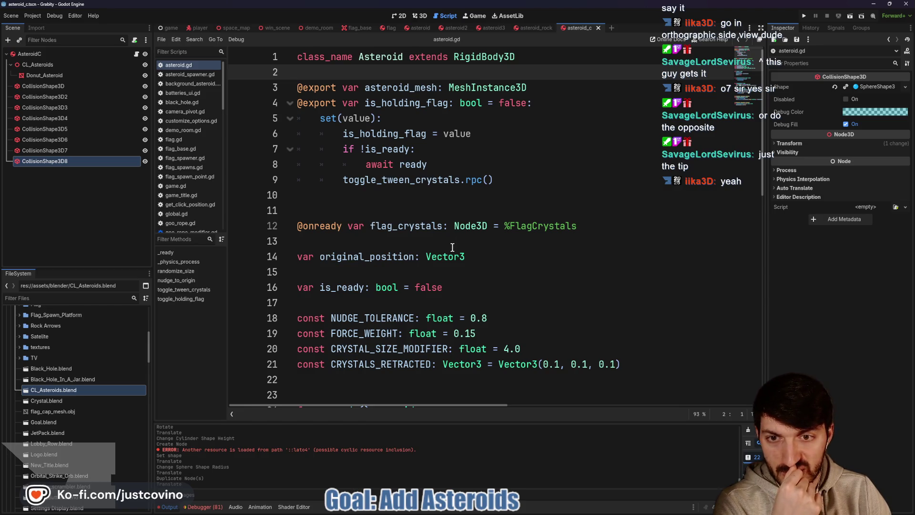
pyautogui.click(527, 29)
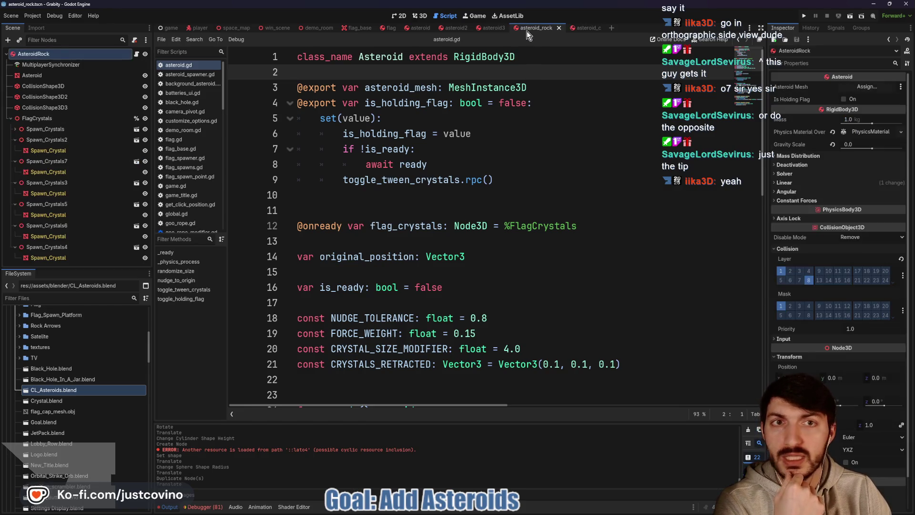
pyautogui.click(10, 118)
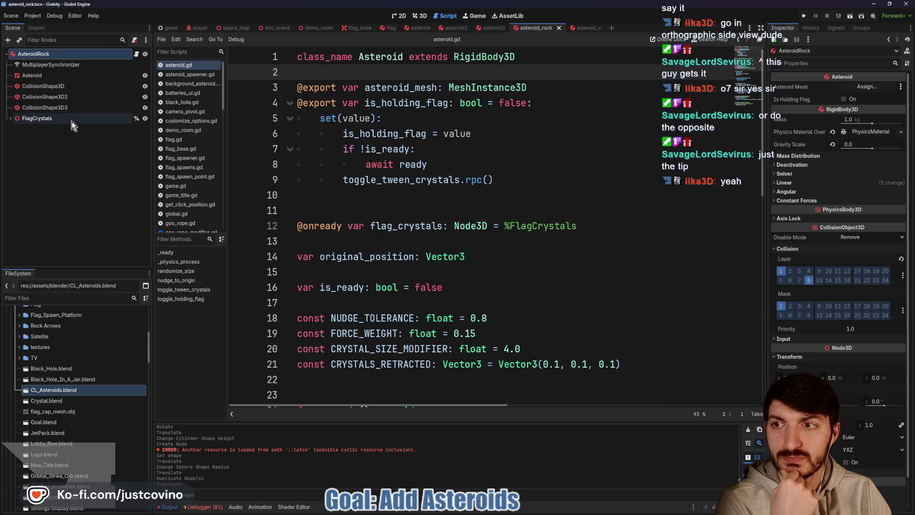
pyautogui.click(586, 28)
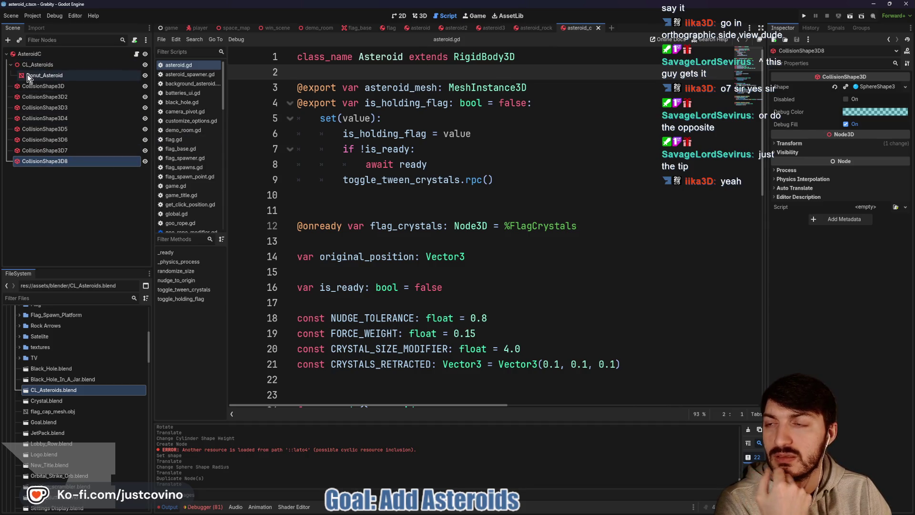
# Move Donut_Asteroid directly under AsteroidC and delete the leftover CL_Asteroids node
pyautogui.moveTo(28, 77); pyautogui.dragTo(33, 62)
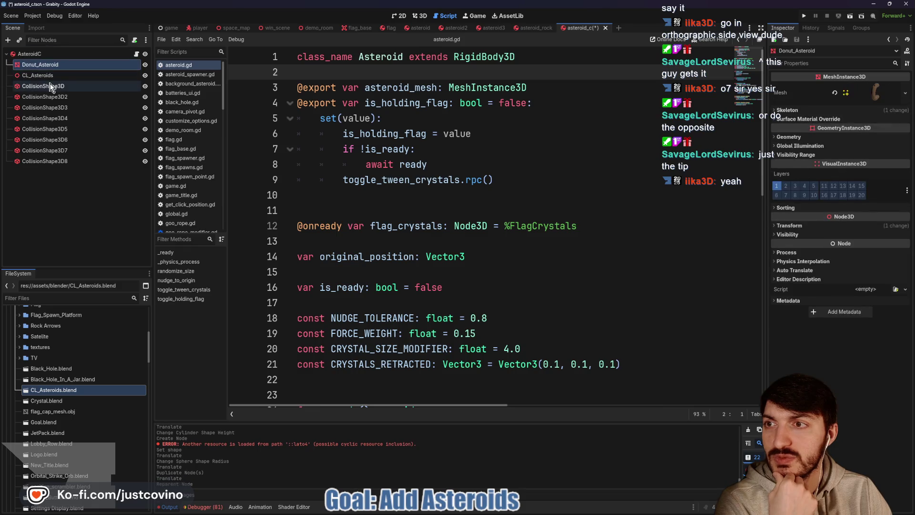
pyautogui.click(37, 73)
pyautogui.press('Delete')
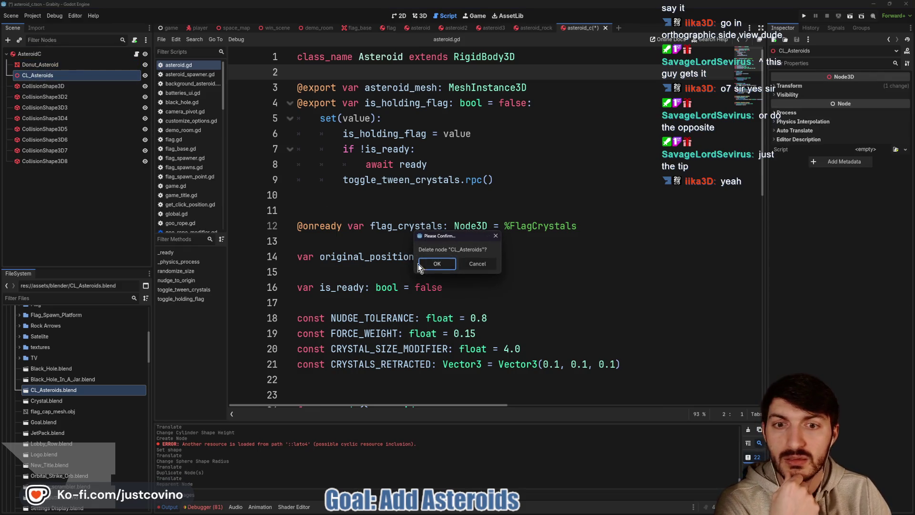
pyautogui.click(419, 264)
pyautogui.click(49, 55)
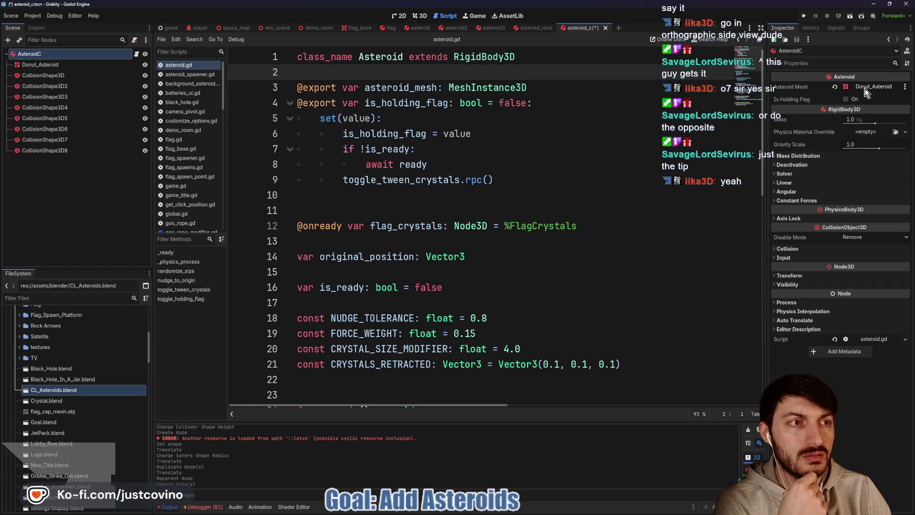
pyautogui.click(420, 15)
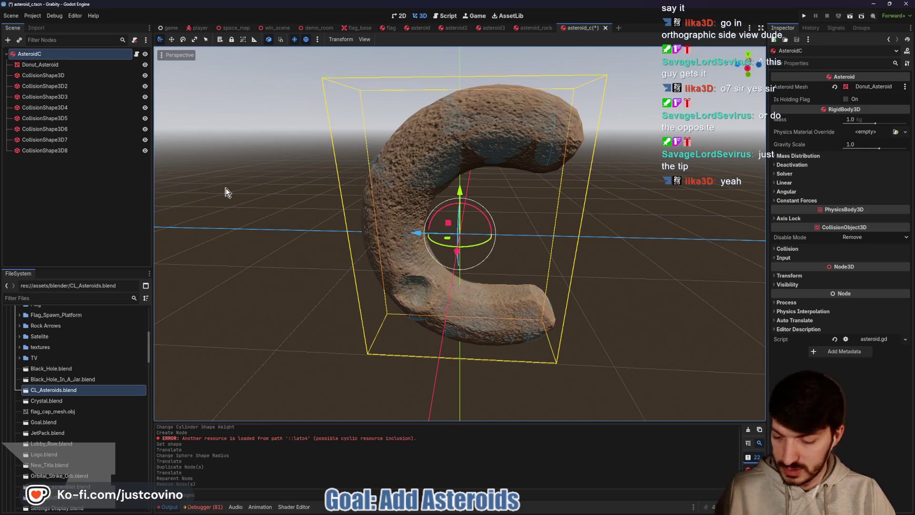
# Add a Node3D named FlagCrystals with a scene-unique name, then save
pyautogui.hotkey('ctrl', 'a')
pyautogui.write('node3d')
pyautogui.press('Return')
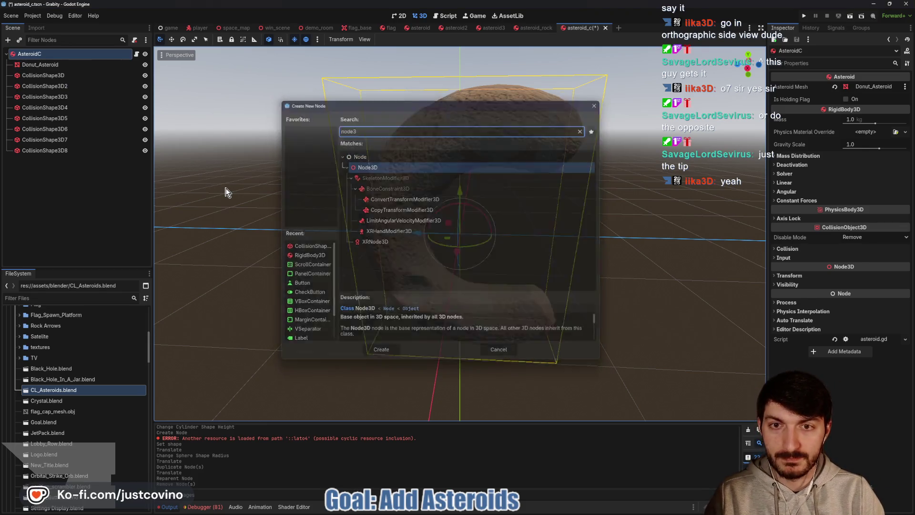
pyautogui.doubleClick(48, 163)
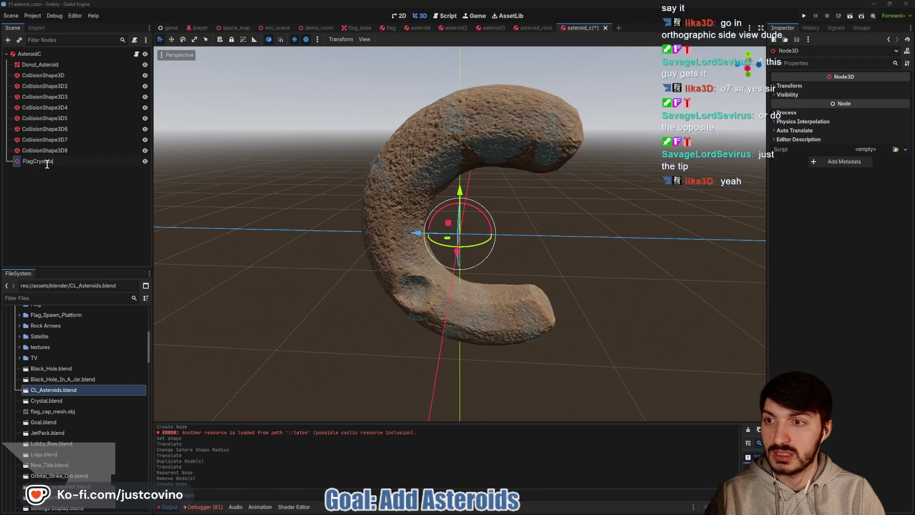
pyautogui.press('Return')
pyautogui.rightClick(47, 163)
pyautogui.click(104, 343)
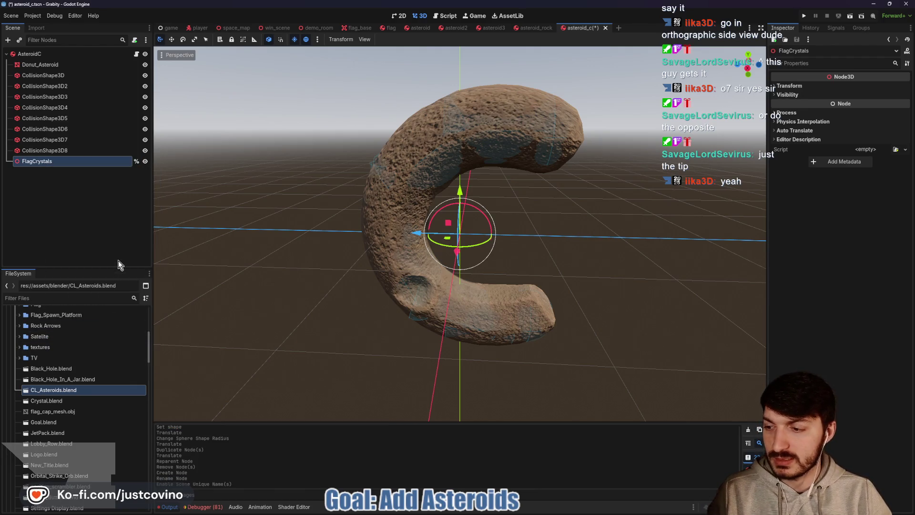
pyautogui.hotkey('ctrl', 's')
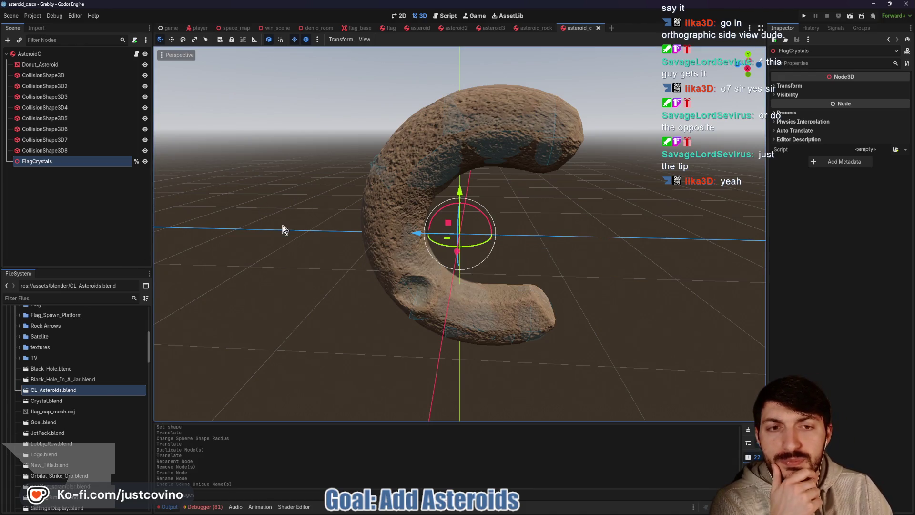
# Add a MultiplayerSynchronizer as a child of AsteroidC
pyautogui.click(61, 54)
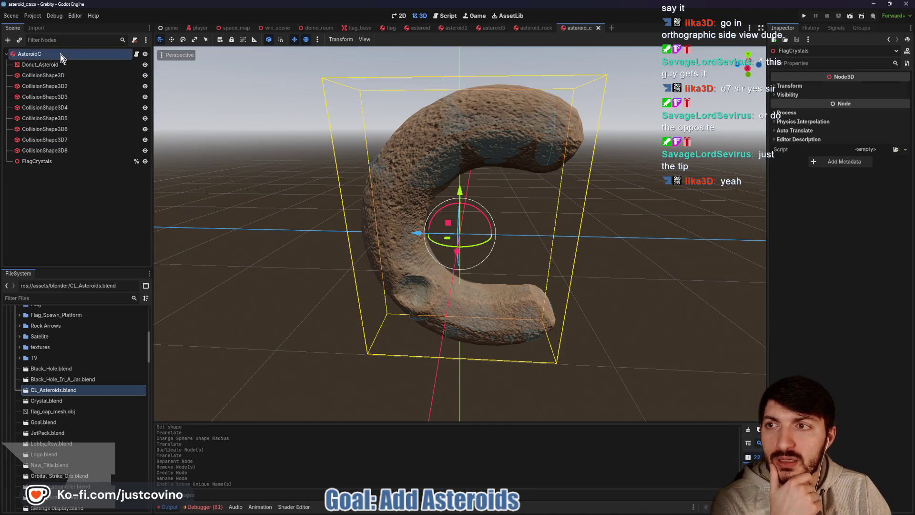
pyautogui.hotkey('ctrl', 'a')
pyautogui.write('multiplayersy')
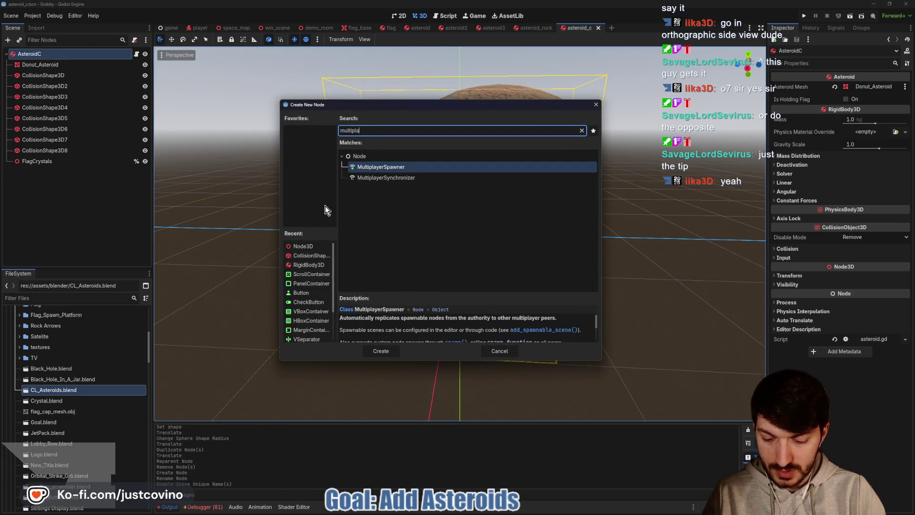
pyautogui.press('Return')
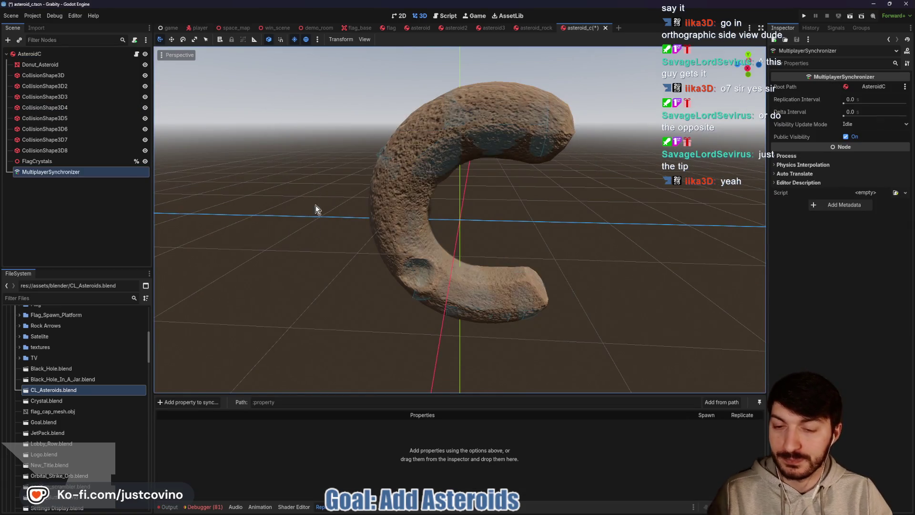
# Review the rock asteroid's synchronized property list, then reselect AsteroidC's synchronizer
pyautogui.click(203, 403)
pyautogui.click(425, 155)
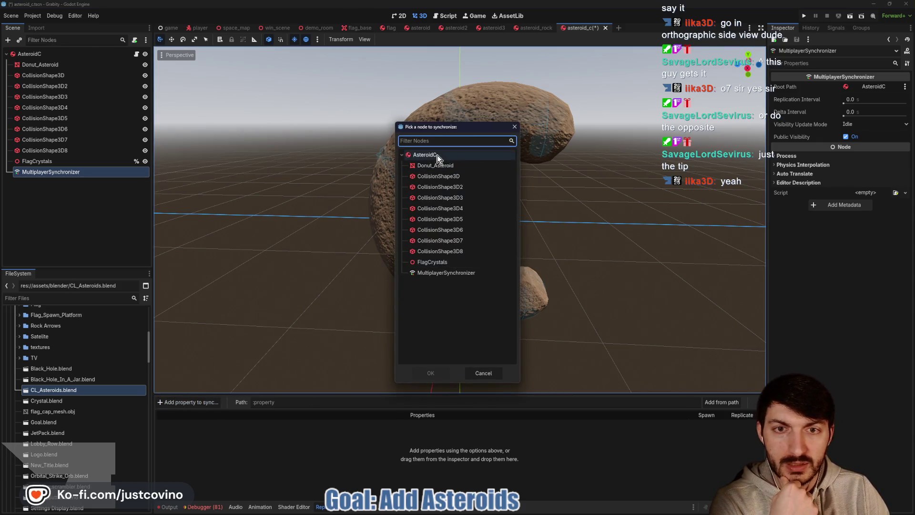
pyautogui.click(427, 374)
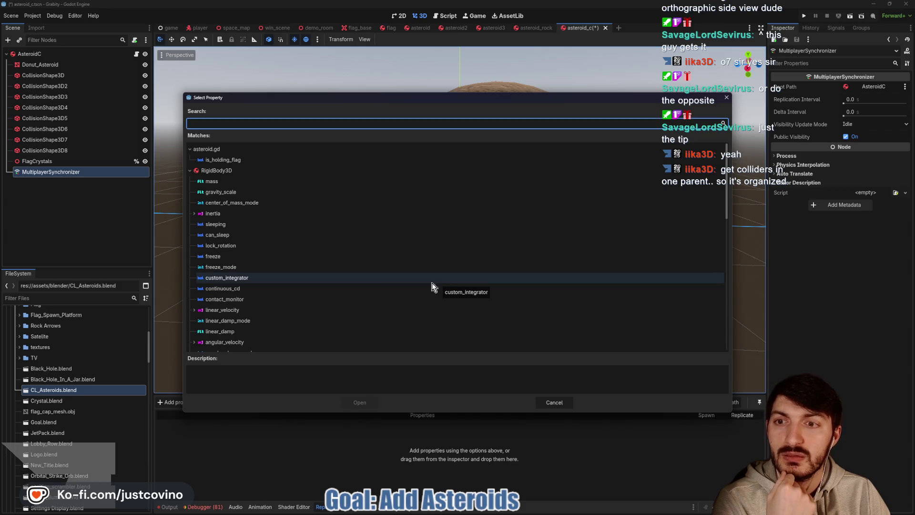
pyautogui.click(554, 403)
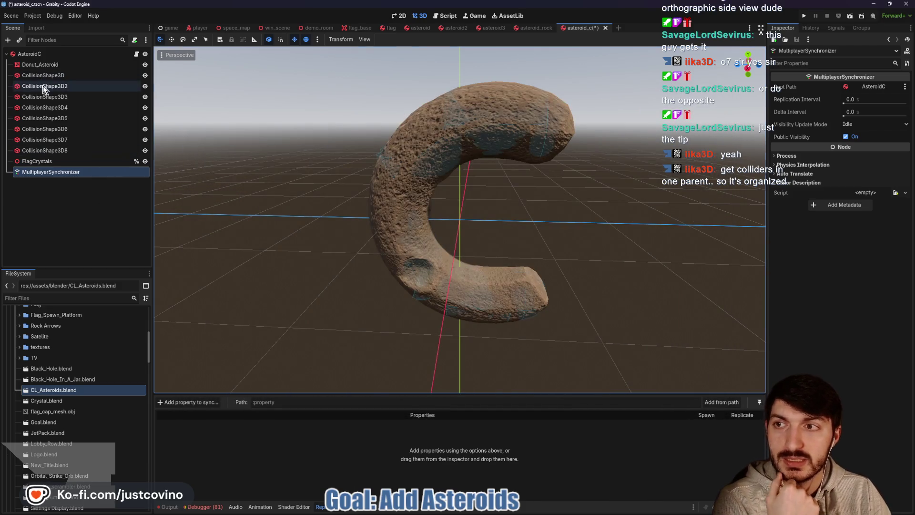
pyautogui.doubleClick(22, 56)
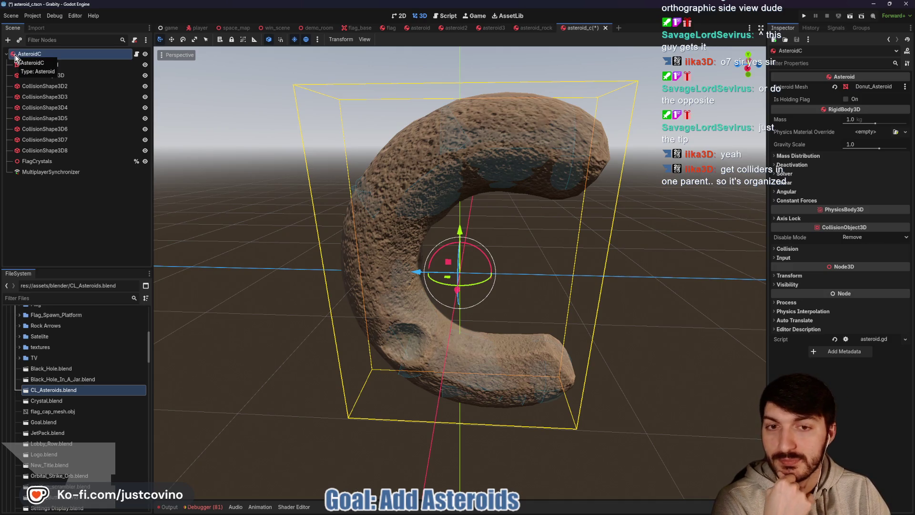
pyautogui.click(537, 28)
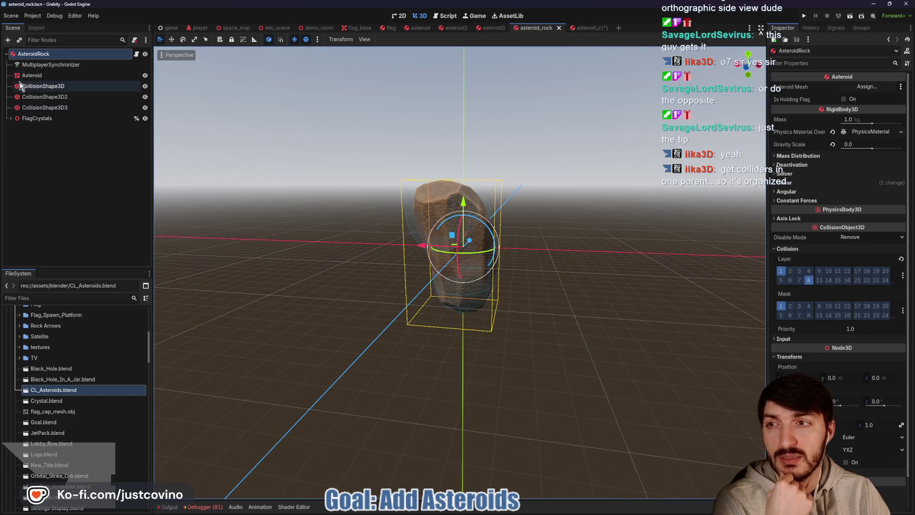
pyautogui.click(34, 65)
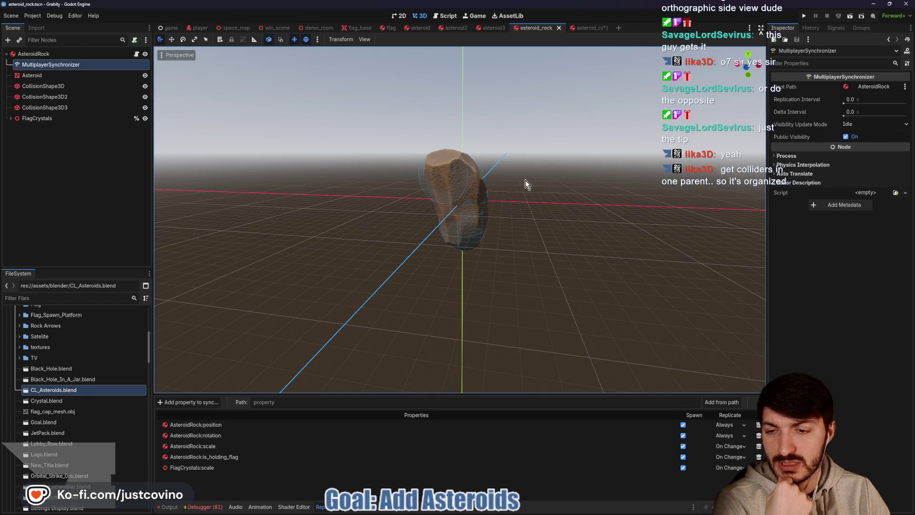
pyautogui.click(593, 27)
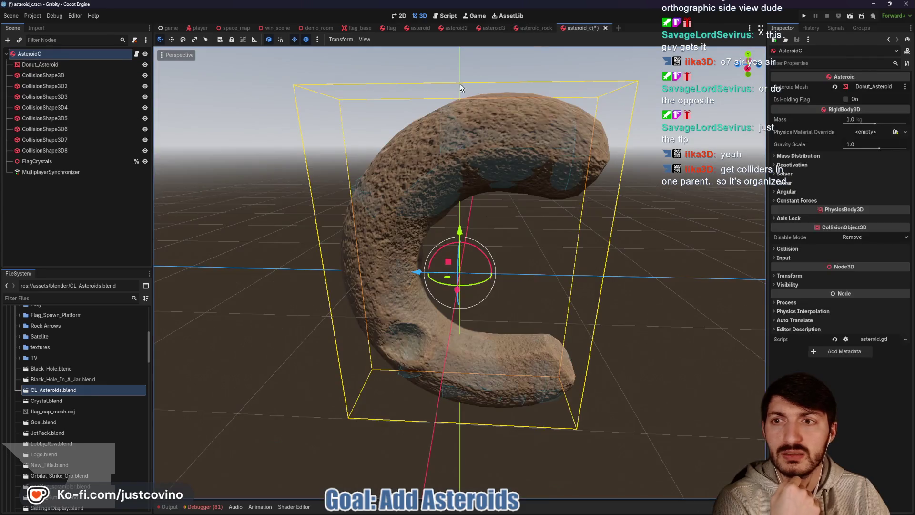
pyautogui.click(47, 173)
# Add AsteroidC's is_holding_flag and position to the synced properties
pyautogui.click(189, 402)
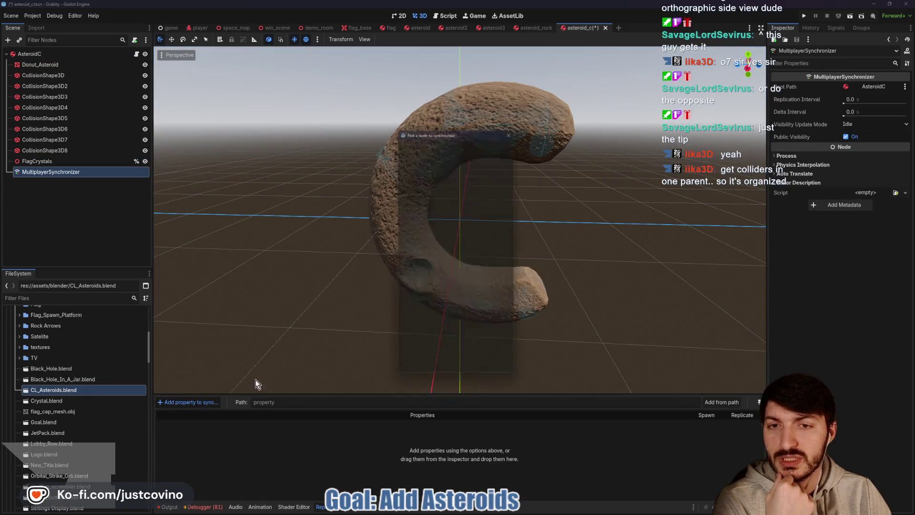
pyautogui.click(438, 156)
pyautogui.click(431, 375)
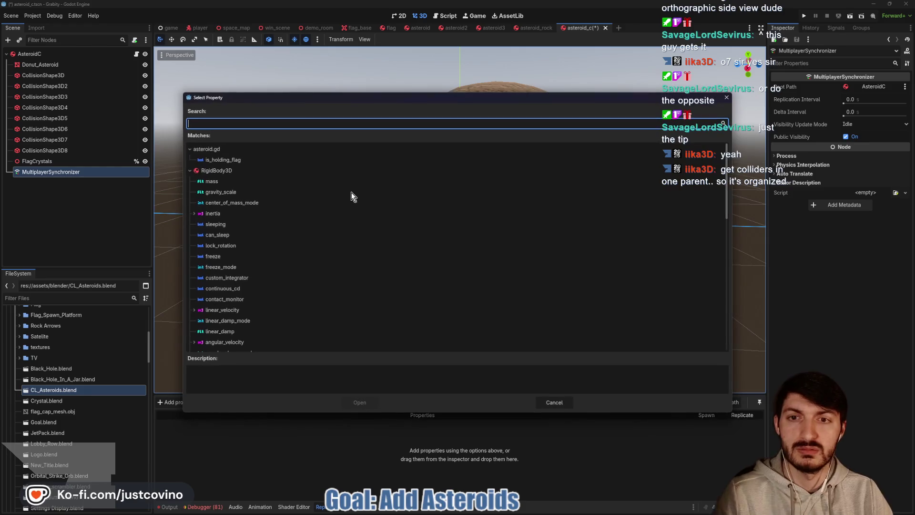
pyautogui.click(267, 160)
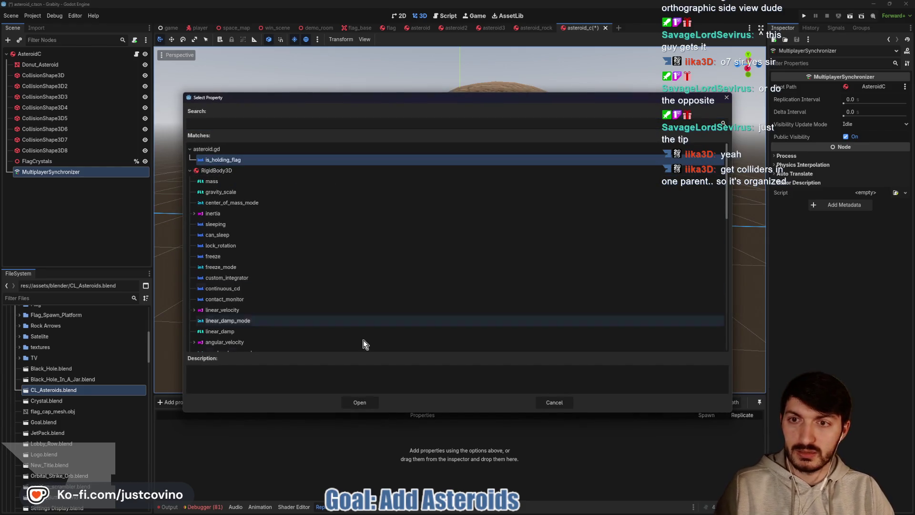
pyautogui.click(360, 402)
pyautogui.click(188, 402)
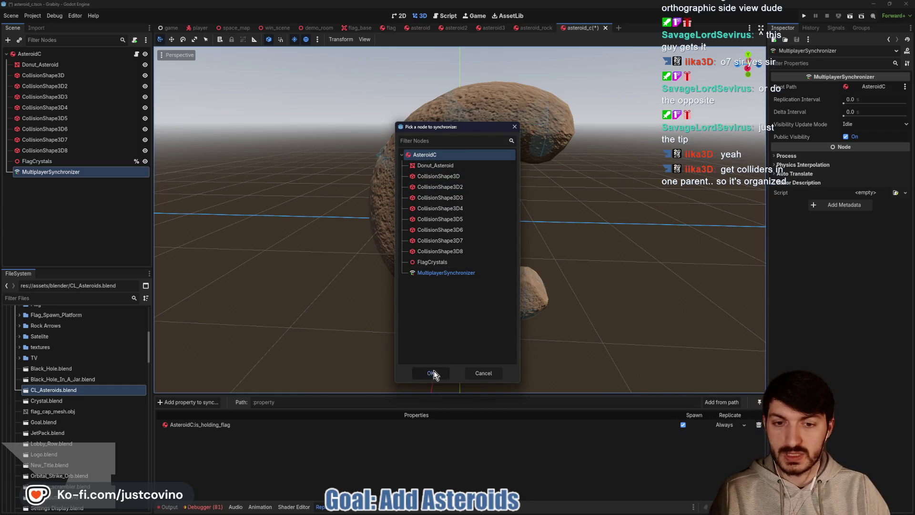
pyautogui.click(434, 371)
pyautogui.write('pon')
pyautogui.press('Return')
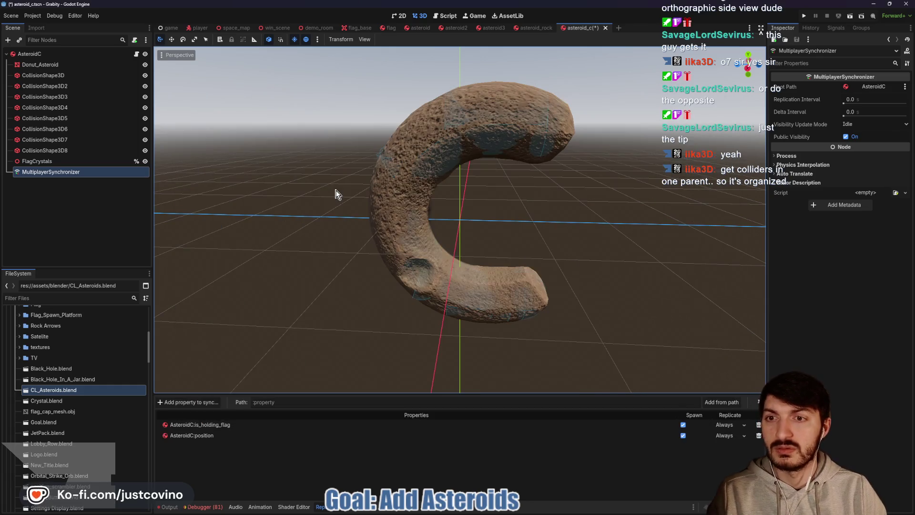
# Add AsteroidC's rotation to the synced properties and save
pyautogui.click(207, 404)
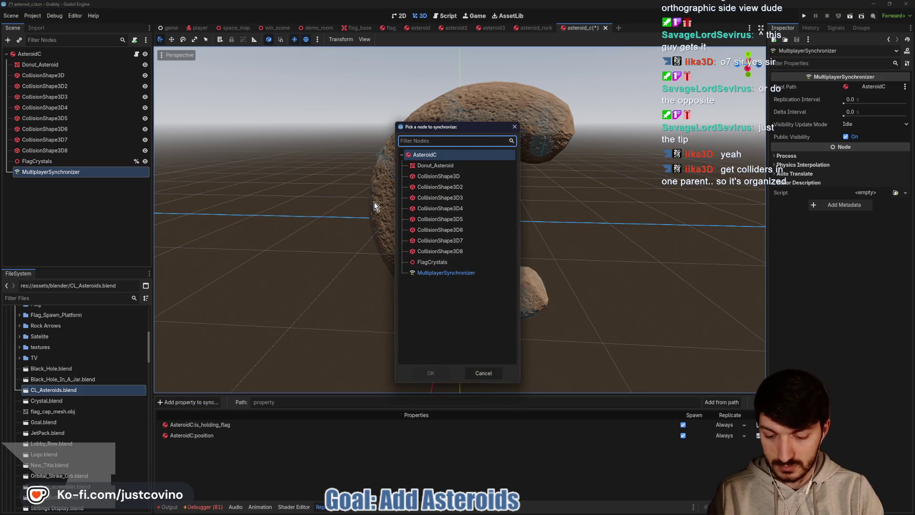
pyautogui.write('rigi')
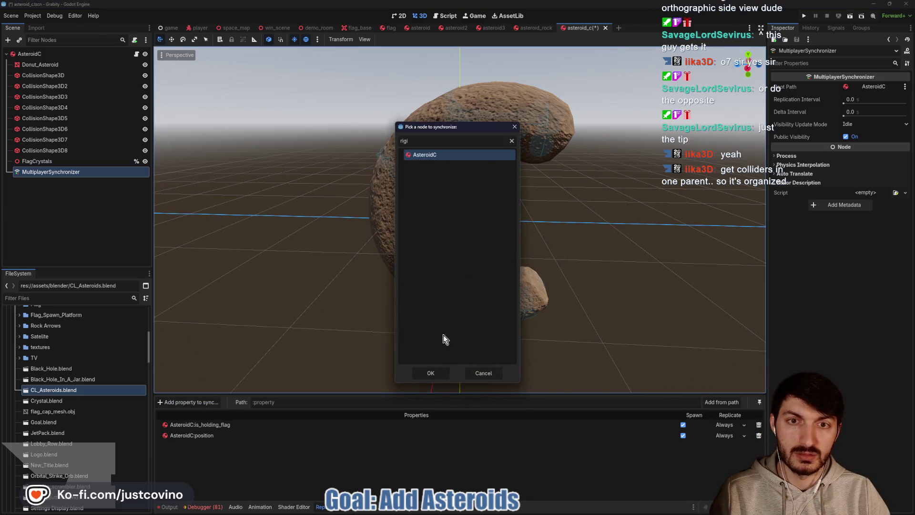
pyautogui.click(432, 373)
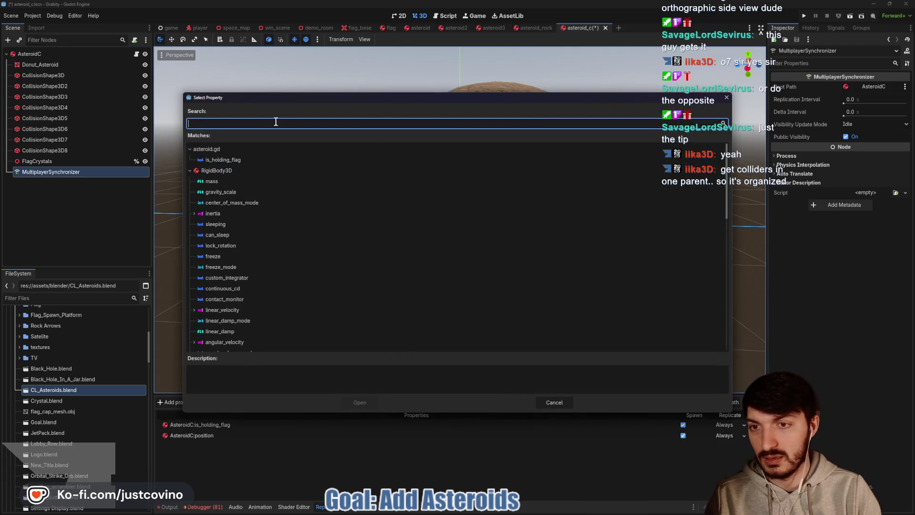
pyautogui.write('rotation')
pyautogui.click(233, 181)
pyautogui.click(360, 402)
pyautogui.hotkey('ctrl', 's')
# After checking asteroid_rock, add AsteroidC's scale to the synced properties
pyautogui.click(535, 27)
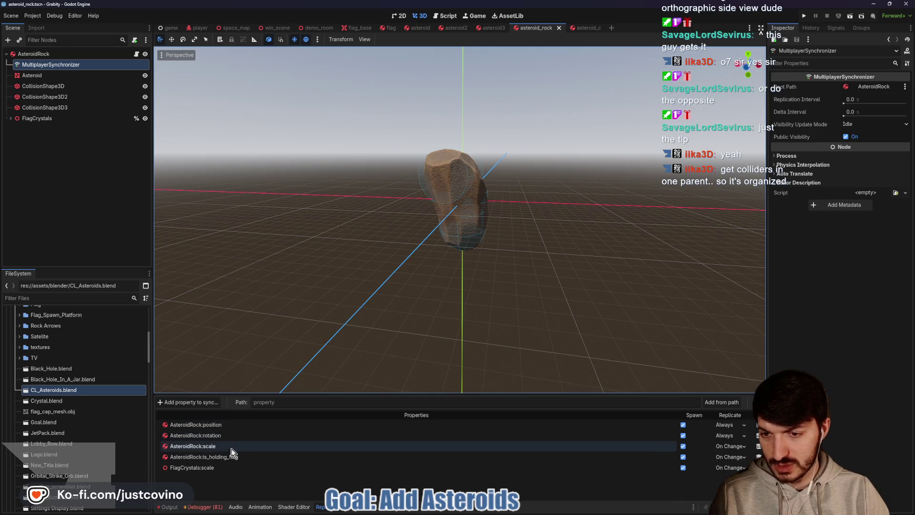
pyautogui.click(577, 29)
pyautogui.click(187, 403)
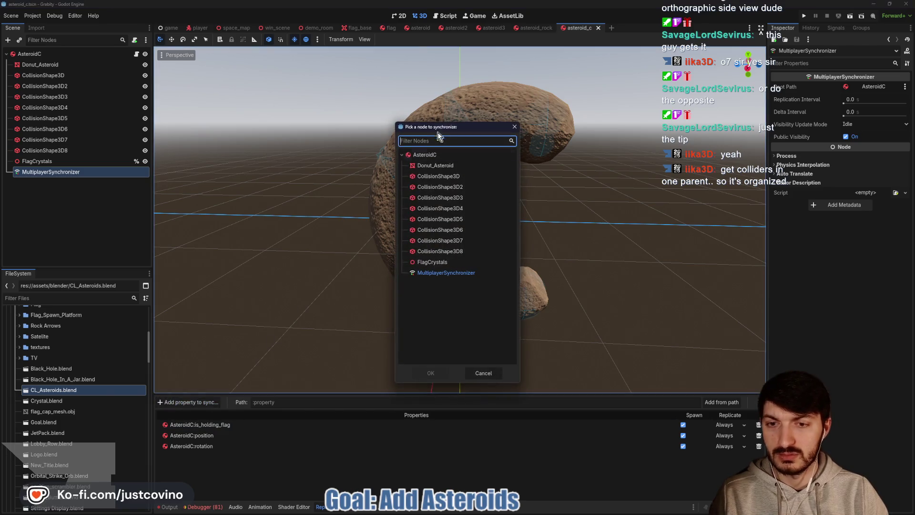
pyautogui.click(431, 374)
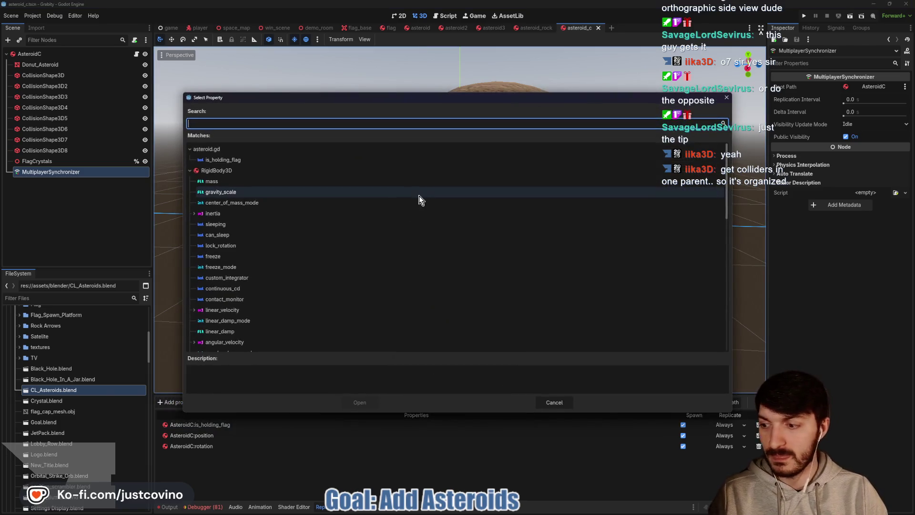
pyautogui.write('sca')
pyautogui.click(212, 181)
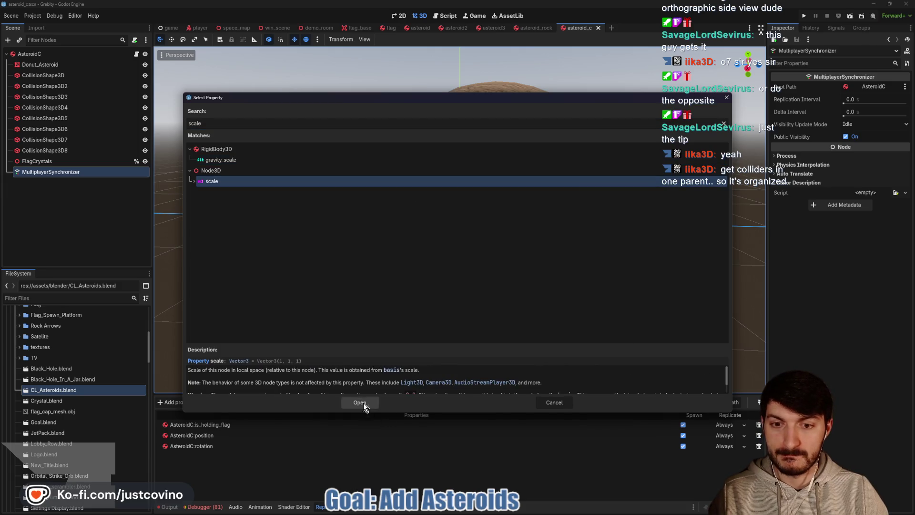
pyautogui.click(360, 402)
# Add FlagCrystals:scale to the synced properties and save
pyautogui.click(191, 403)
pyautogui.click(433, 264)
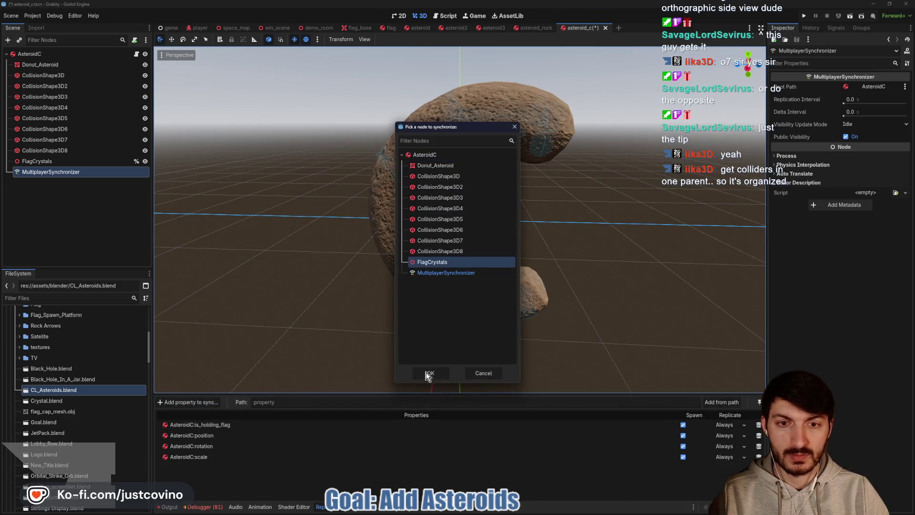
pyautogui.click(429, 370)
pyautogui.write('scale')
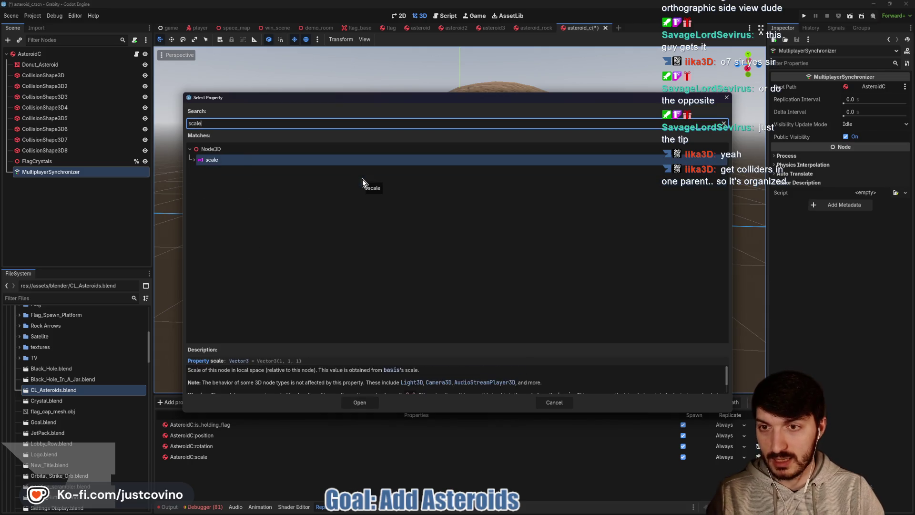
pyautogui.click(360, 403)
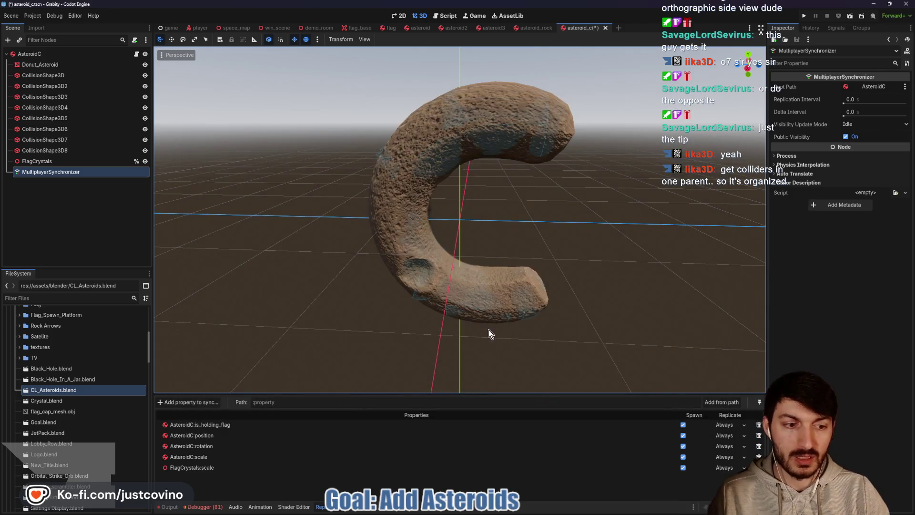
pyautogui.hotkey('ctrl', 's')
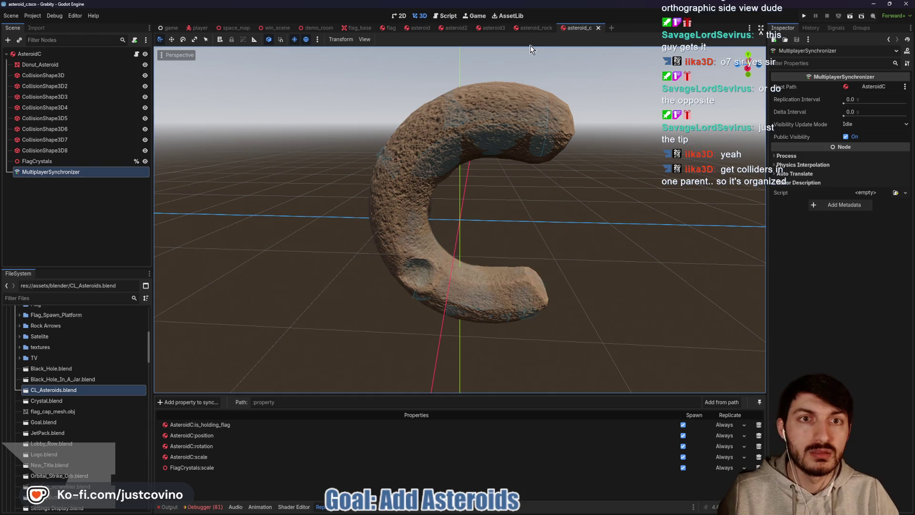
# Set is_holding_flag, scale and FlagCrystals:scale to replicate On Change, matching the rock, and save
pyautogui.click(535, 28)
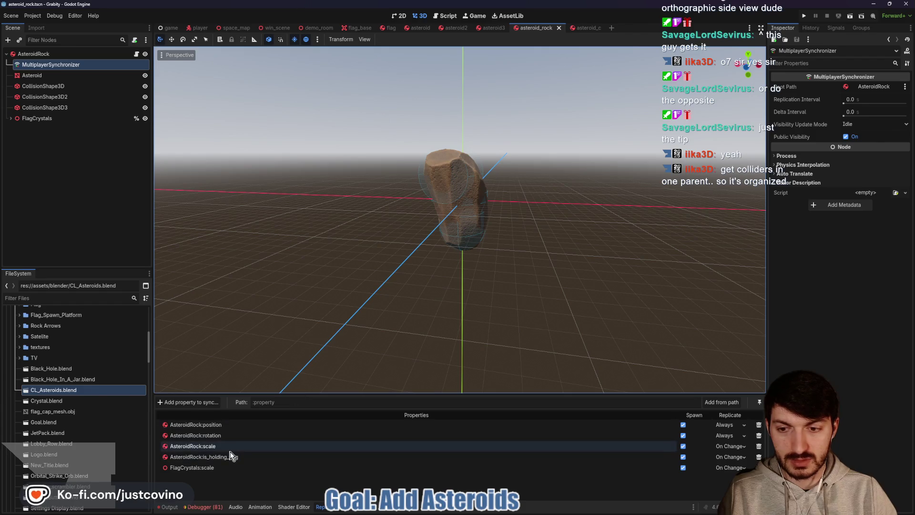
pyautogui.click(582, 27)
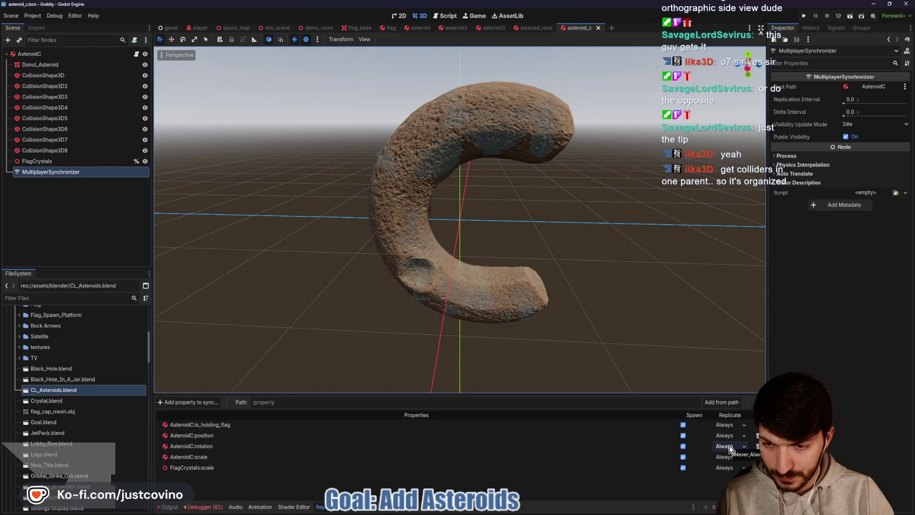
pyautogui.click(726, 459)
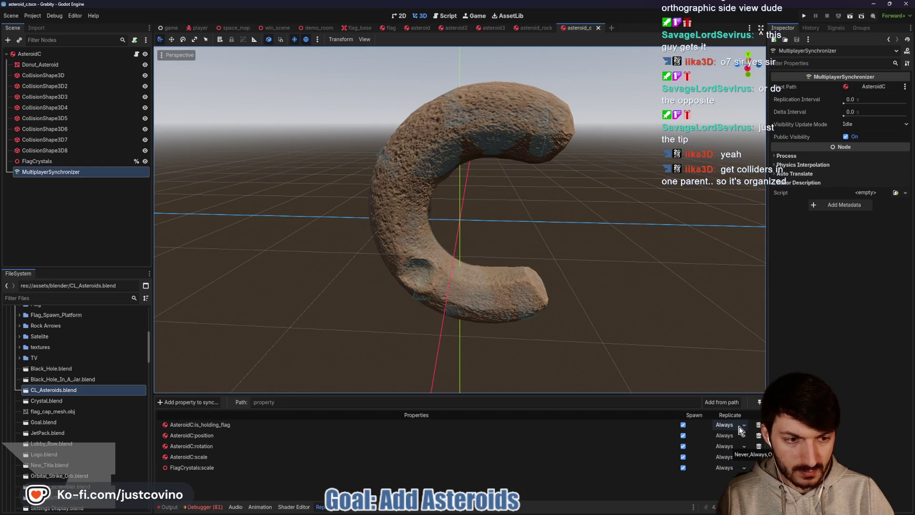
pyautogui.click(734, 456)
pyautogui.click(726, 467)
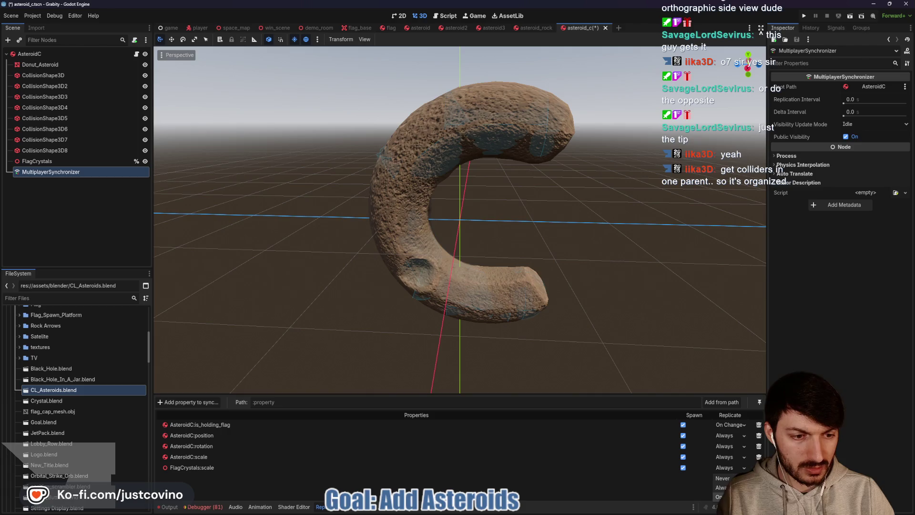
pyautogui.click(722, 497)
pyautogui.click(722, 486)
pyautogui.hotkey('ctrl', 's')
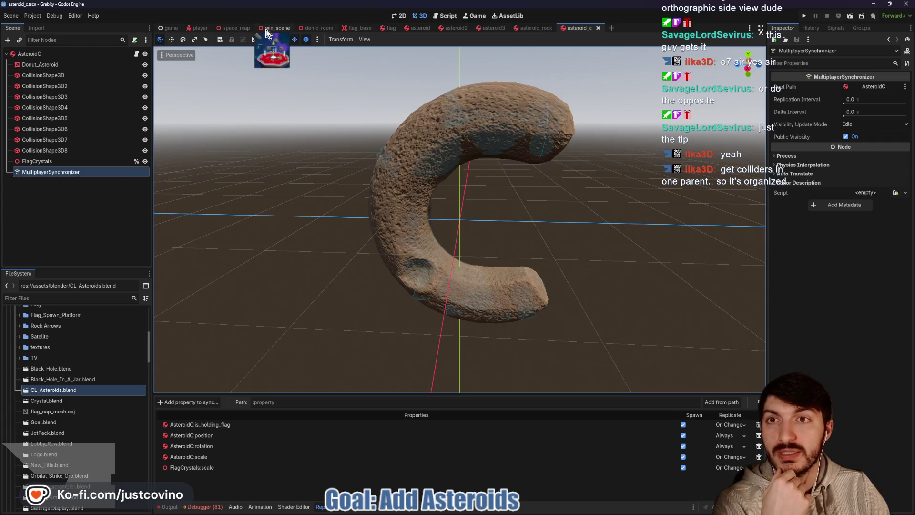
# Open the asteroid spawner's script from the space_map scene
pyautogui.click(233, 27)
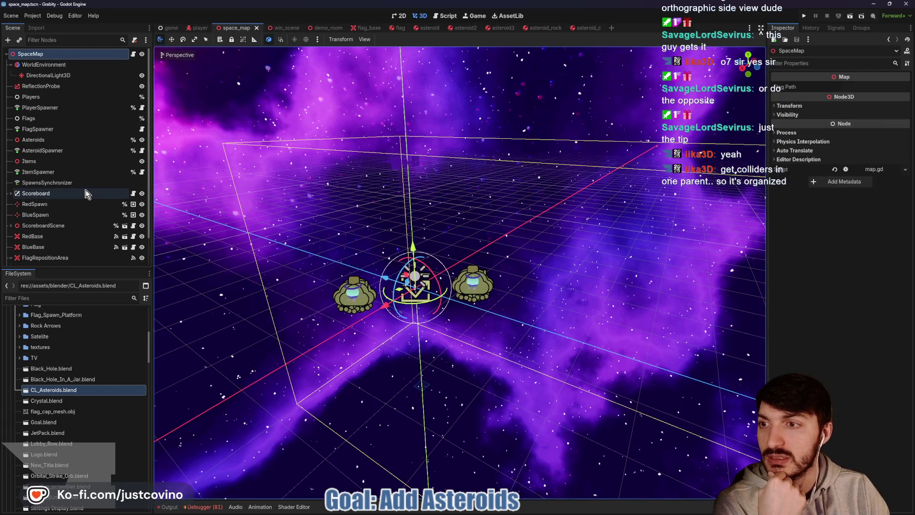
pyautogui.click(142, 150)
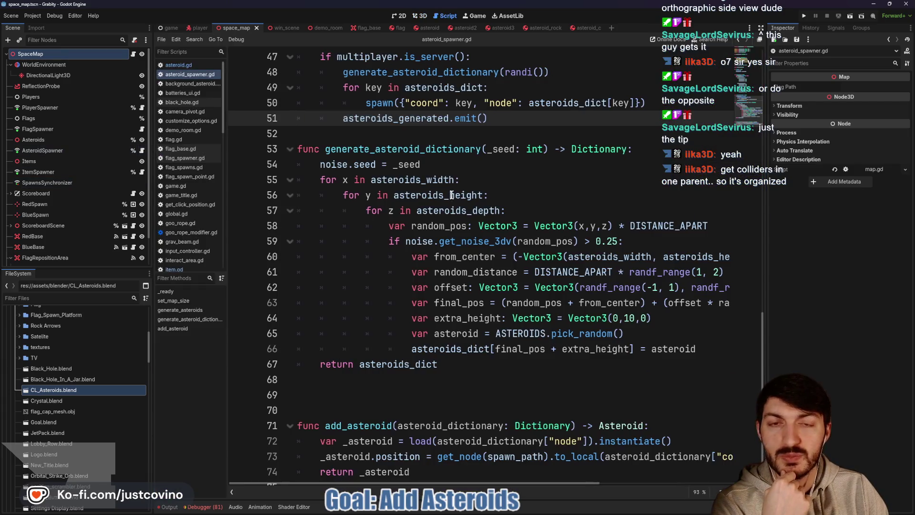
pyautogui.scroll(10, 429, 214)
pyautogui.scroll(3, 472, 195)
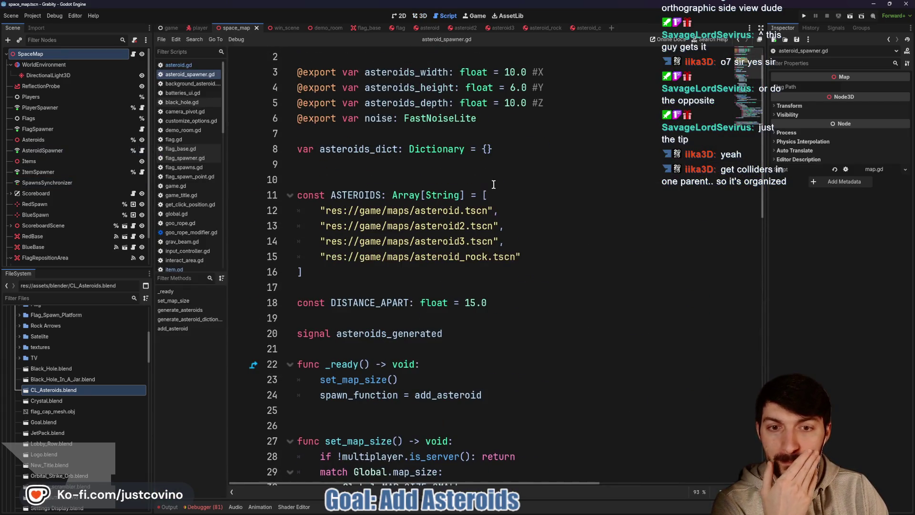
# Filter FileSystem for 'asteroid' and copy the path of asteroid_c.tscn
pyautogui.click(61, 298)
pyautogui.write('asteroid')
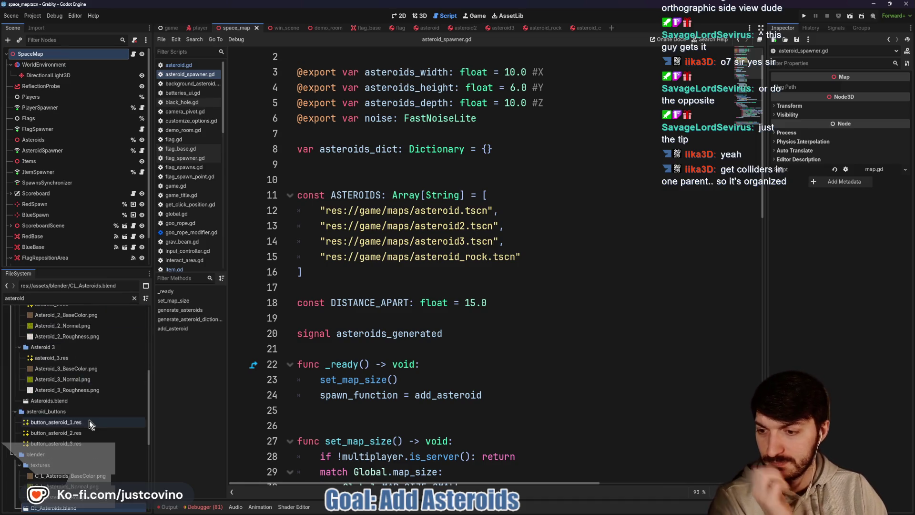
pyautogui.scroll(-1, 90, 417)
pyautogui.scroll(-4, 93, 420)
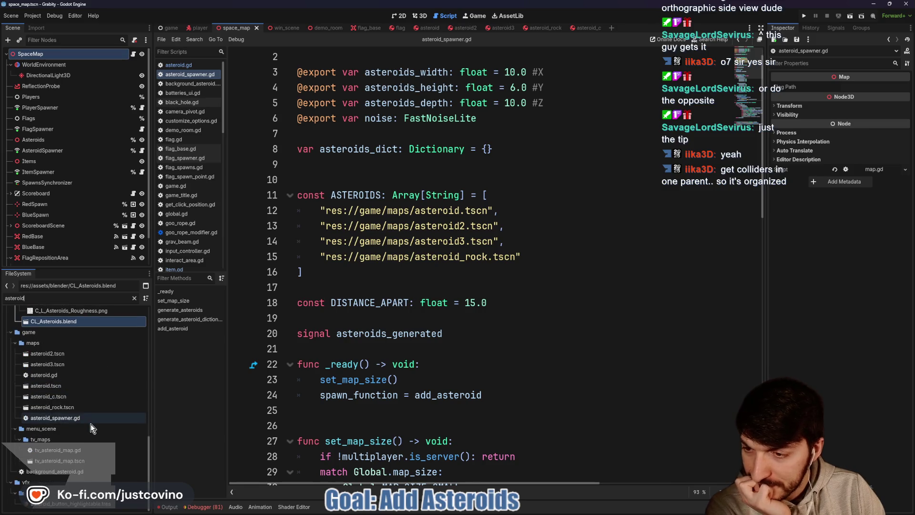
pyautogui.click(71, 397)
pyautogui.rightClick(67, 399)
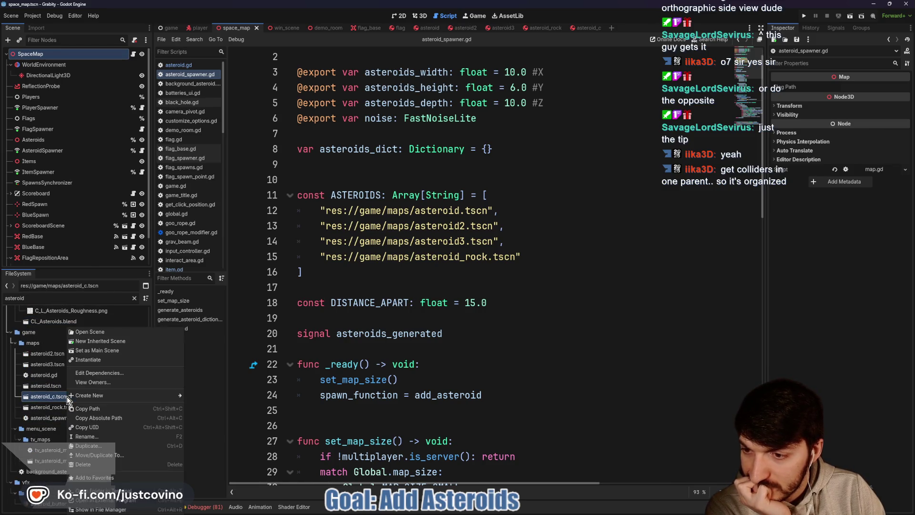
pyautogui.click(80, 408)
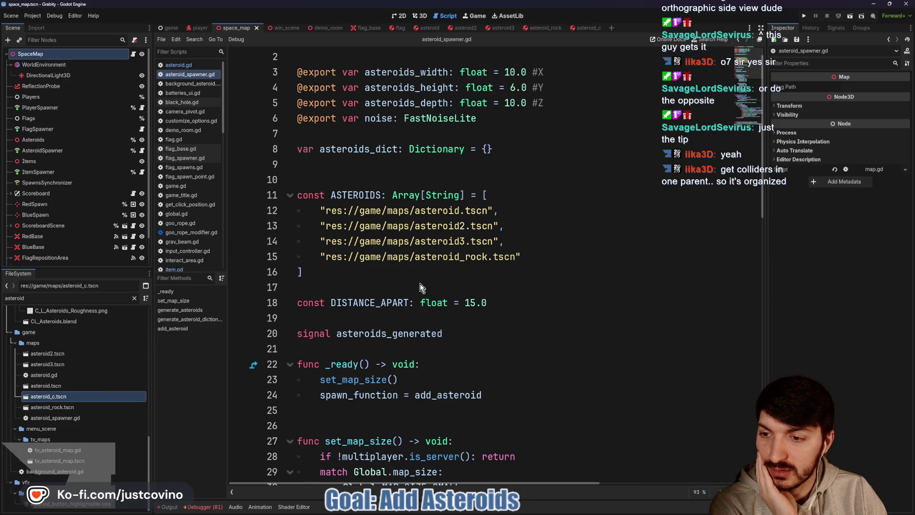
# Append "res://game/maps/asteroid_c.tscn" to ASTEROIDS, save the script and run the game
pyautogui.click(524, 256)
pyautogui.write(',')
pyautogui.press('Return')
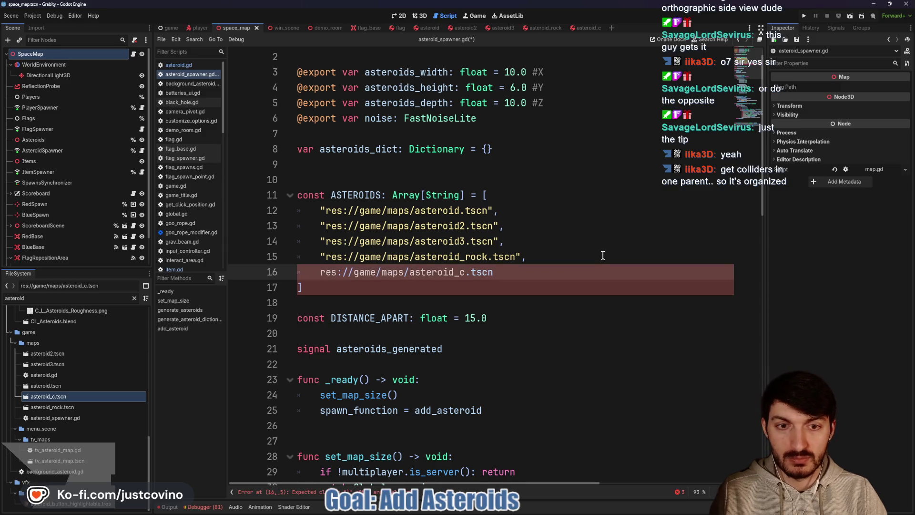
pyautogui.moveTo(315, 273); pyautogui.dragTo(493, 273)
pyautogui.write('"')
pyautogui.hotkey('ctrl', 's')
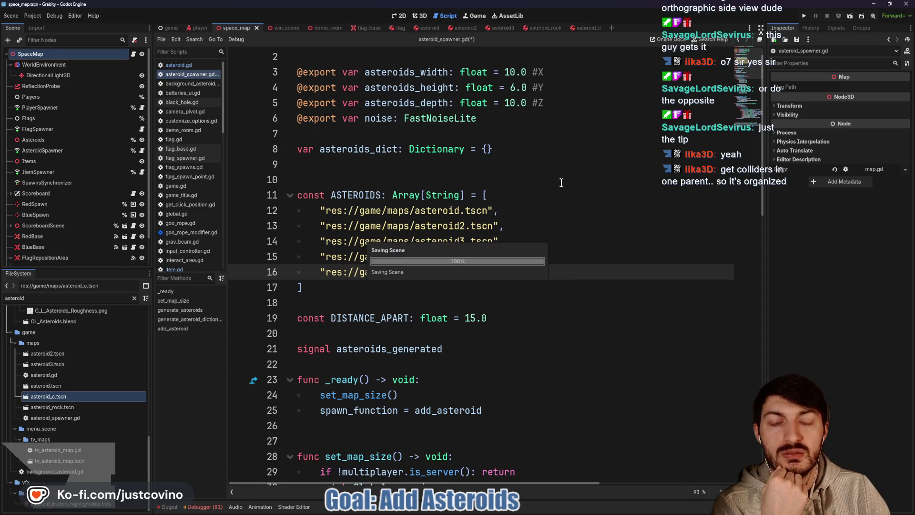
pyautogui.click(804, 15)
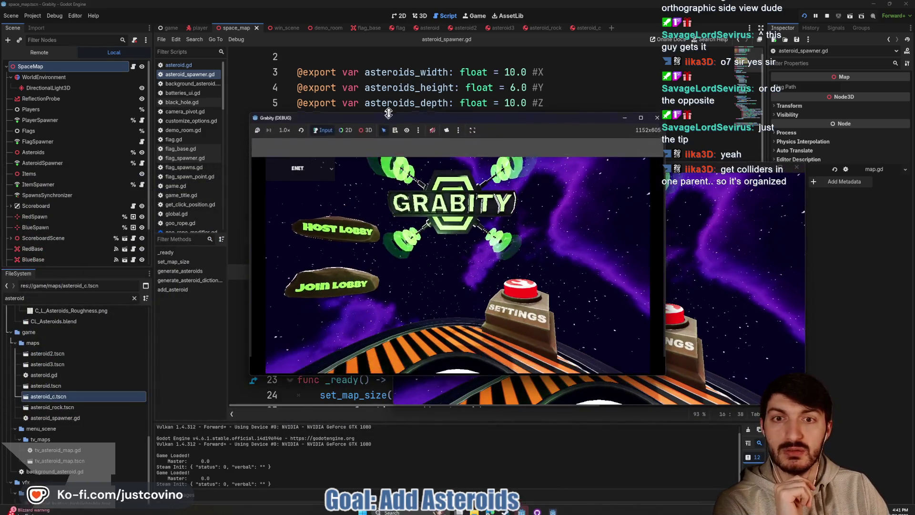
# Arrange both game windows, host a public lobby, join it from the other, and start
pyautogui.moveTo(509, 122); pyautogui.dragTo(277, 137)
pyautogui.moveTo(569, 168); pyautogui.dragTo(608, 151)
pyautogui.click(121, 234)
pyautogui.click(224, 316)
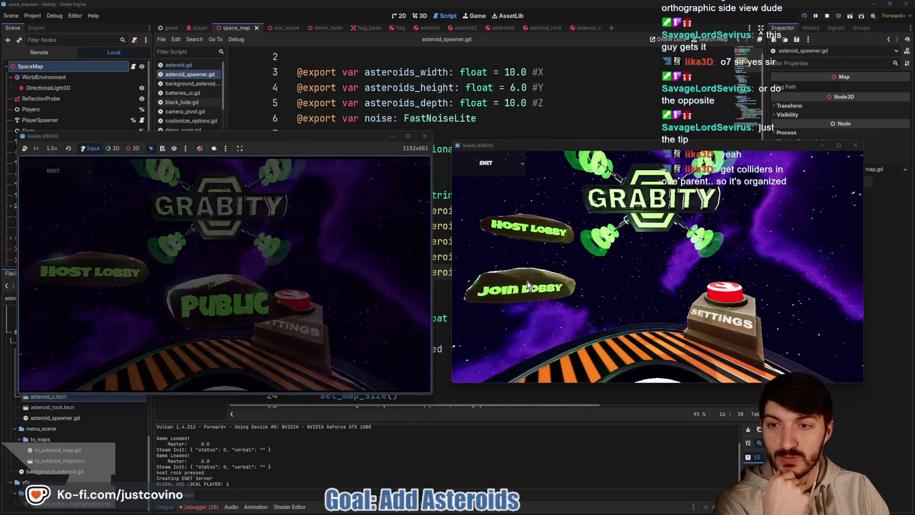
pyautogui.click(527, 285)
pyautogui.click(720, 275)
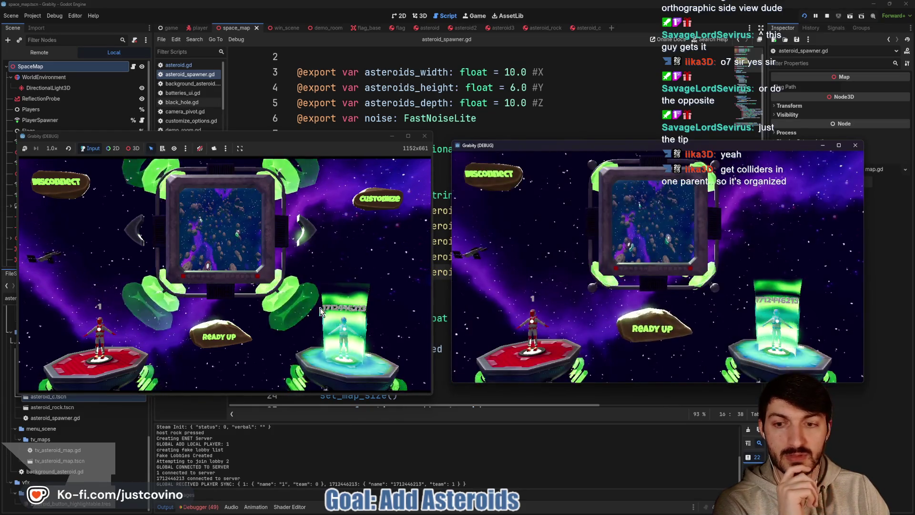
pyautogui.click(219, 322)
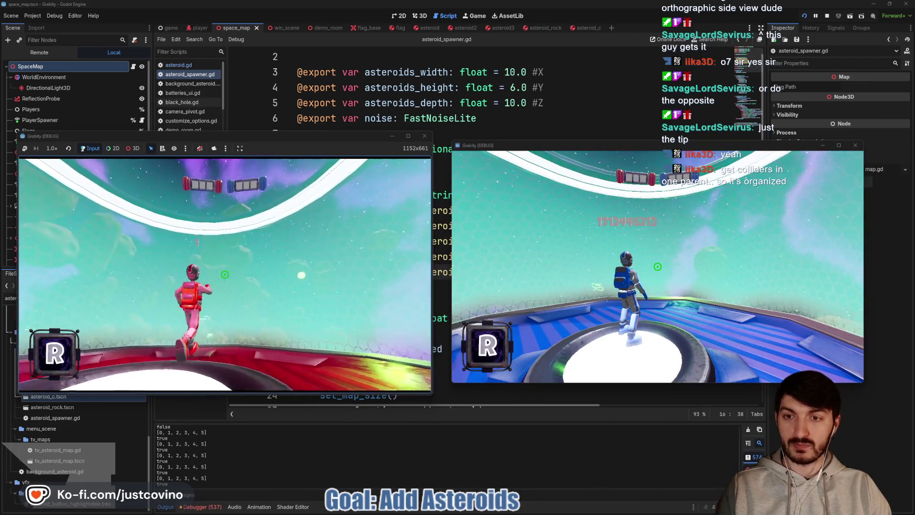
# Run off the platform edge, launch out among the asteroids, then stop the game with F8
pyautogui.press('w')
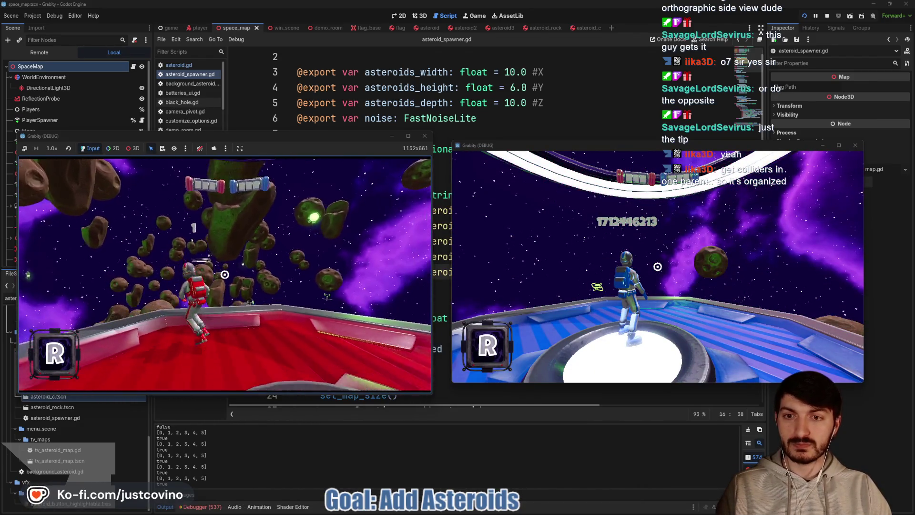
pyautogui.press('w')
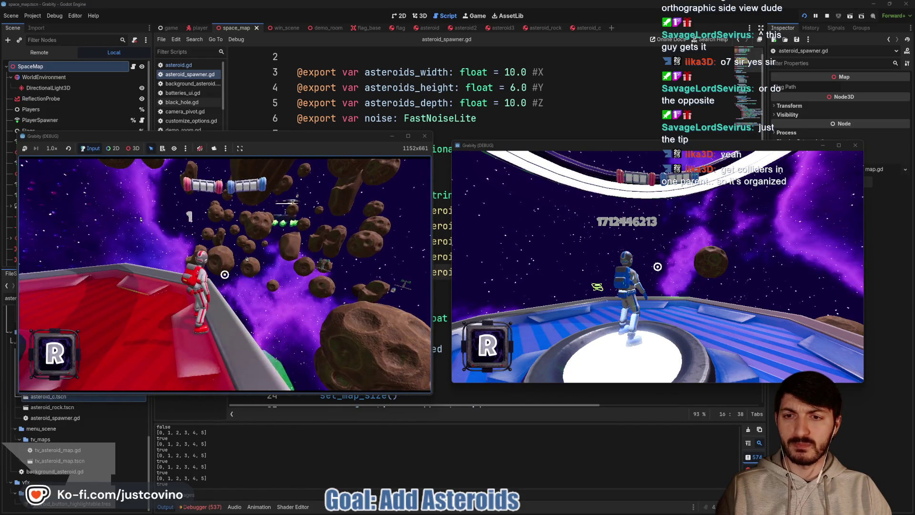
pyautogui.press('space')
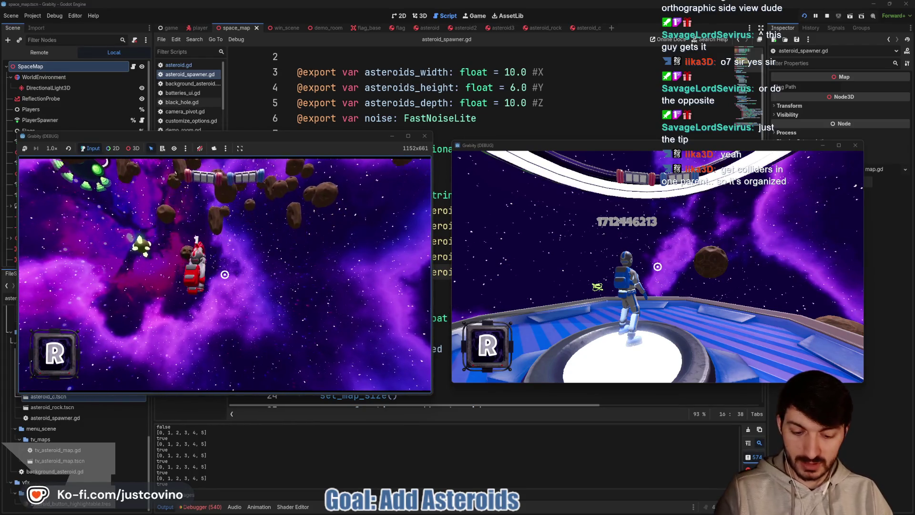
pyautogui.press('F8')
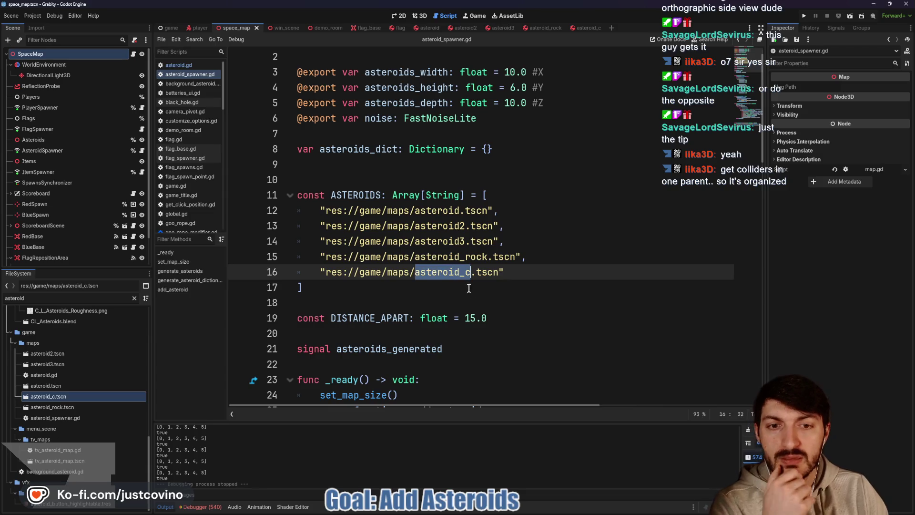
pyautogui.doubleClick(357, 195)
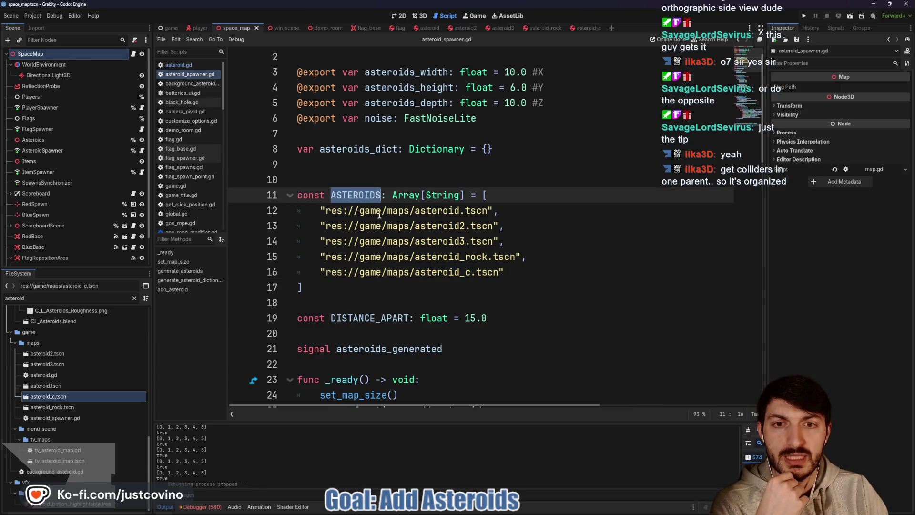
pyautogui.scroll(-8, 548, 281)
pyautogui.scroll(-3, 546, 280)
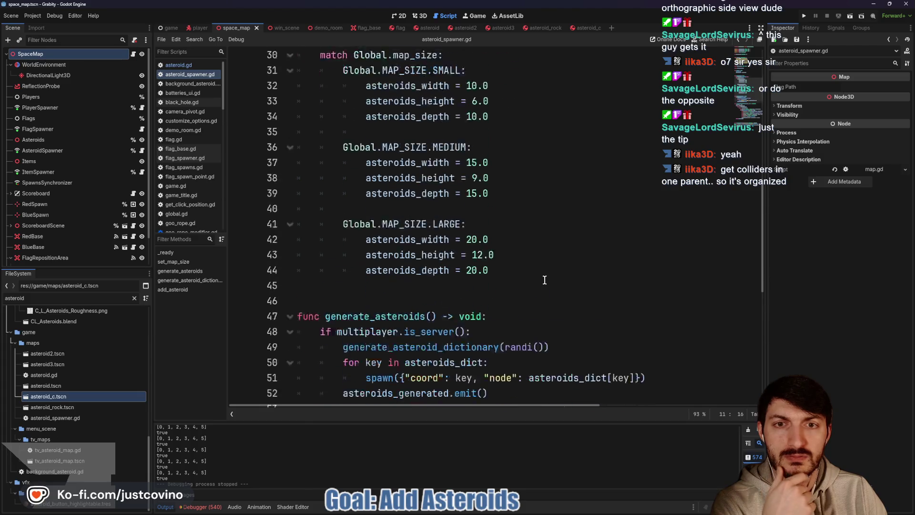
pyautogui.scroll(-2, 544, 280)
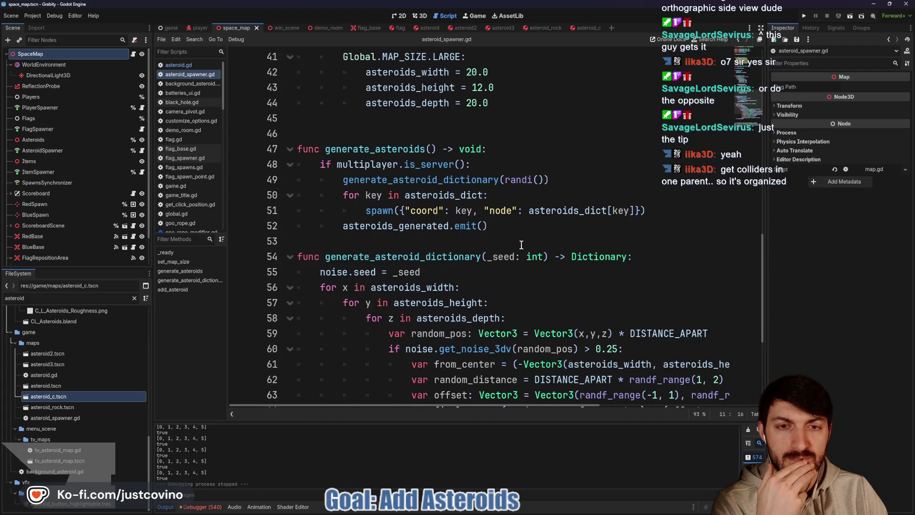
pyautogui.scroll(12, 519, 242)
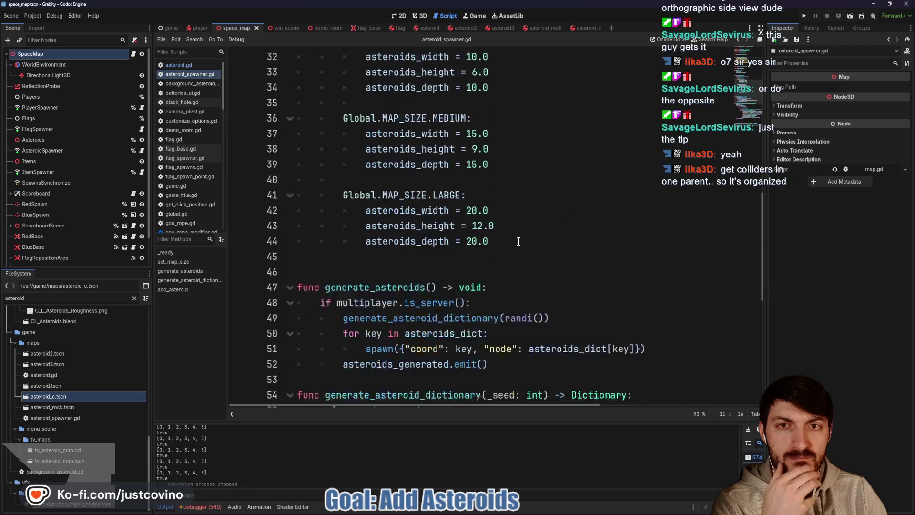
pyautogui.scroll(-6, 477, 229)
pyautogui.scroll(-10, 465, 225)
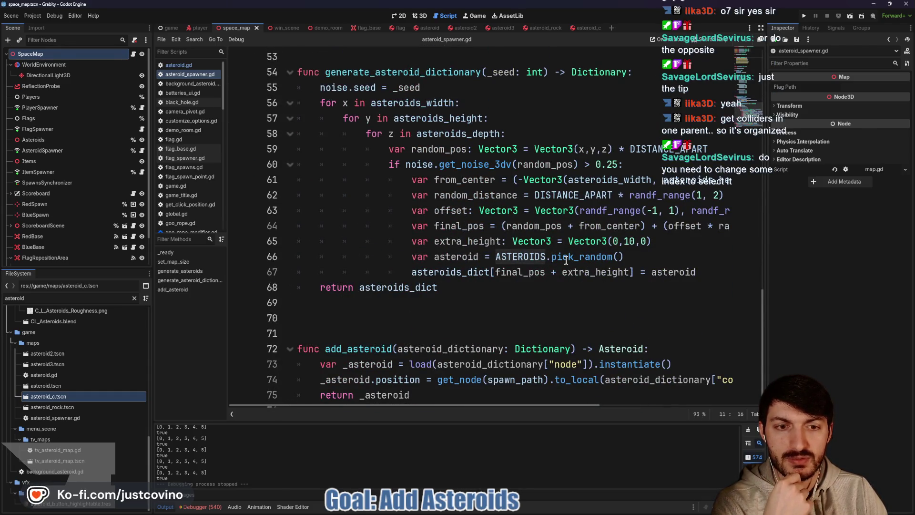
pyautogui.scroll(17, 565, 261)
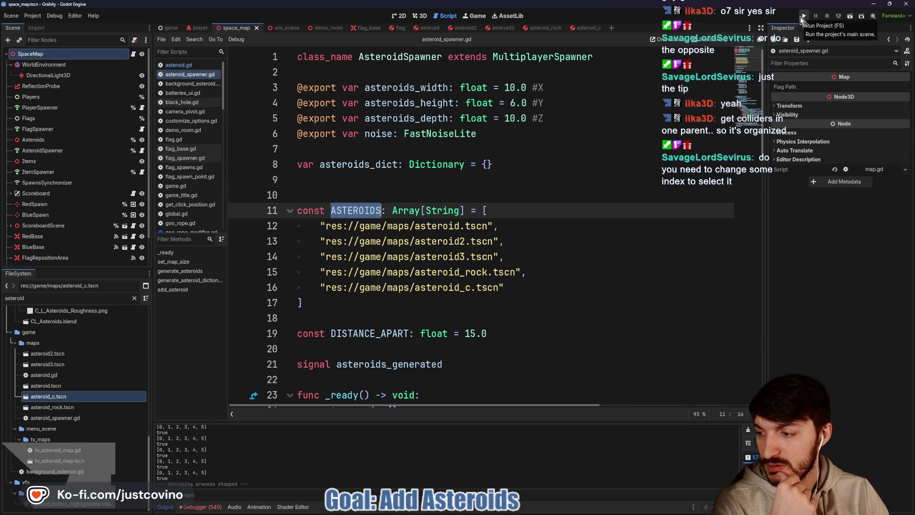
# Turn on Freeze under AsteroidC's Deactivation settings and save
pyautogui.click(30, 54)
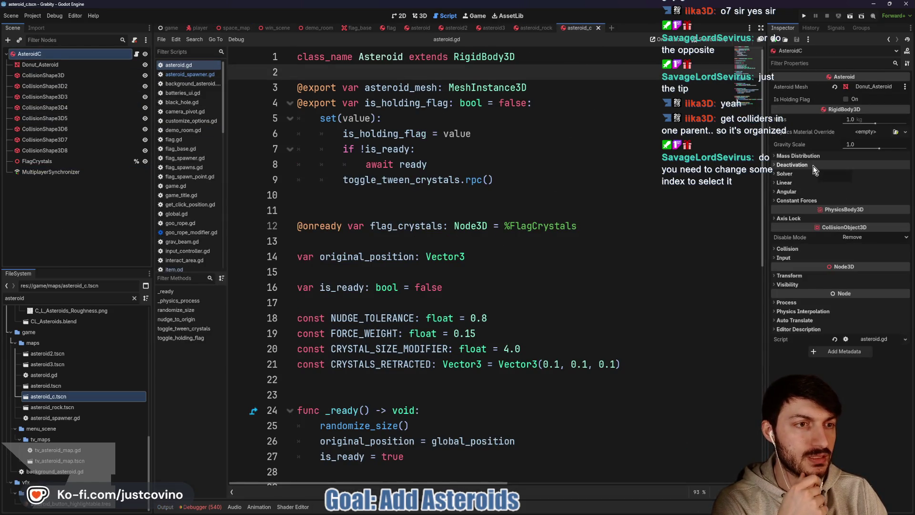
pyautogui.click(813, 166)
pyautogui.click(849, 213)
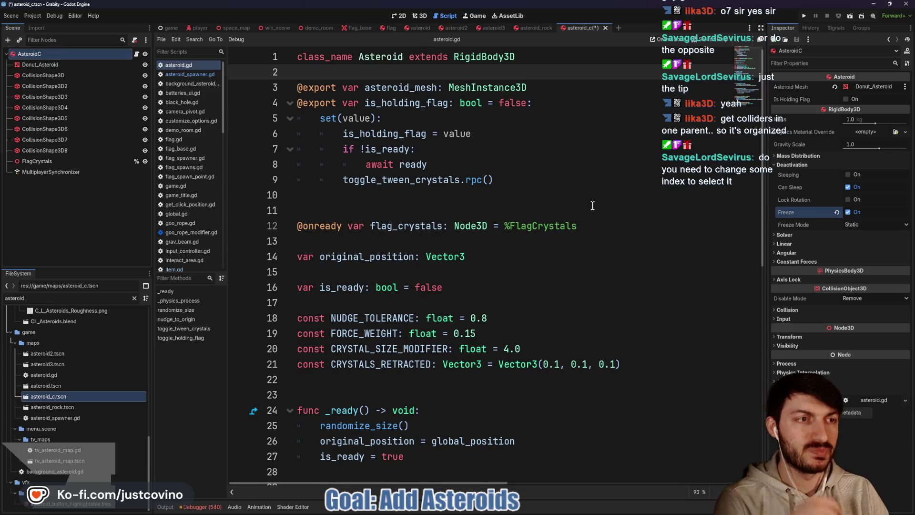
pyautogui.click(554, 189)
pyautogui.hotkey('ctrl', 's')
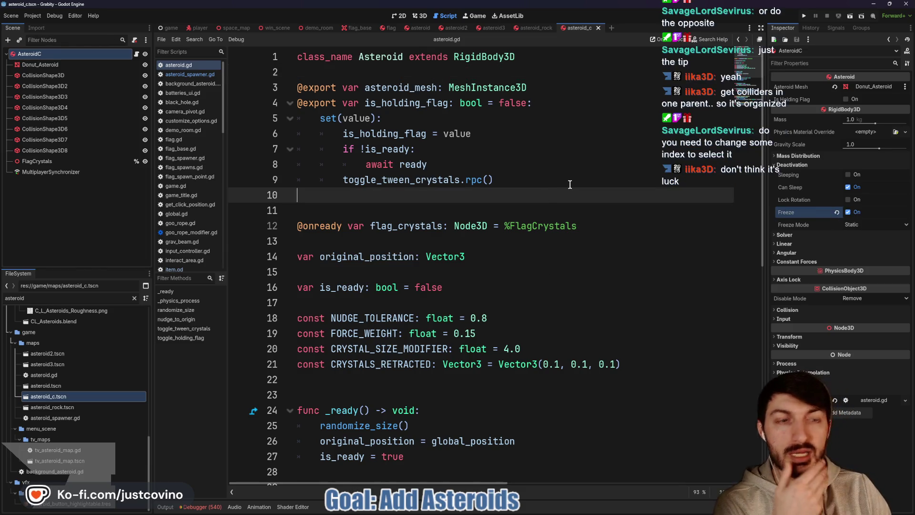
# Compare AsteroidC's Collision settings with asteroid3's and save
pyautogui.click(488, 27)
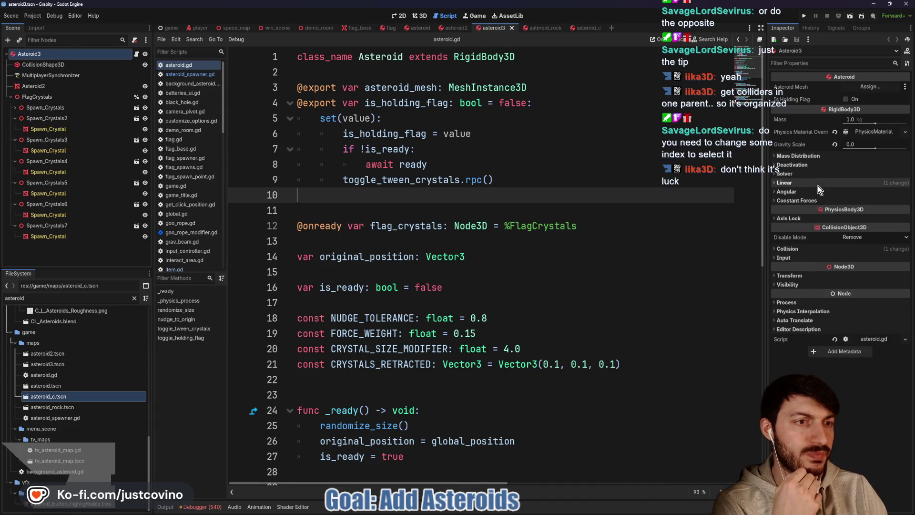
pyautogui.click(787, 249)
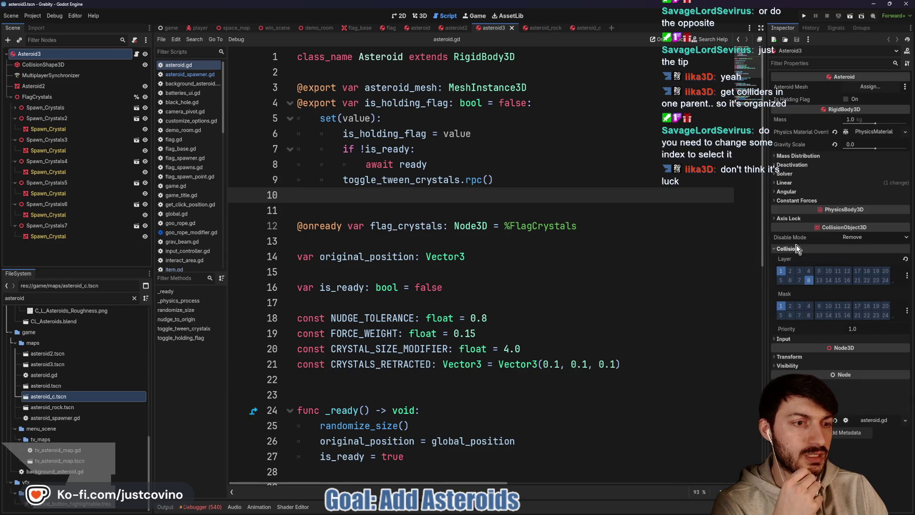
pyautogui.click(579, 28)
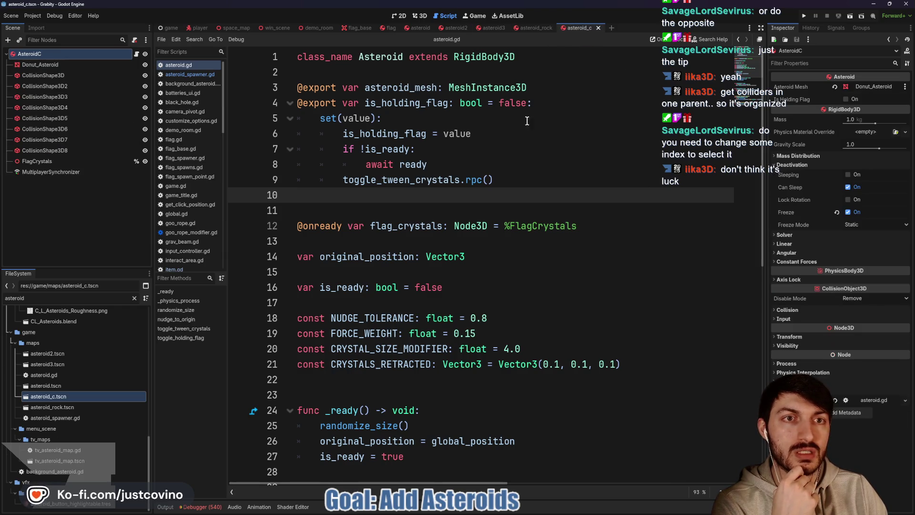
pyautogui.click(796, 310)
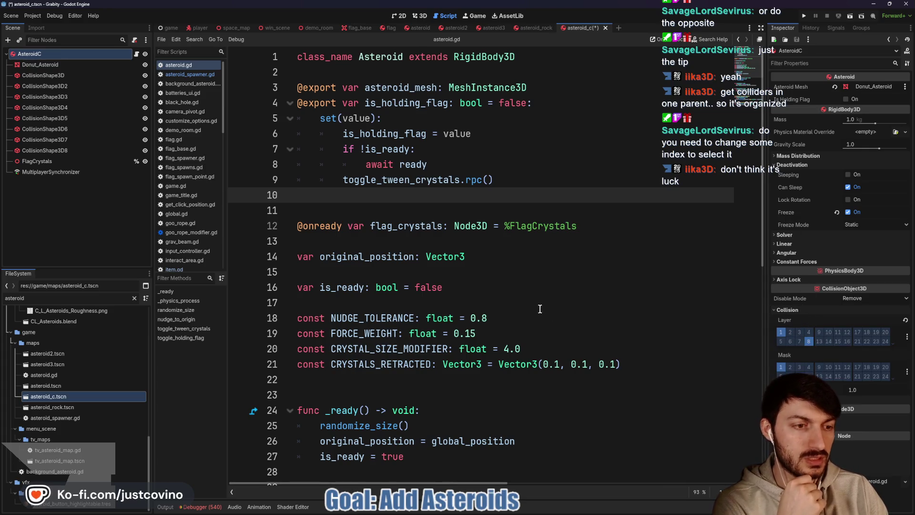
pyautogui.click(484, 257)
pyautogui.hotkey('ctrl', 's')
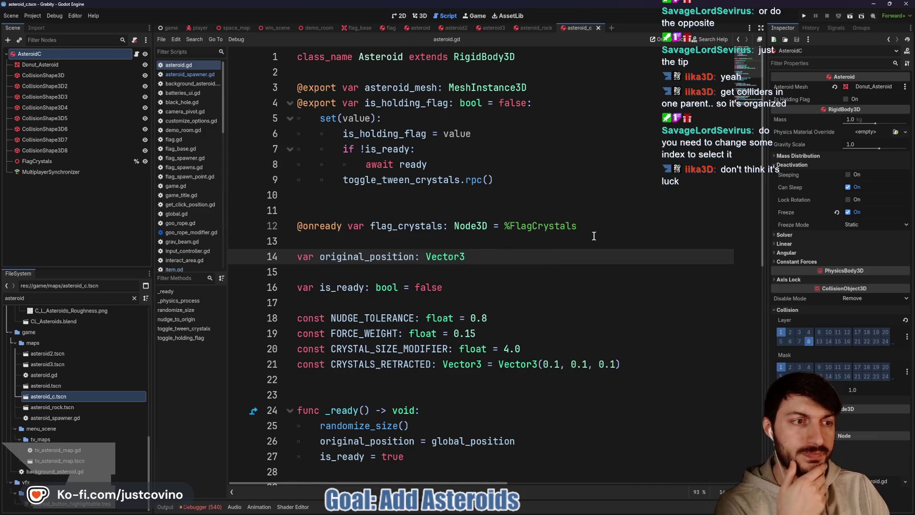
# Copy the rock asteroid's Physics Material Override in asteroid_rock
pyautogui.click(538, 29)
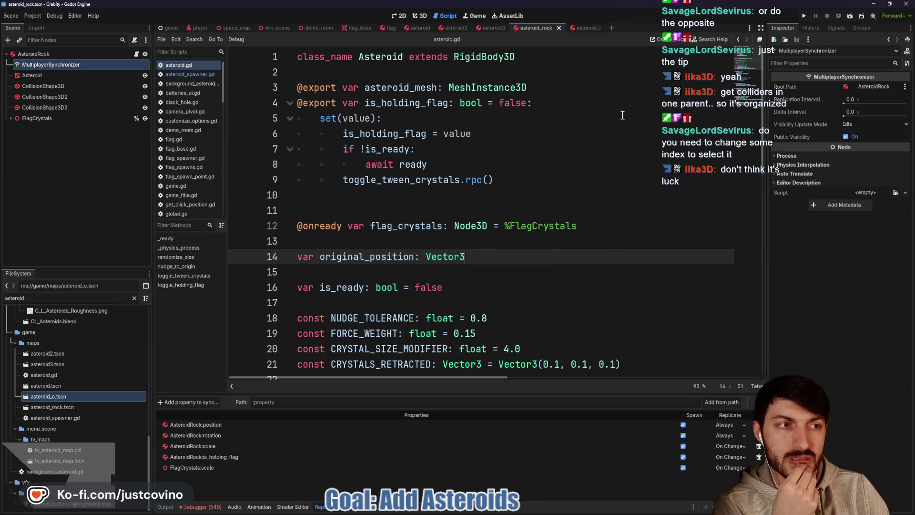
pyautogui.click(95, 58)
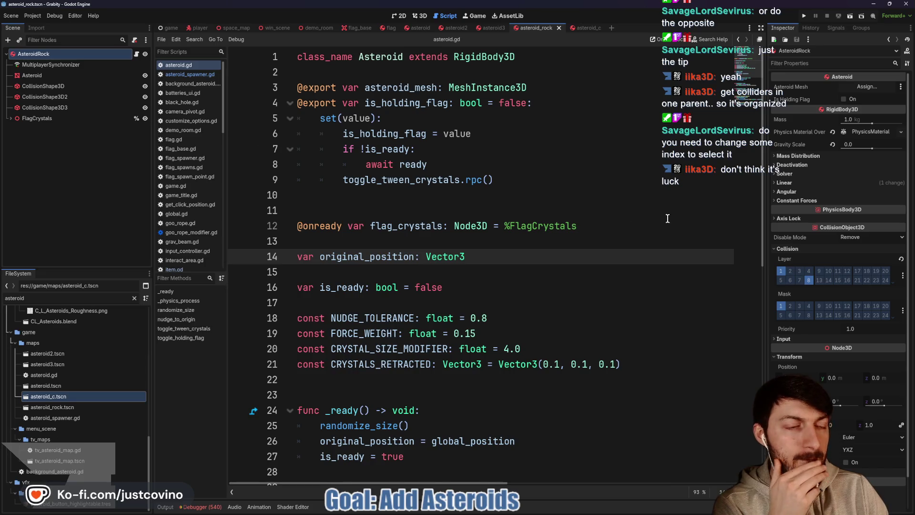
pyautogui.click(859, 133)
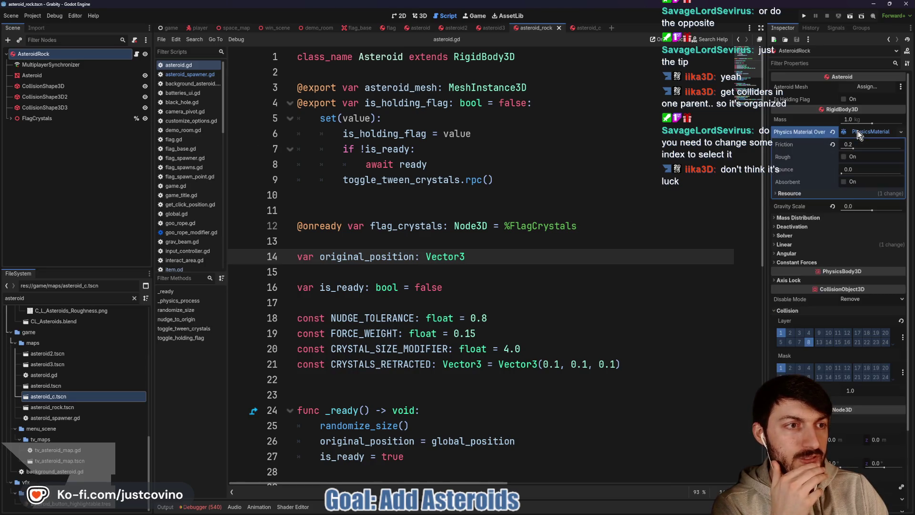
pyautogui.rightClick(858, 134)
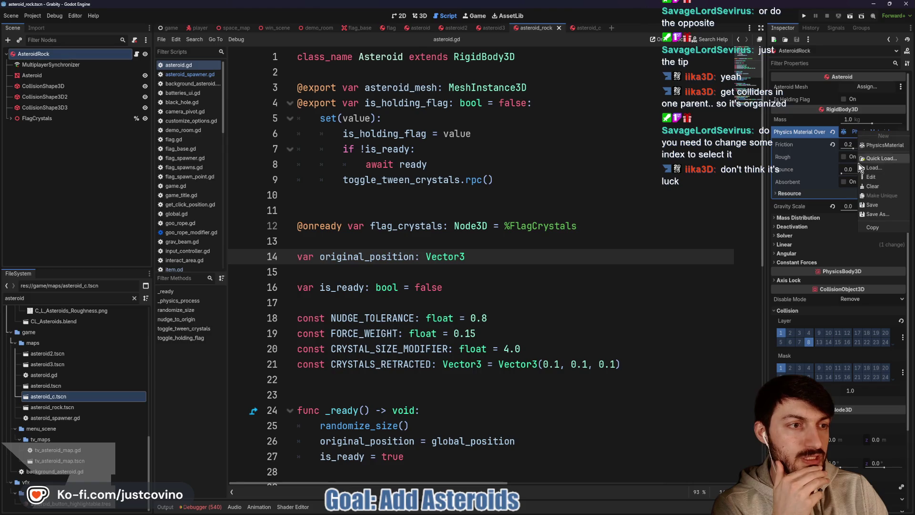
pyautogui.click(868, 226)
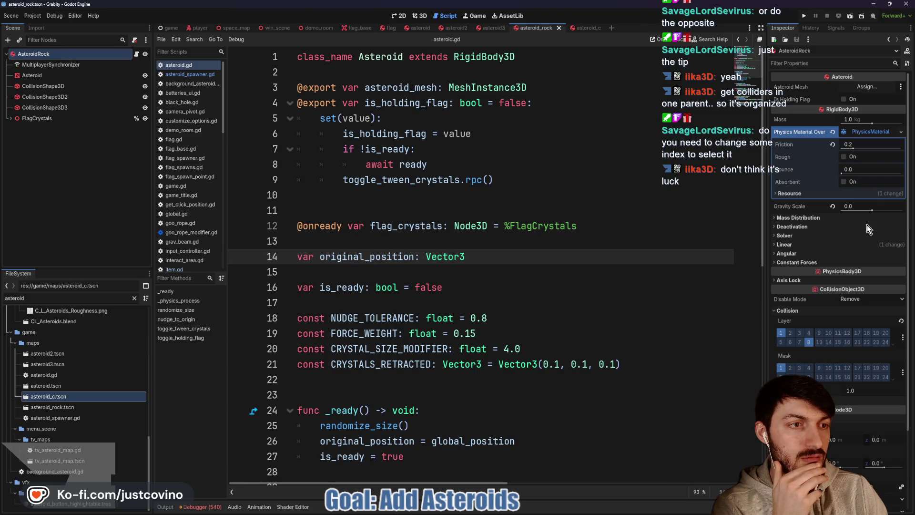
# Paste the copied physics material into AsteroidC's empty override and save
pyautogui.click(588, 27)
pyautogui.click(864, 136)
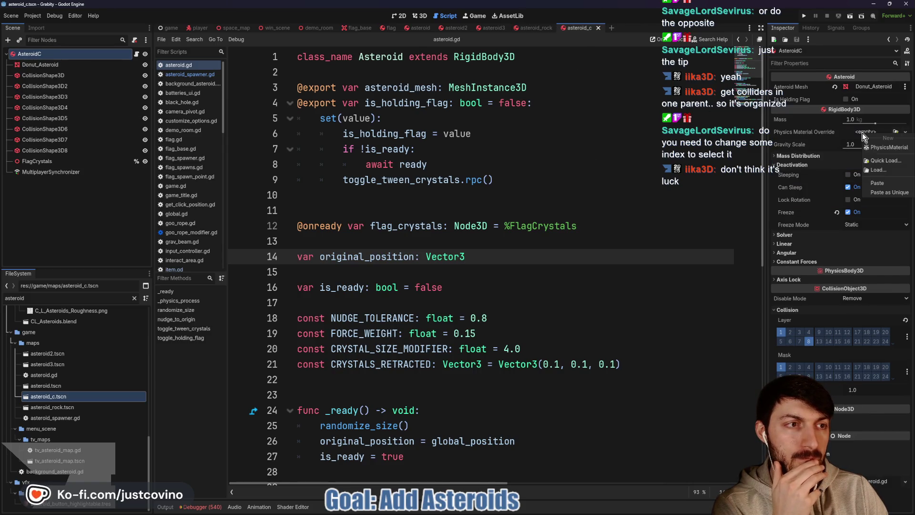
pyautogui.click(879, 184)
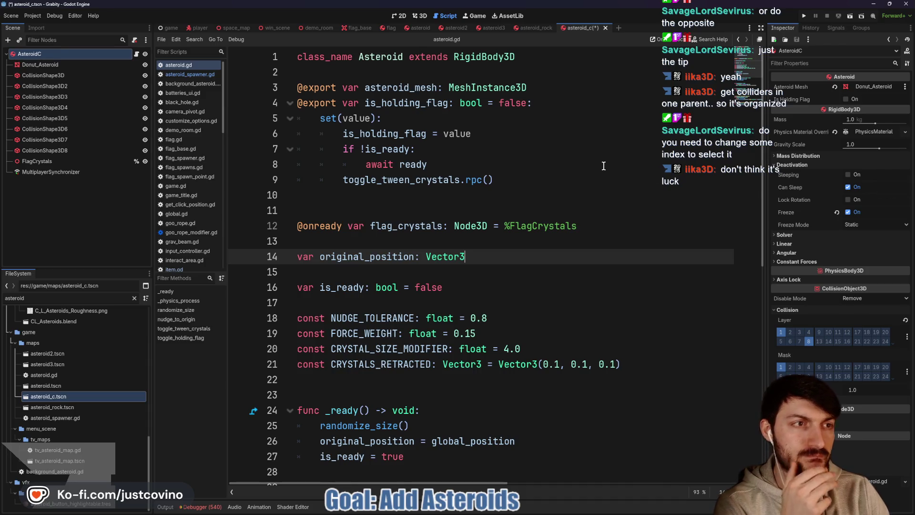
pyautogui.click(603, 165)
pyautogui.hotkey('ctrl', 's')
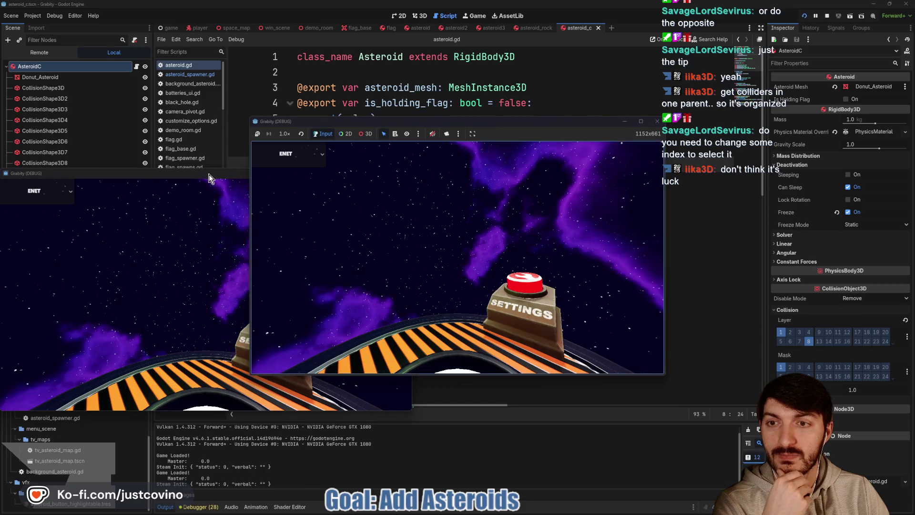
# Tile the two game windows side by side
pyautogui.moveTo(210, 175); pyautogui.dragTo(645, 151)
pyautogui.moveTo(541, 121); pyautogui.dragTo(307, 138)
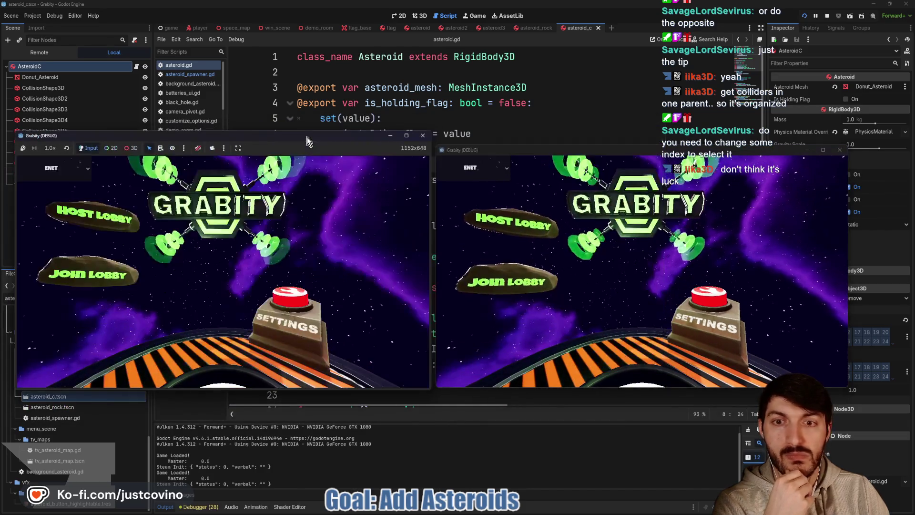
pyautogui.moveTo(578, 152); pyautogui.dragTo(599, 128)
pyautogui.moveTo(309, 136); pyautogui.dragTo(322, 127)
# Host a lobby on the left, join from the right, ready up both players, and start
pyautogui.click(157, 210)
pyautogui.click(222, 212)
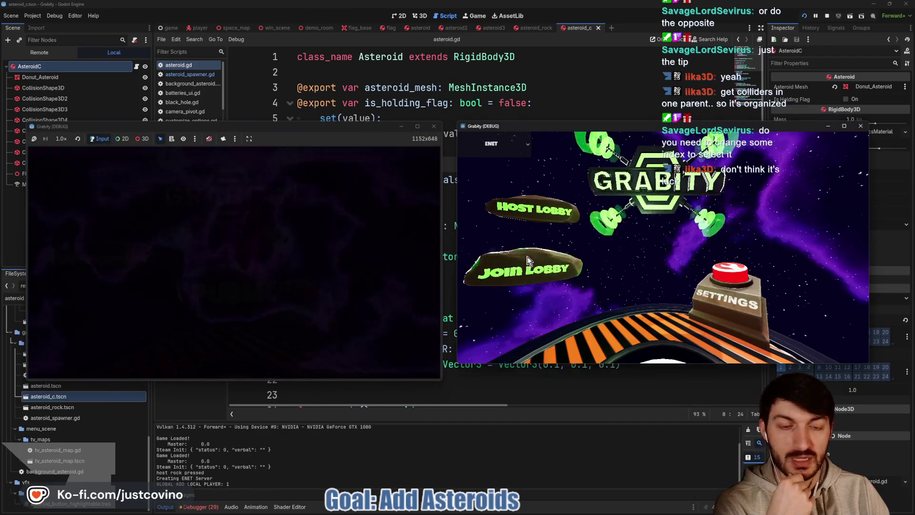
pyautogui.click(527, 267)
pyautogui.click(637, 257)
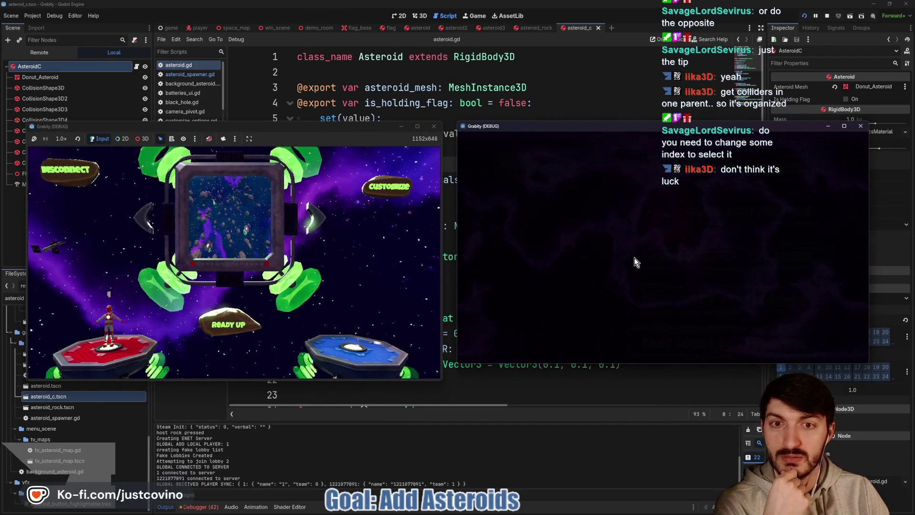
pyautogui.click(653, 296)
pyautogui.click(226, 327)
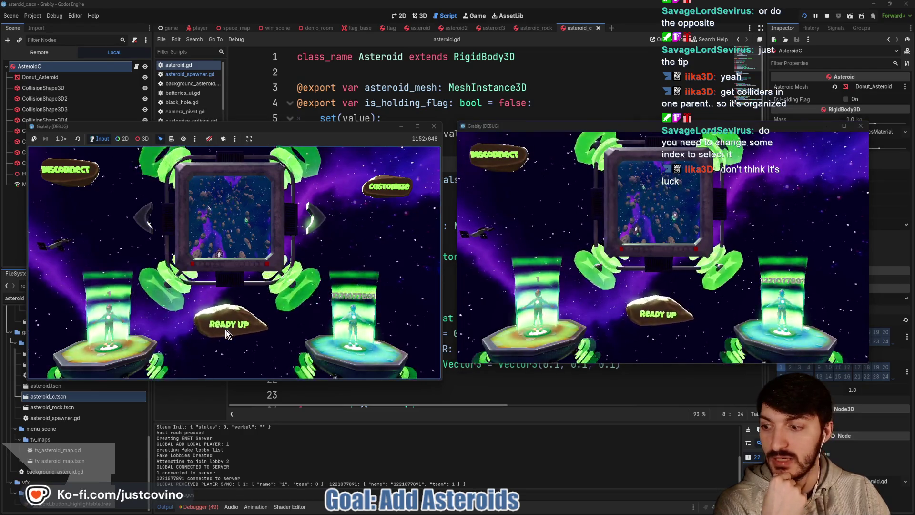
pyautogui.click(234, 325)
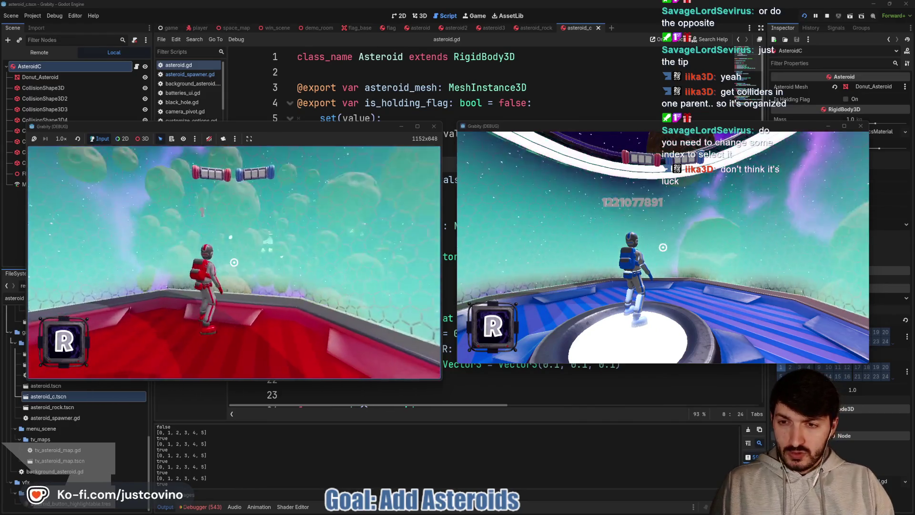
# Jump off the platform and grapple around the asteroids, then stop the game with F8
pyautogui.press('space')
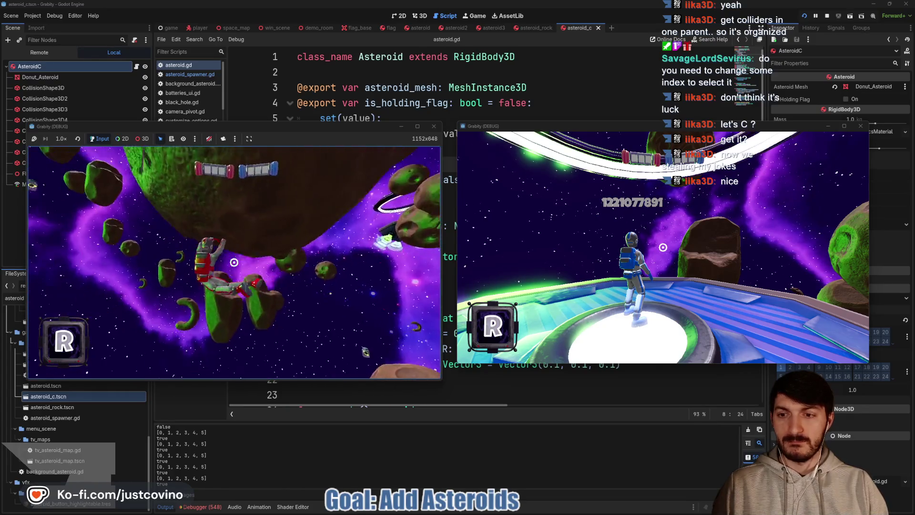
pyautogui.click(234, 262)
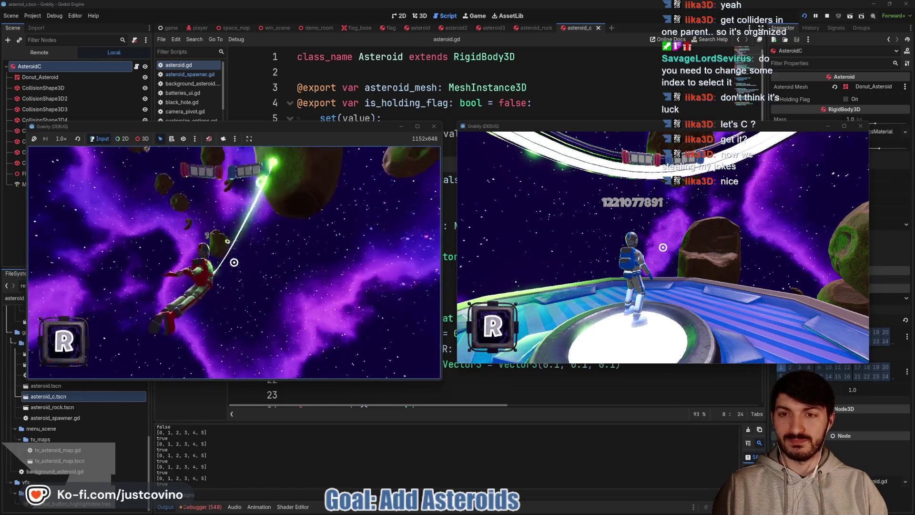
pyautogui.click(234, 262)
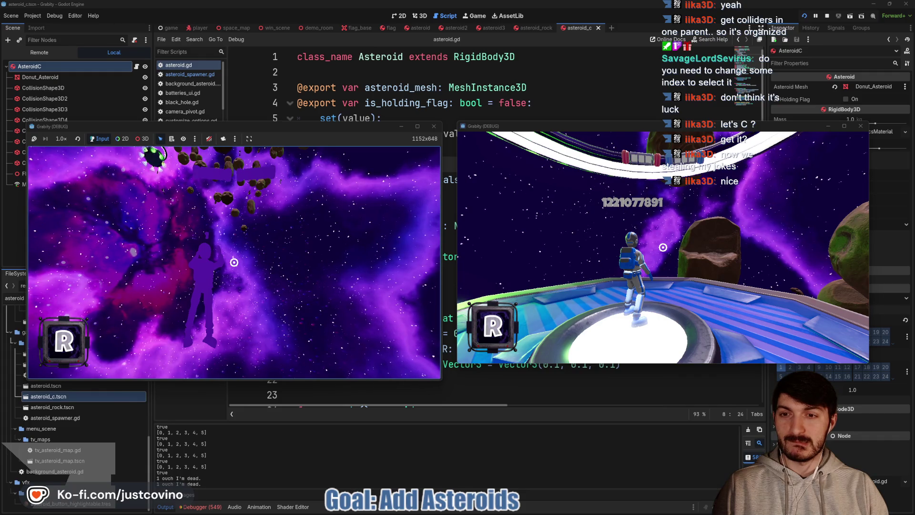
pyautogui.press('w')
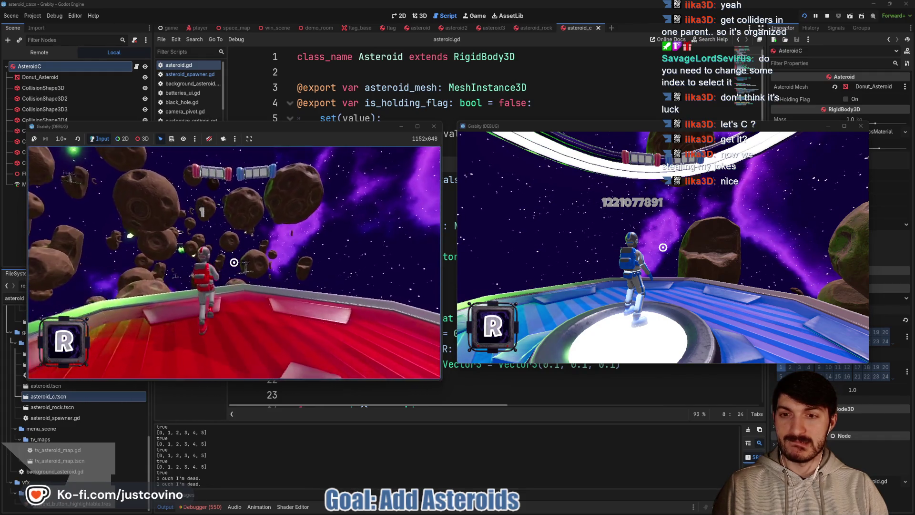
pyautogui.press('space')
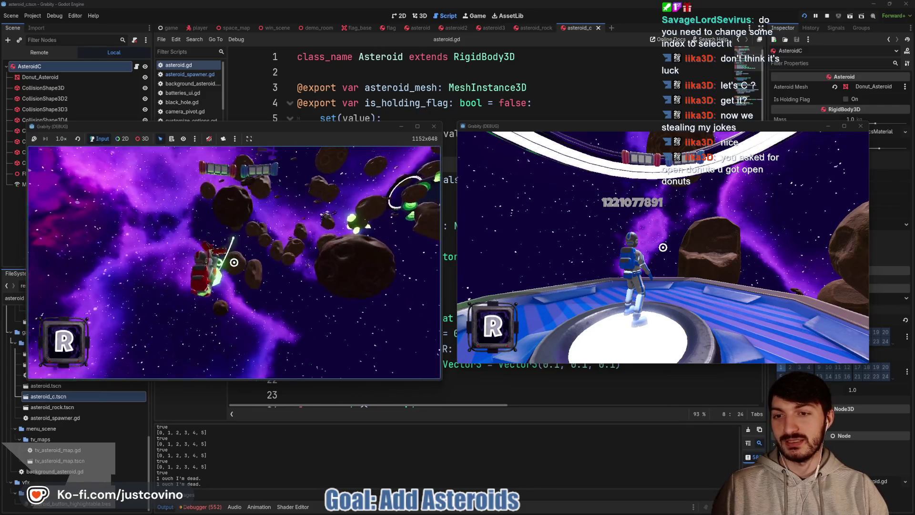
pyautogui.press('F8')
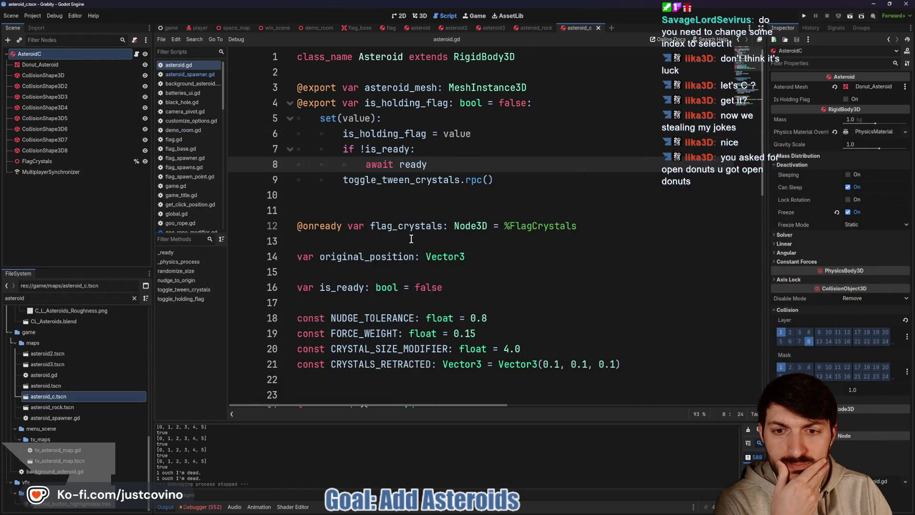
# Reassign AsteroidC's Asteroid Mesh to the Donut_Asteroid node
pyautogui.scroll(-4, 417, 306)
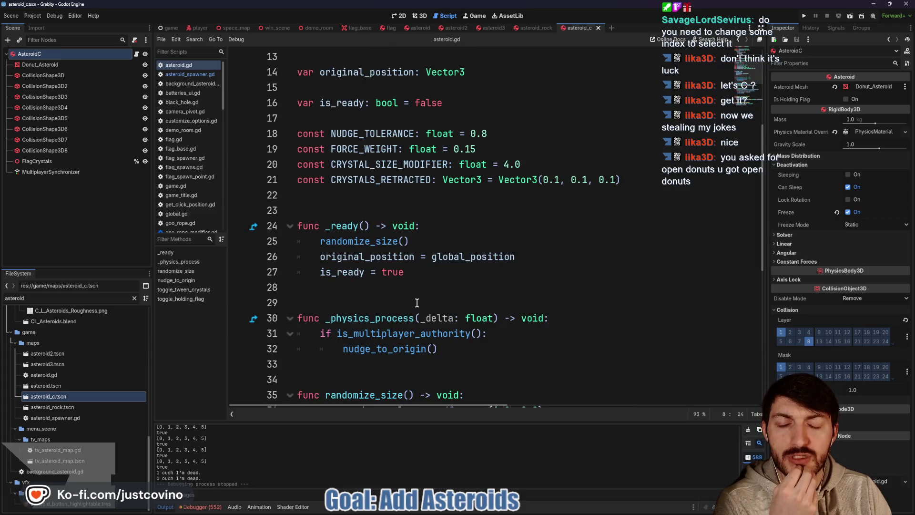
pyautogui.scroll(-3, 417, 302)
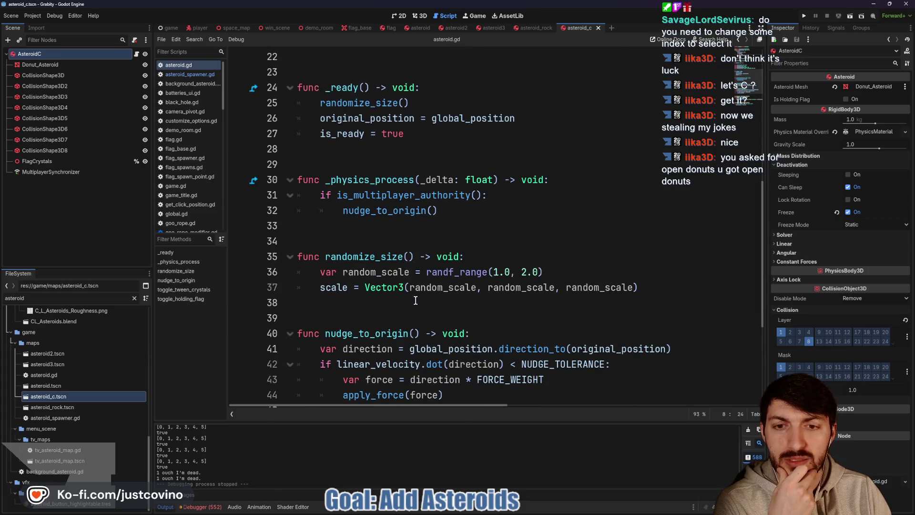
pyautogui.scroll(-1, 416, 300)
pyautogui.scroll(-2, 416, 300)
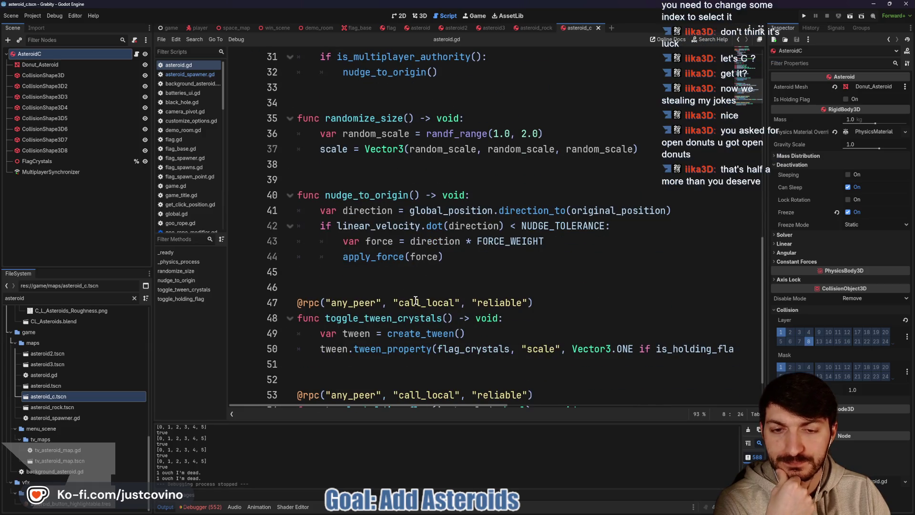
pyautogui.scroll(-1, 416, 300)
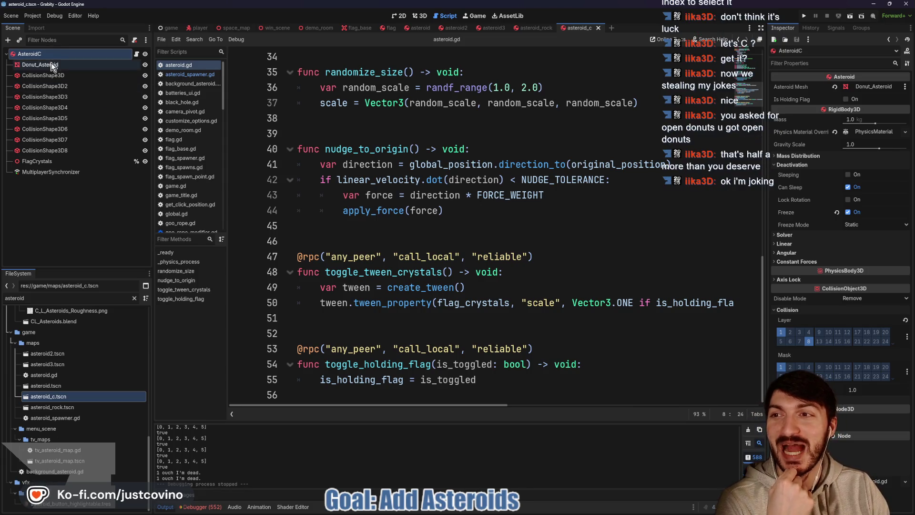
pyautogui.click(835, 86)
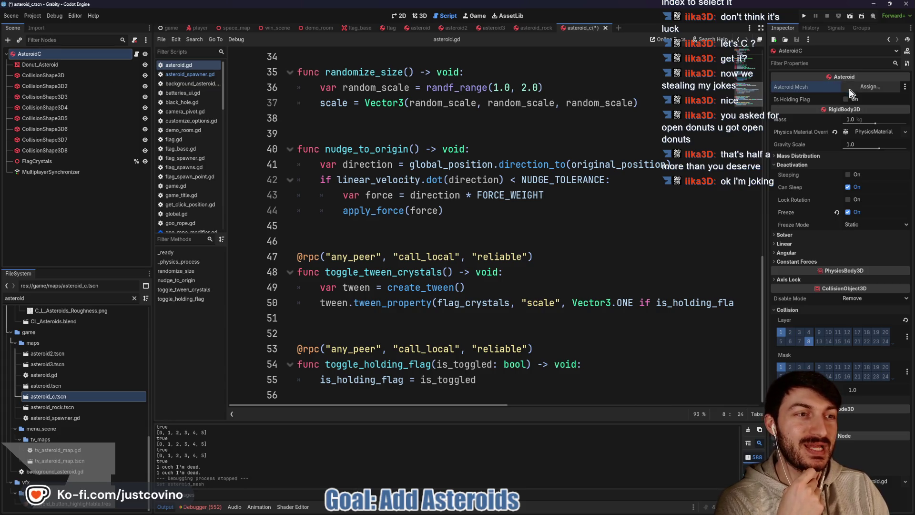
pyautogui.click(858, 87)
pyautogui.click(455, 178)
pyautogui.click(424, 371)
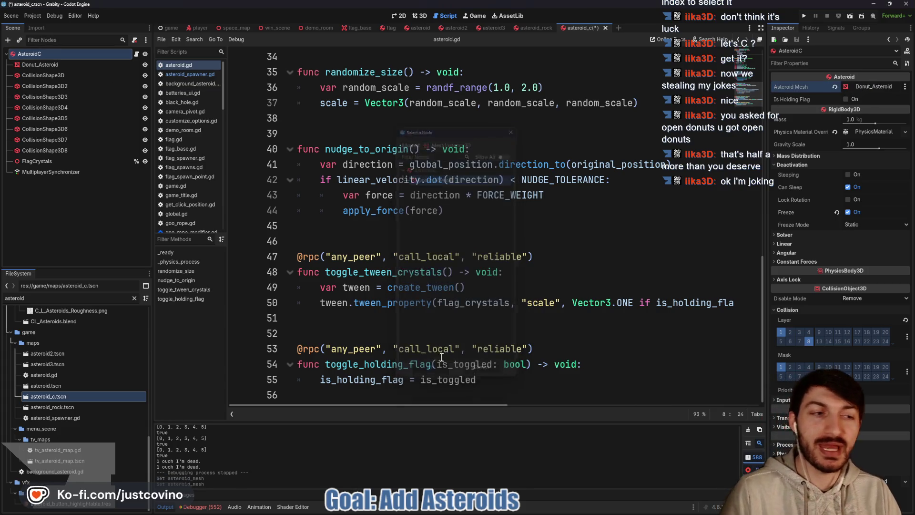
# Save the asteroid_c scene and bring the asteroid_rock scene back into view
pyautogui.click(480, 251)
pyautogui.hotkey('ctrl', 's')
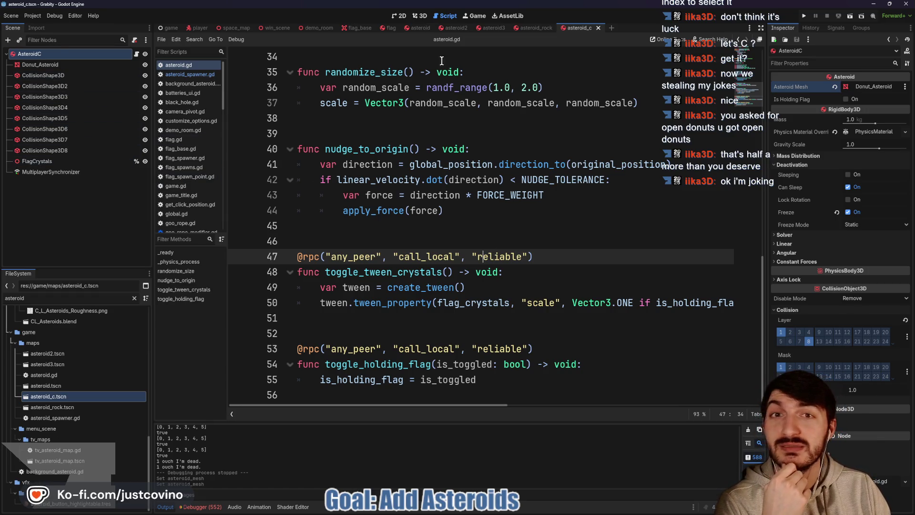
pyautogui.click(528, 30)
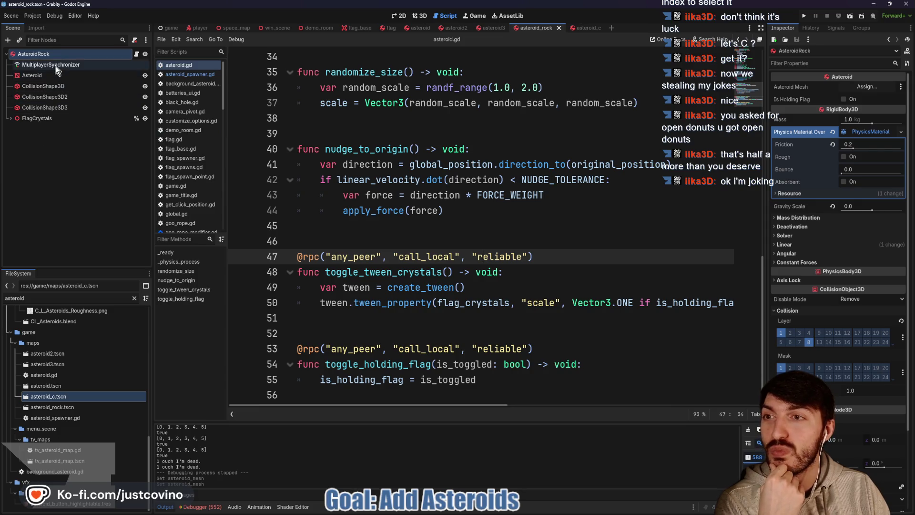
# Match asteroid_rock's deactivation settings by turning off Freeze on AsteroidC, then save
pyautogui.click(55, 67)
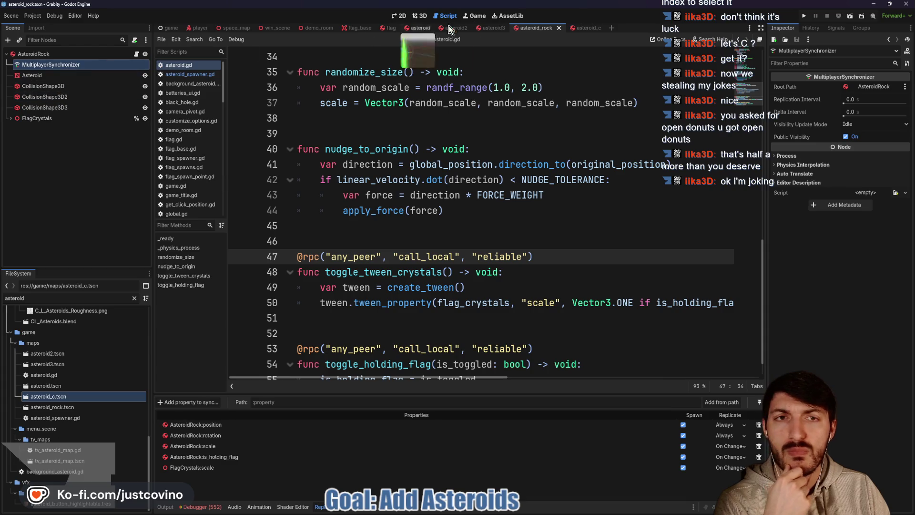
pyautogui.click(583, 30)
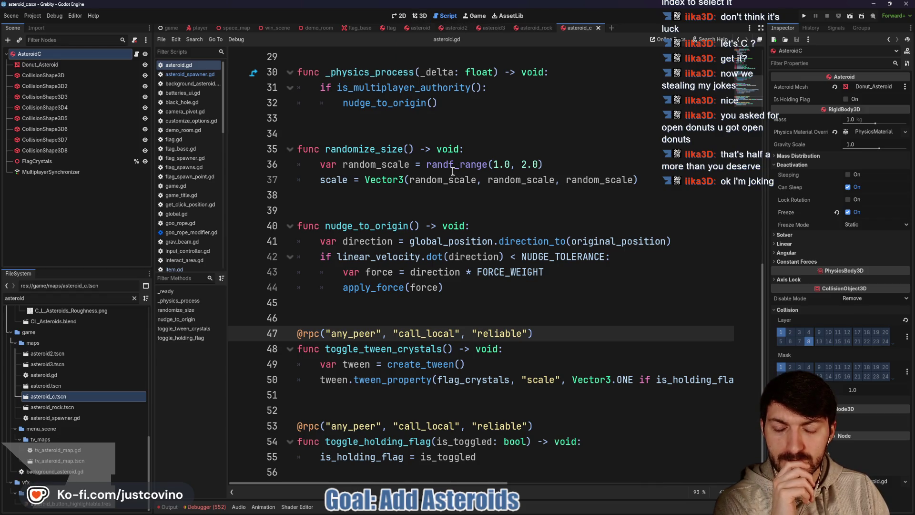
pyautogui.scroll(10, 453, 170)
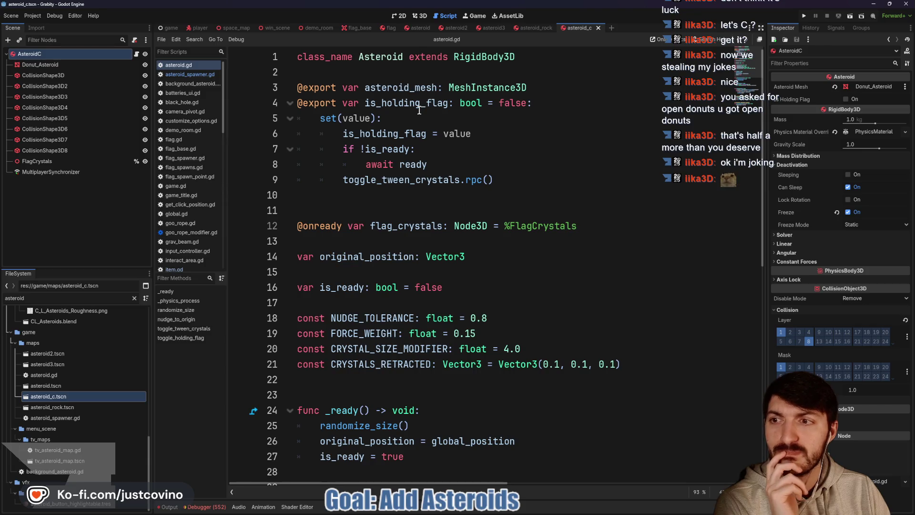
pyautogui.scroll(-6, 429, 124)
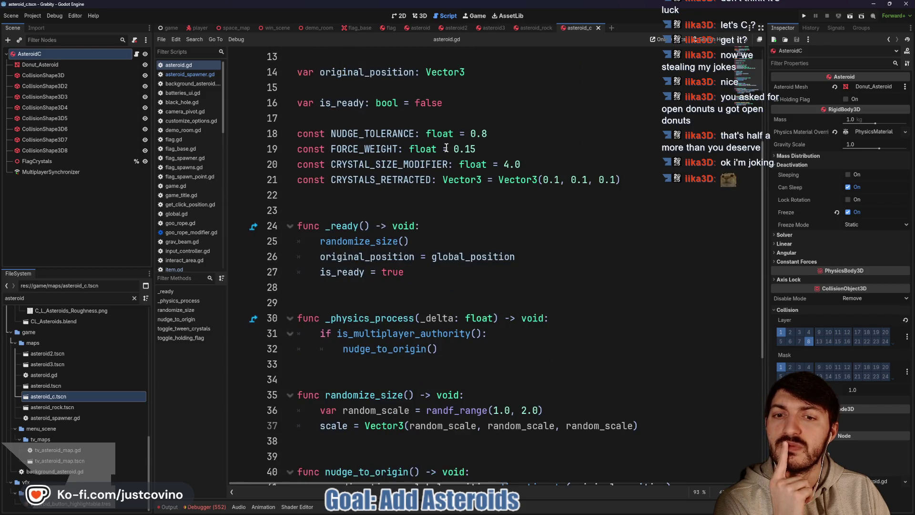
pyautogui.scroll(-2, 446, 148)
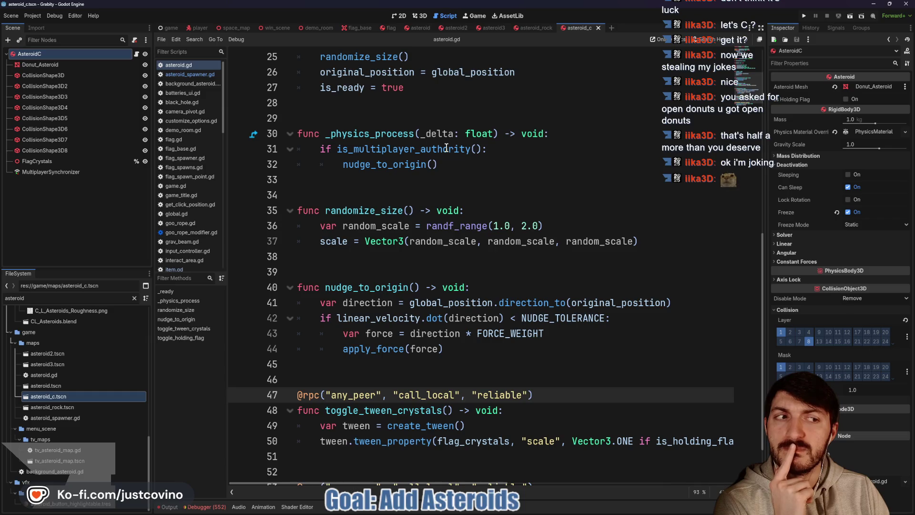
pyautogui.click(535, 28)
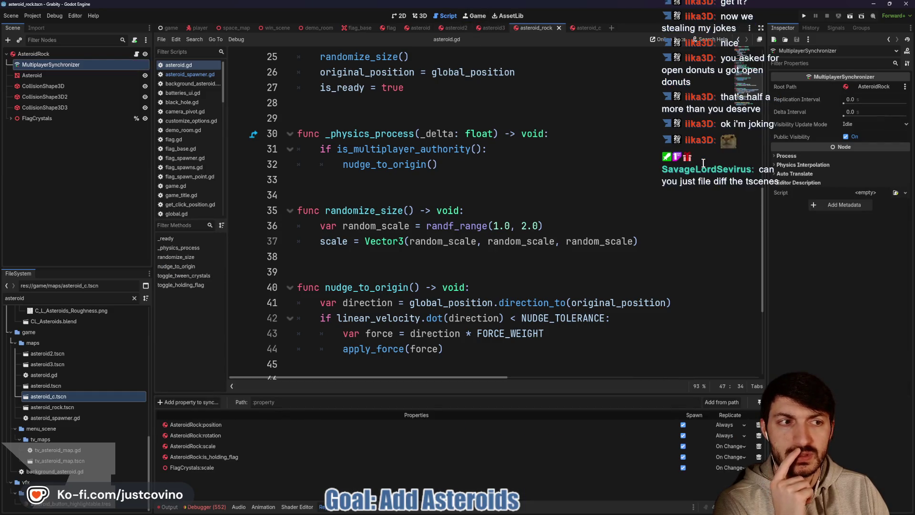
pyautogui.click(33, 53)
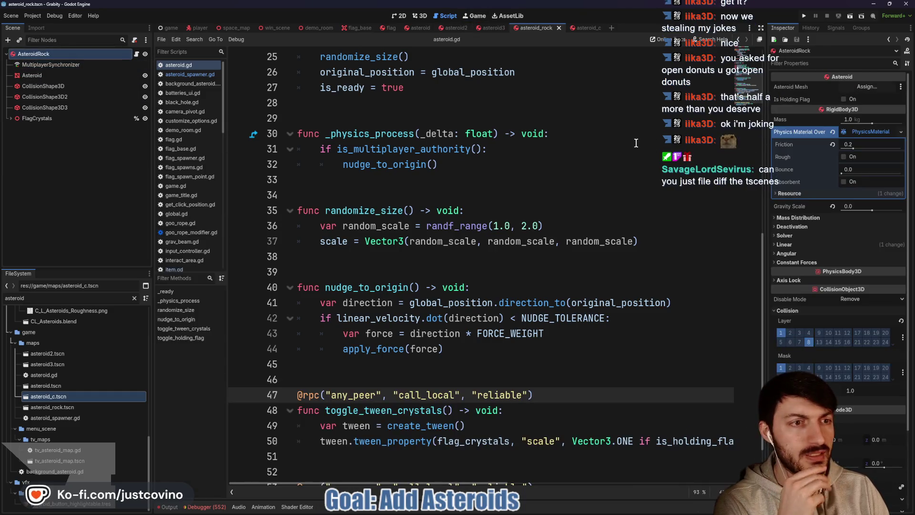
pyautogui.click(790, 227)
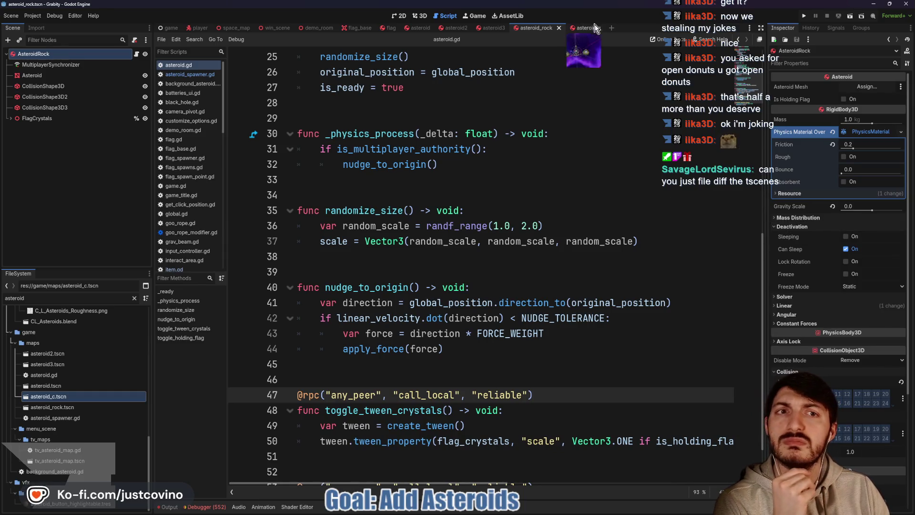
pyautogui.click(580, 28)
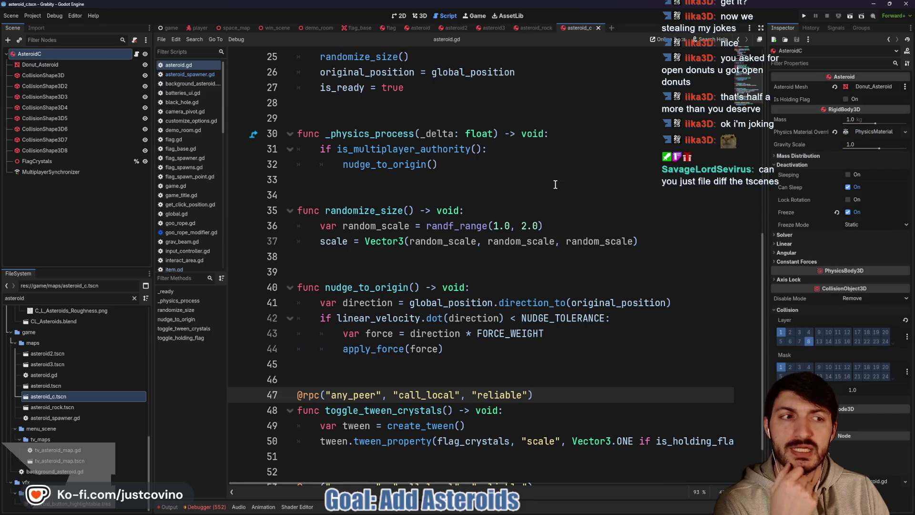
pyautogui.click(848, 212)
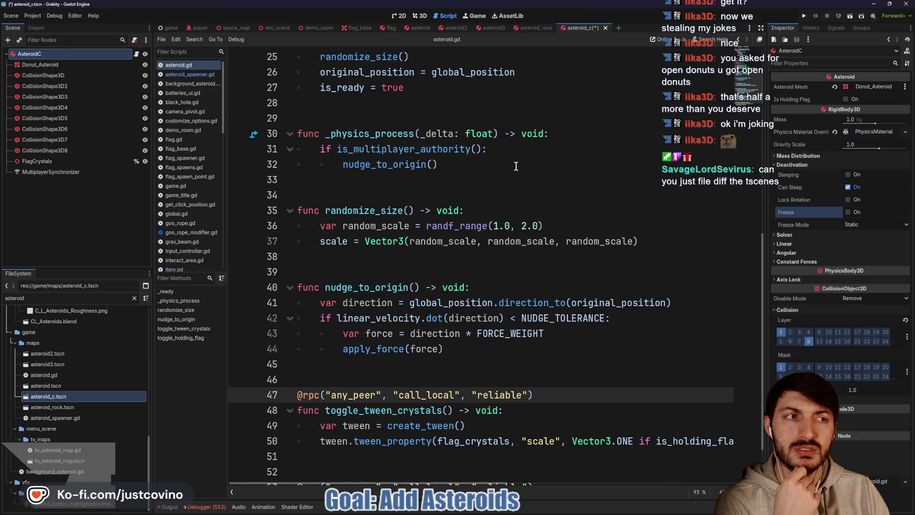
pyautogui.hotkey('ctrl', 's')
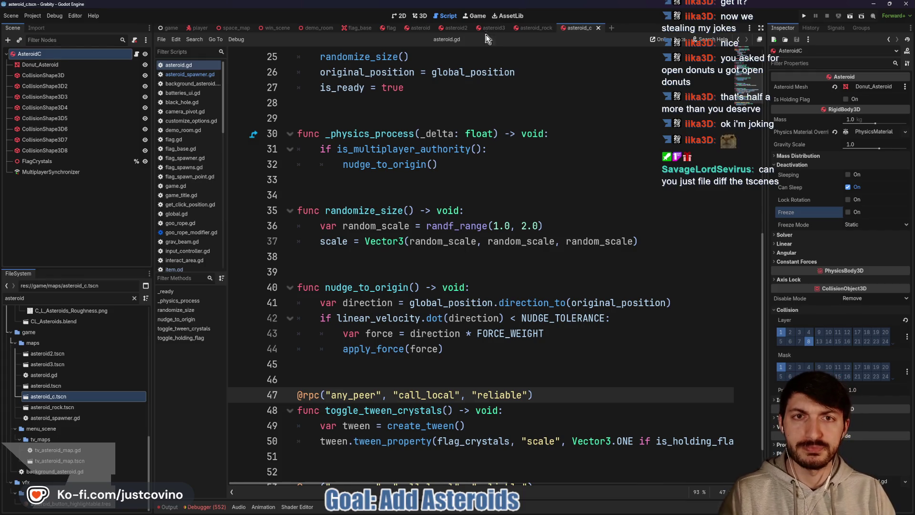
# Set AsteroidC's linear Damp to 0.25, matching the rock asteroid, and save
pyautogui.click(491, 28)
pyautogui.click(805, 181)
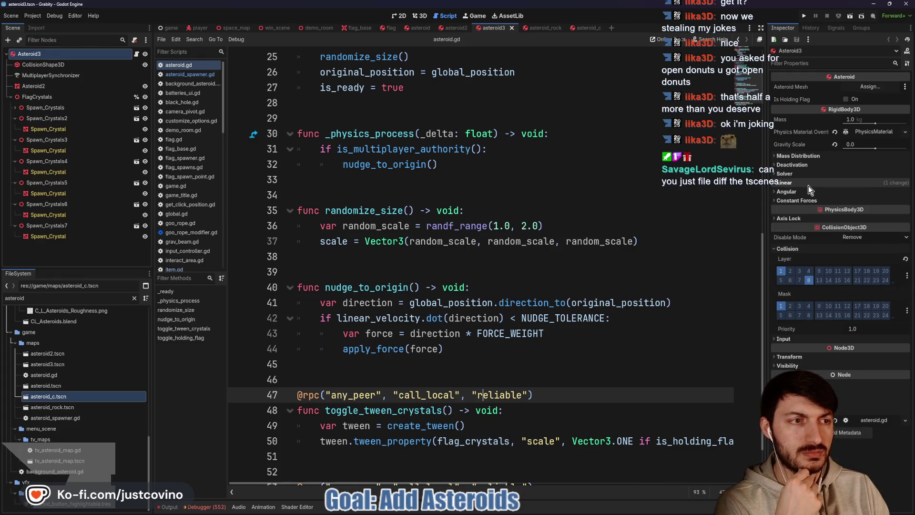
pyautogui.click(583, 28)
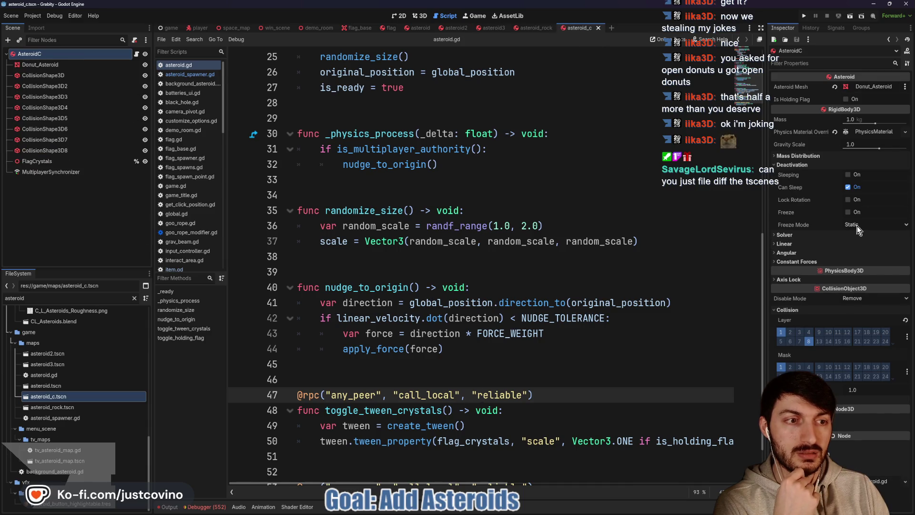
pyautogui.click(791, 246)
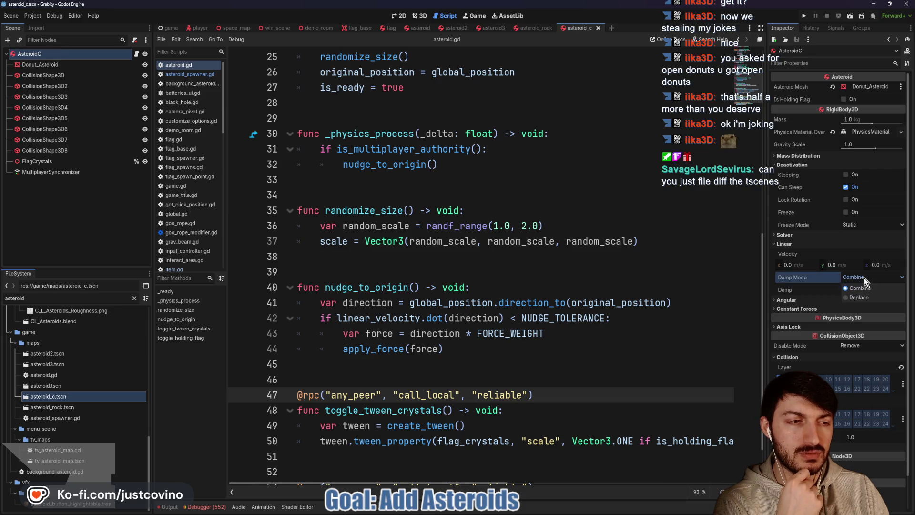
pyautogui.click(558, 28)
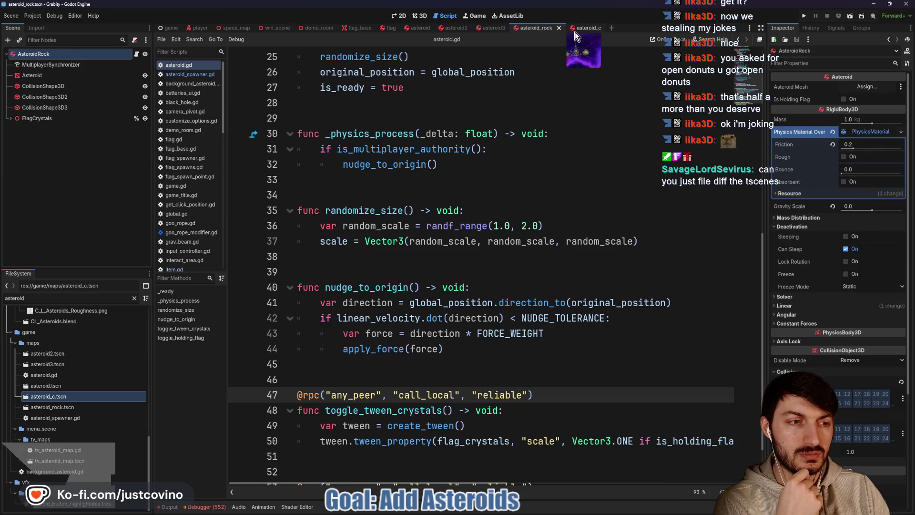
pyautogui.click(808, 306)
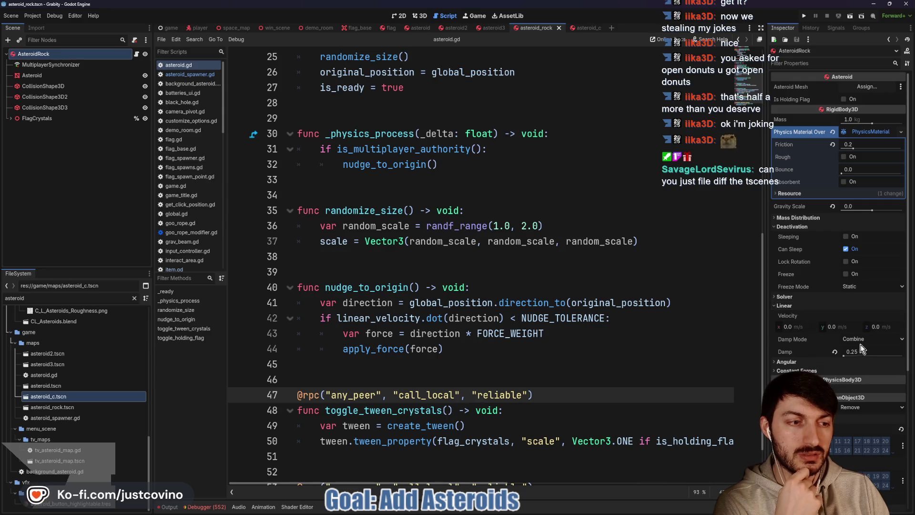
pyautogui.click(585, 28)
pyautogui.click(870, 288)
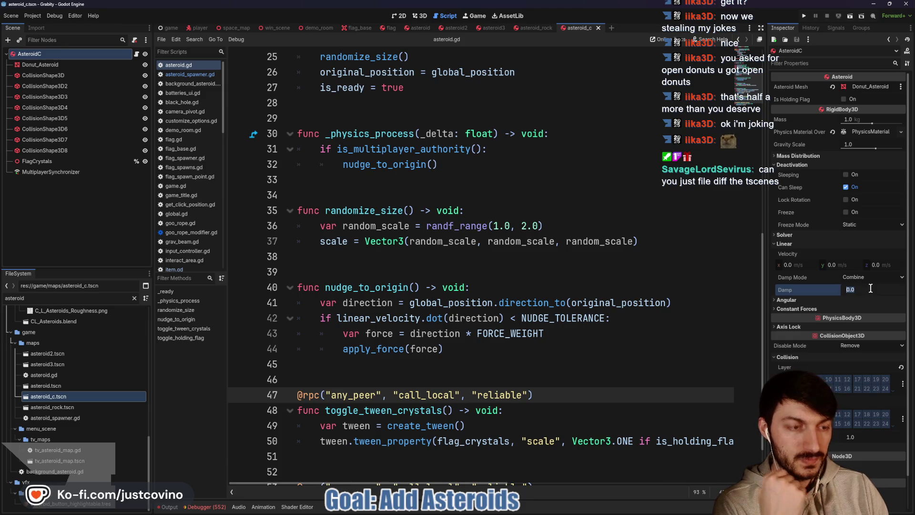
pyautogui.write('25')
pyautogui.click(632, 193)
pyautogui.hotkey('ctrl', 's')
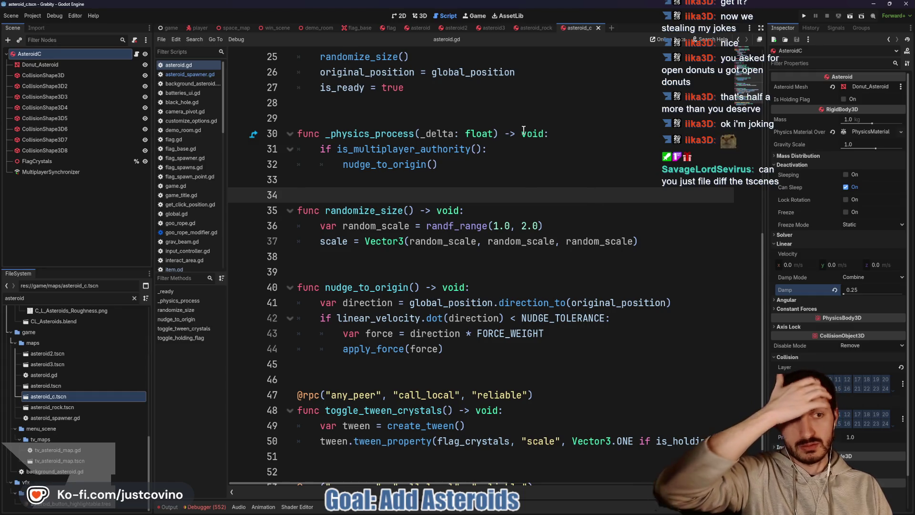
# Look over the asteroid_rock, asteroid3 and asteroid2 scene tabs
pyautogui.click(534, 32)
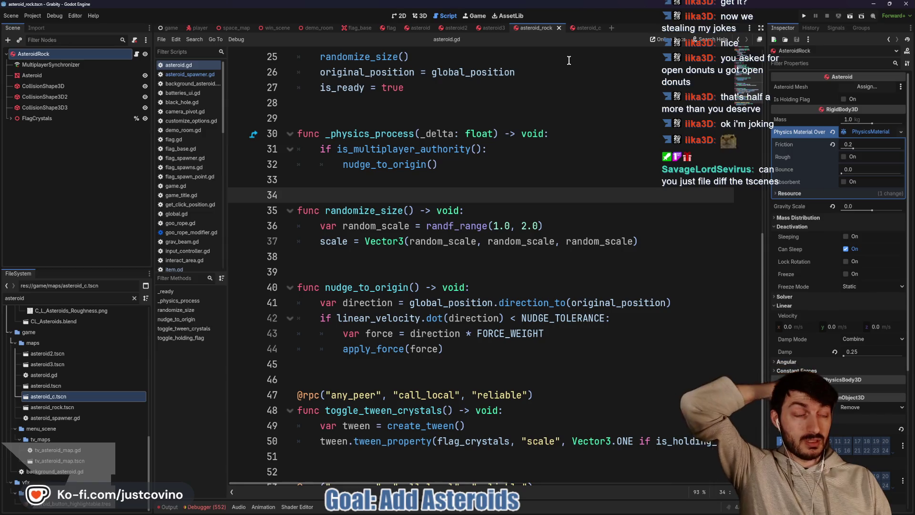
pyautogui.click(858, 133)
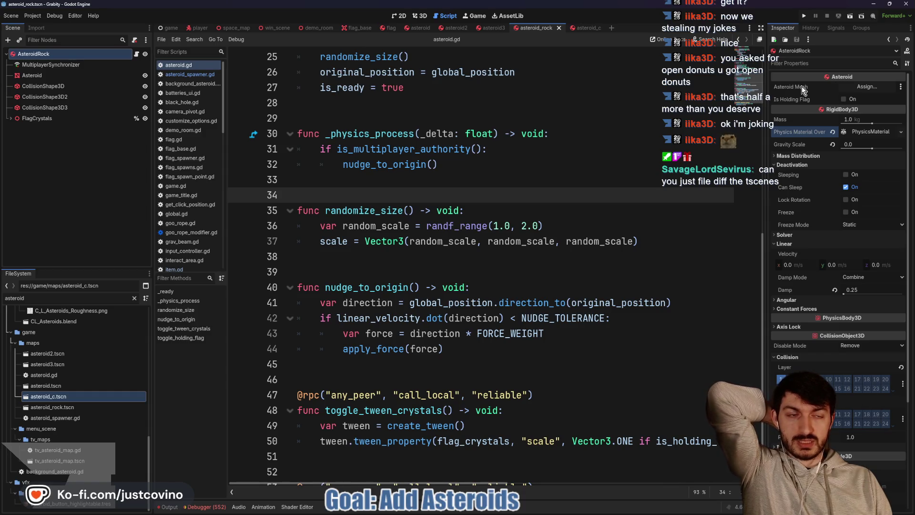
pyautogui.click(490, 28)
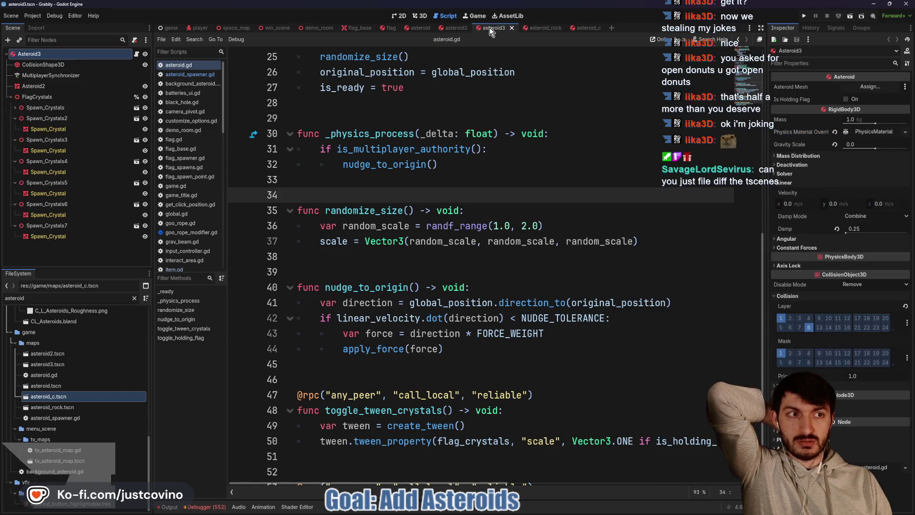
pyautogui.click(456, 30)
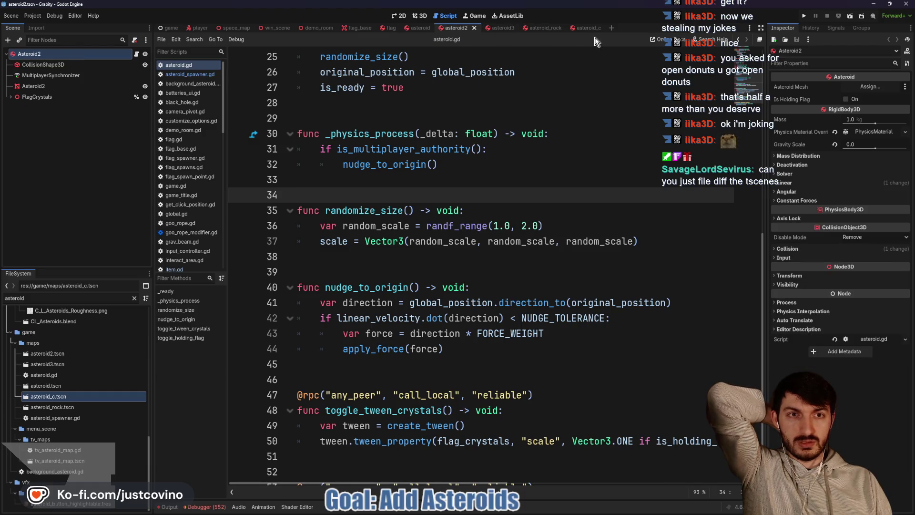
pyautogui.click(582, 28)
pyautogui.click(832, 87)
pyautogui.scroll(6, 515, 152)
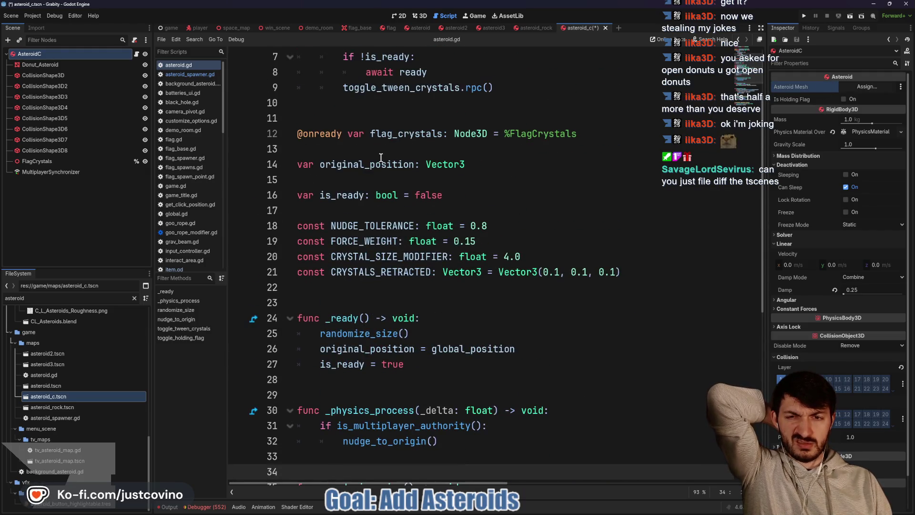
pyautogui.scroll(2, 381, 157)
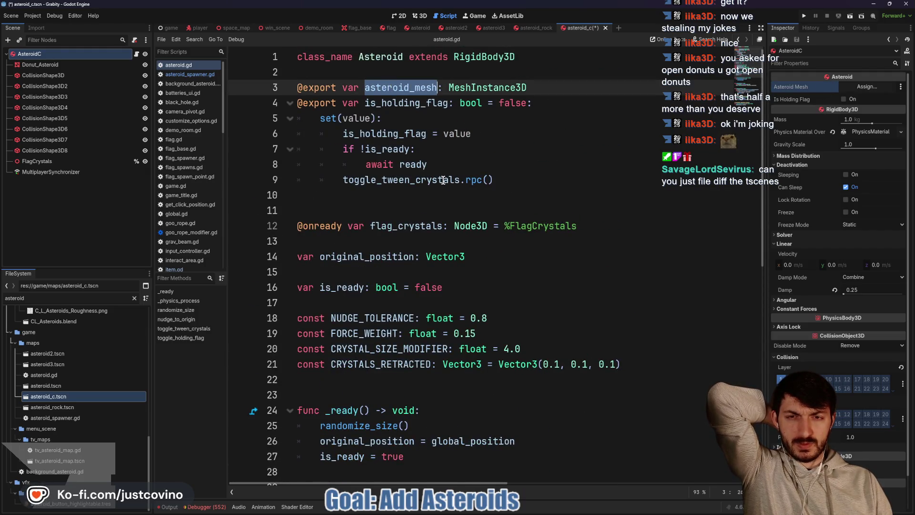
pyautogui.scroll(-9, 440, 183)
pyautogui.scroll(9, 453, 195)
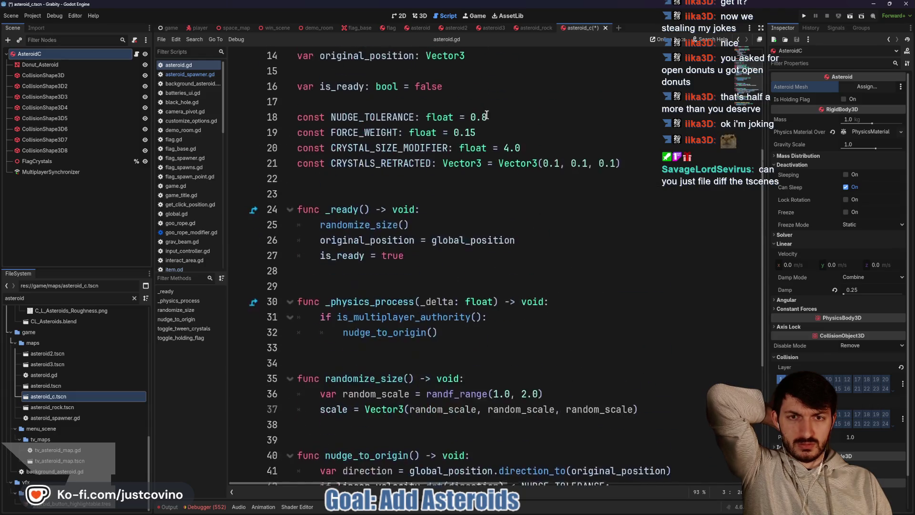
pyautogui.click(543, 87)
pyautogui.moveTo(543, 87); pyautogui.dragTo(296, 87)
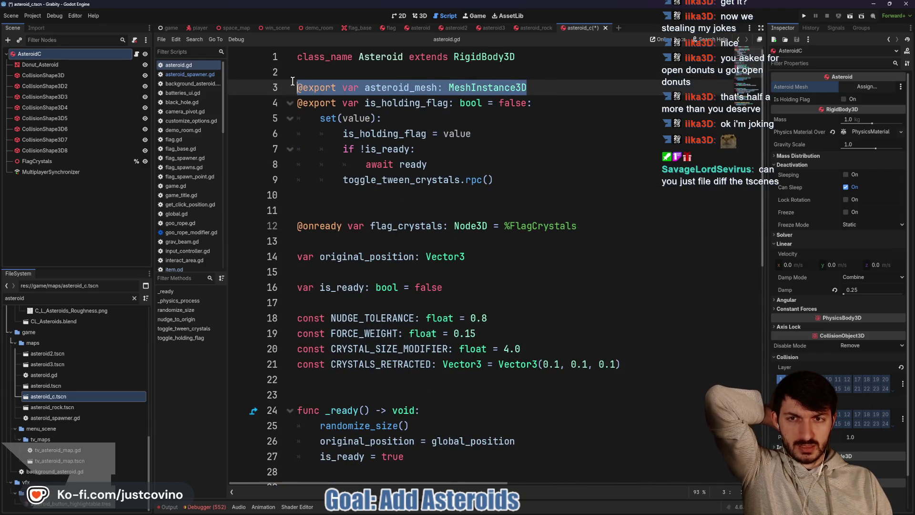
pyautogui.press('BackSpace')
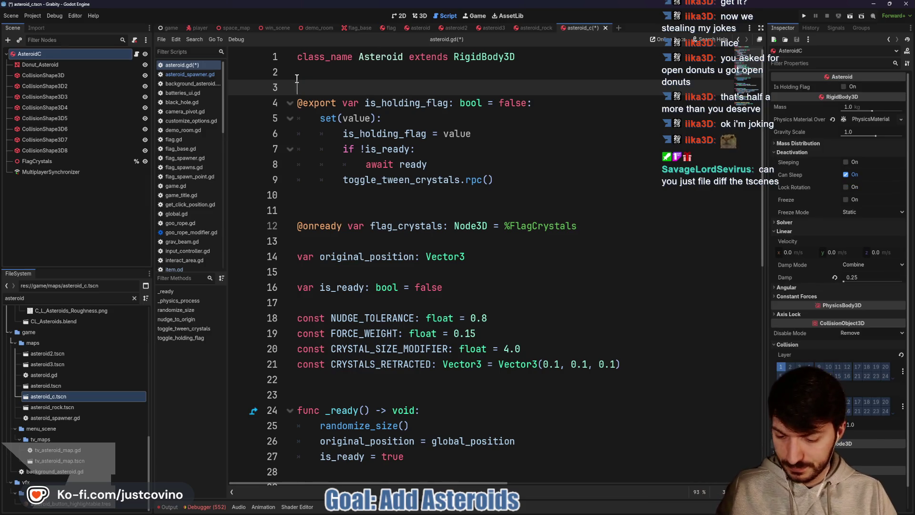
pyautogui.hotkey('ctrl', 's')
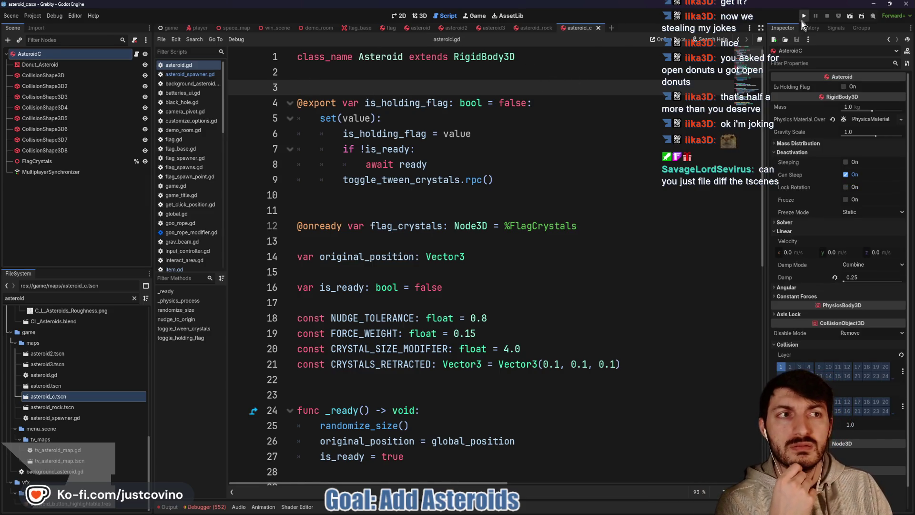
# Launch the game and join two instances through a private hosted lobby
pyautogui.click(804, 18)
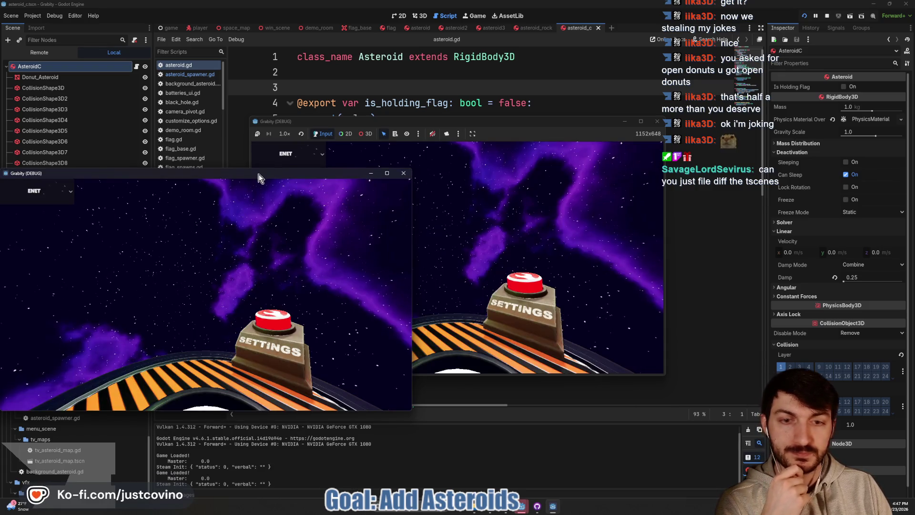
pyautogui.moveTo(258, 173); pyautogui.dragTo(663, 170)
pyautogui.moveTo(535, 119); pyautogui.dragTo(296, 130)
pyautogui.click(125, 224)
pyautogui.click(224, 224)
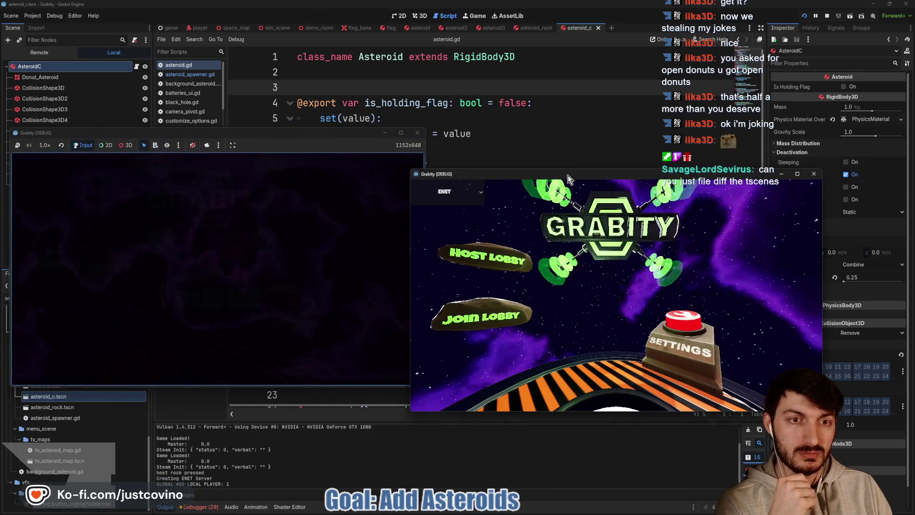
pyautogui.moveTo(568, 176); pyautogui.dragTo(567, 117)
pyautogui.click(498, 259)
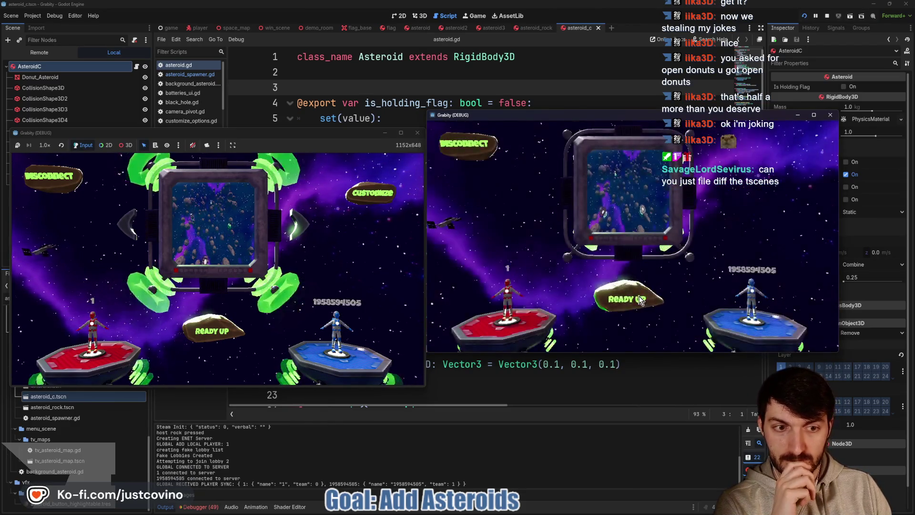
# Ready up, start the two-player match, test play, then stop the run with F8
pyautogui.click(226, 330)
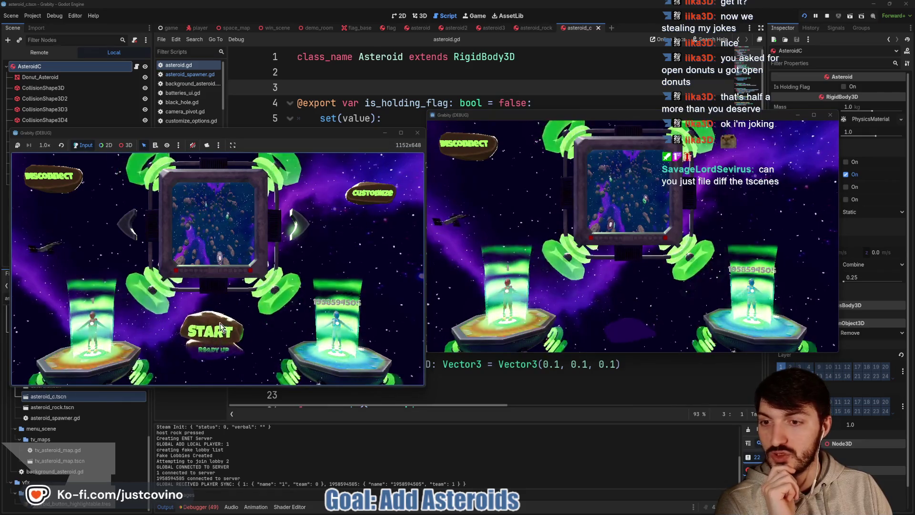
pyautogui.click(220, 332)
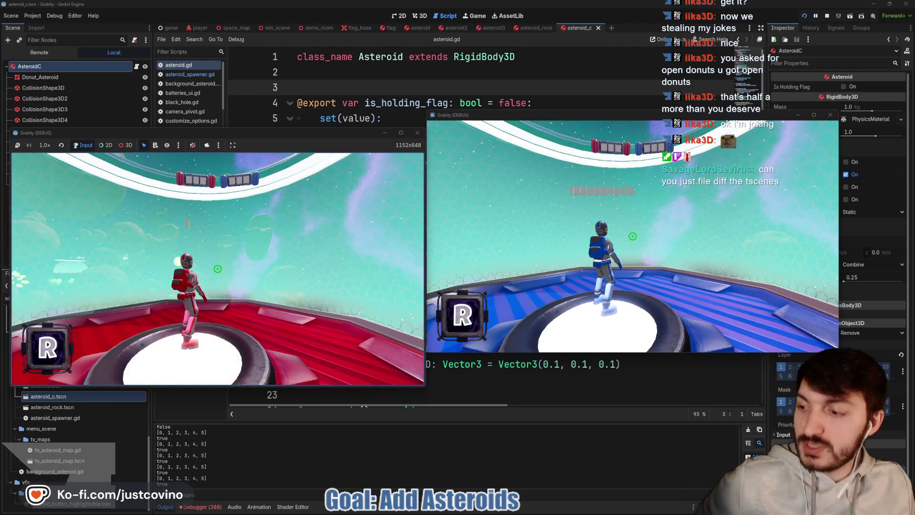
pyautogui.press('super')
pyautogui.click(422, 269)
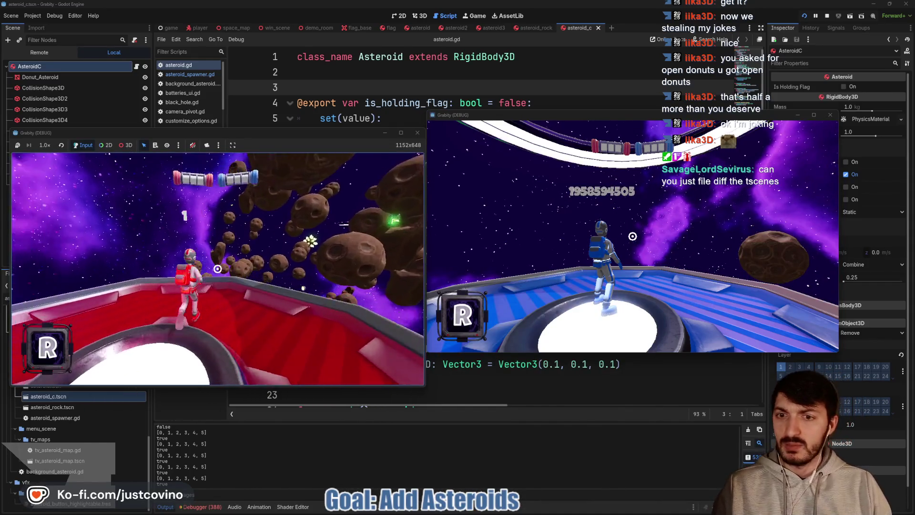
pyautogui.press('space')
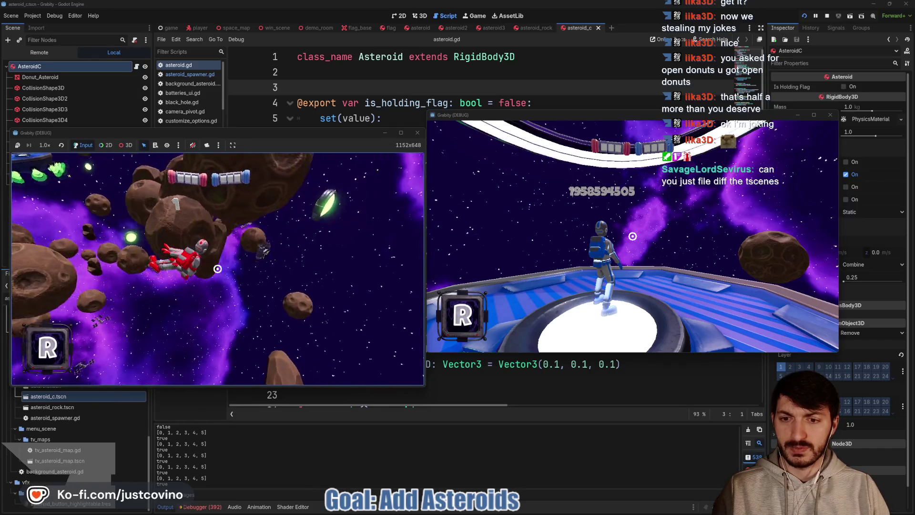
pyautogui.press('F8')
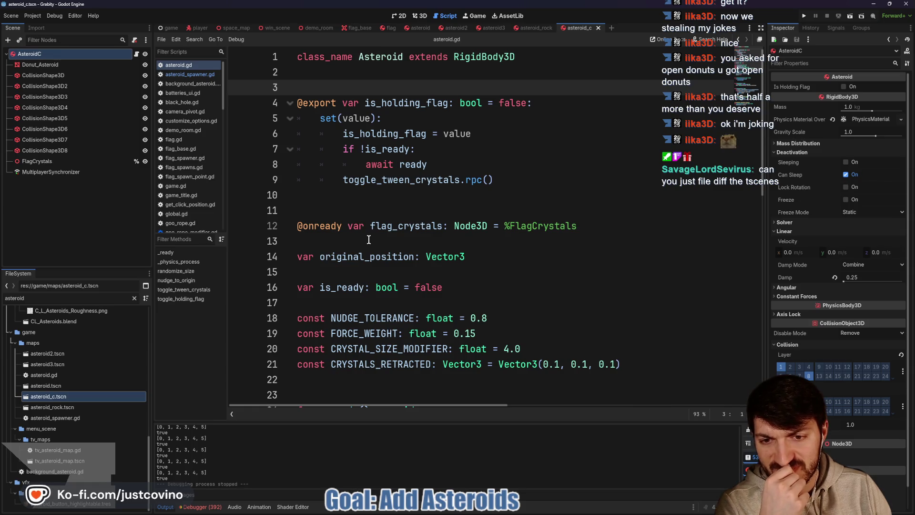
# Review the randomize_size call in asteroid.gd's _ready function
pyautogui.scroll(-3, 369, 239)
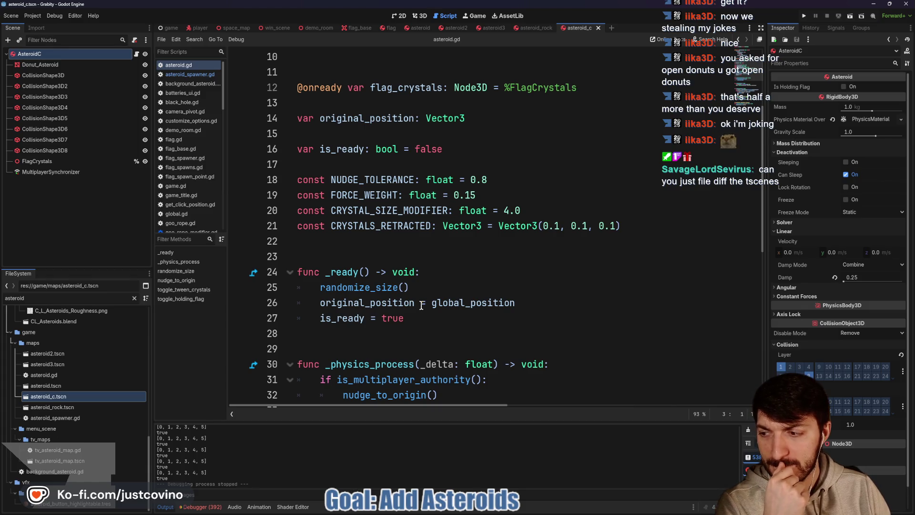
pyautogui.doubleClick(377, 287)
pyautogui.scroll(-6, 495, 296)
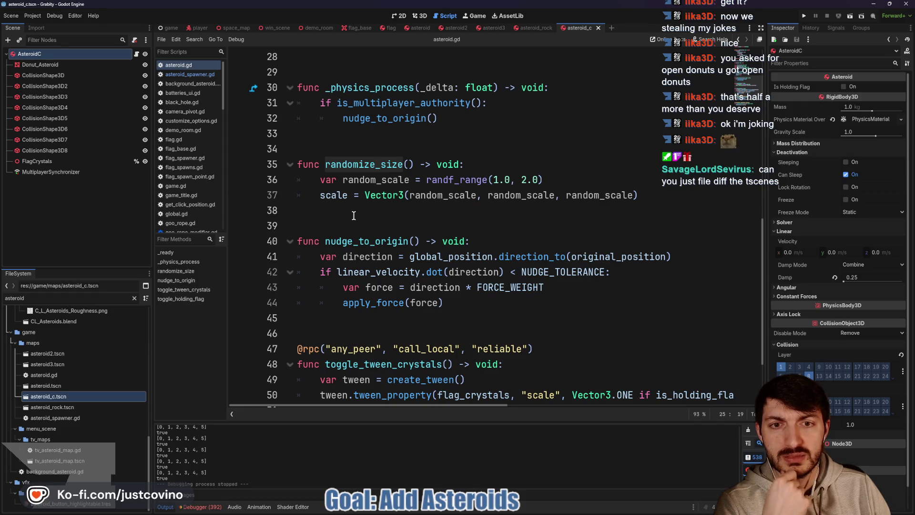
pyautogui.scroll(8, 400, 246)
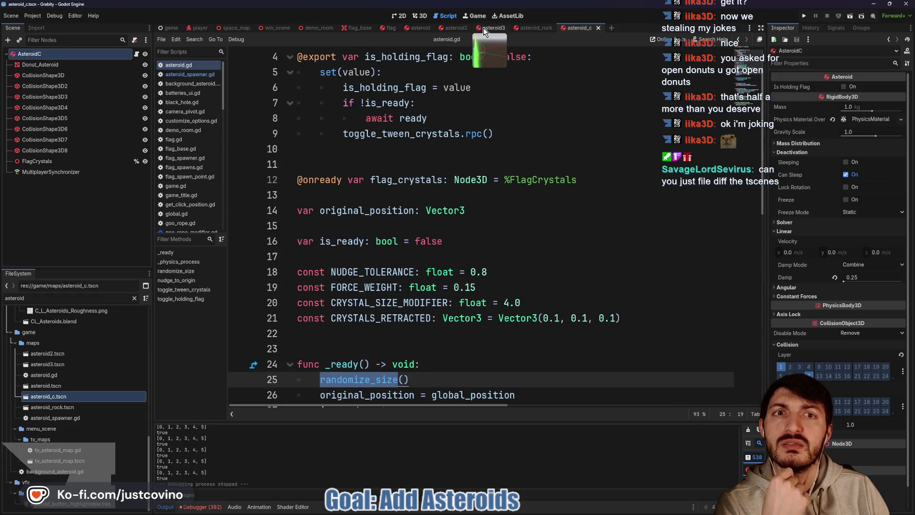
# Inspect Asteroid3's MultiplayerSynchronizer and rigid body deactivation settings
pyautogui.click(483, 28)
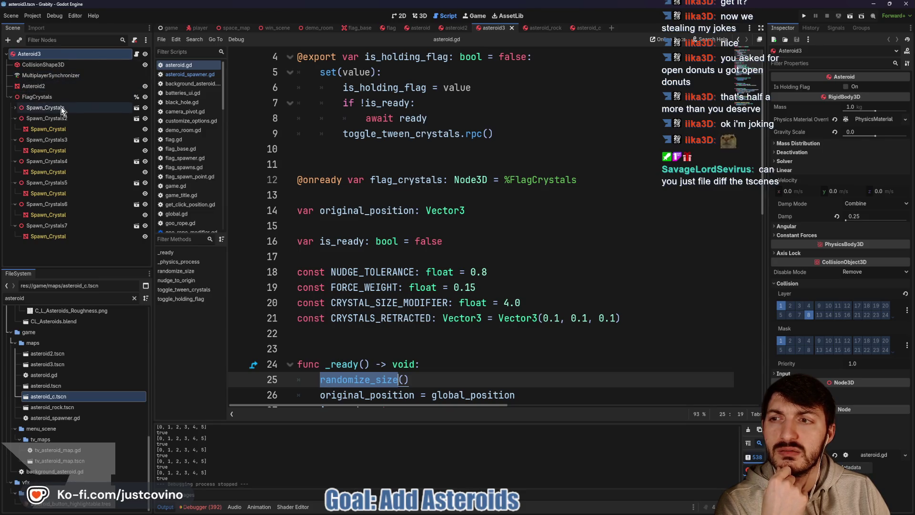
pyautogui.click(11, 97)
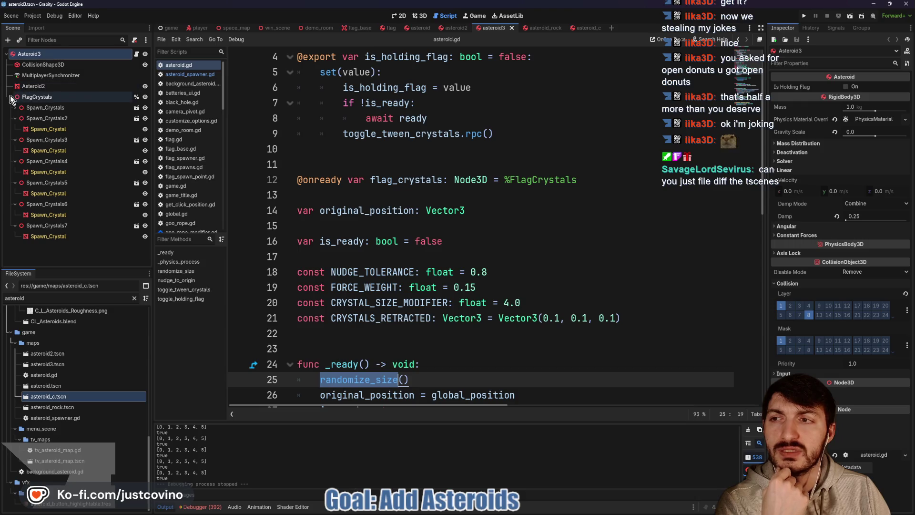
pyautogui.click(50, 75)
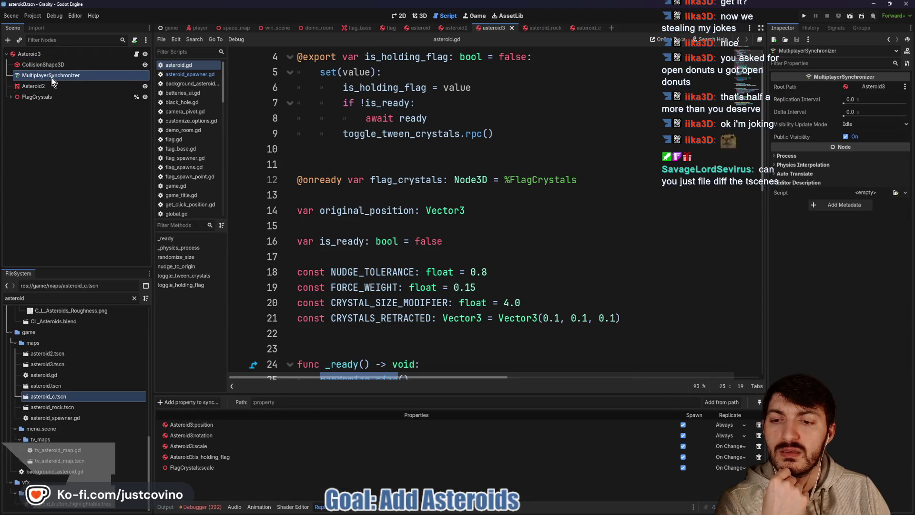
pyautogui.click(53, 55)
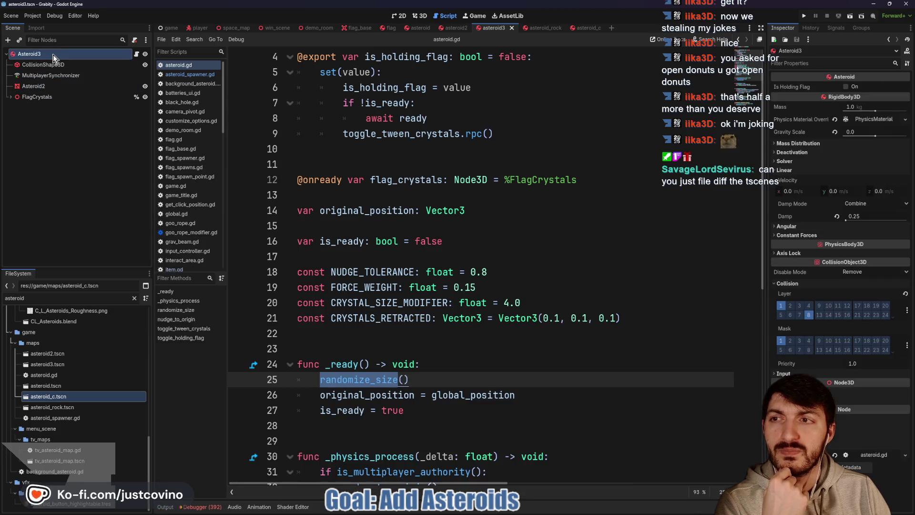
pyautogui.click(801, 151)
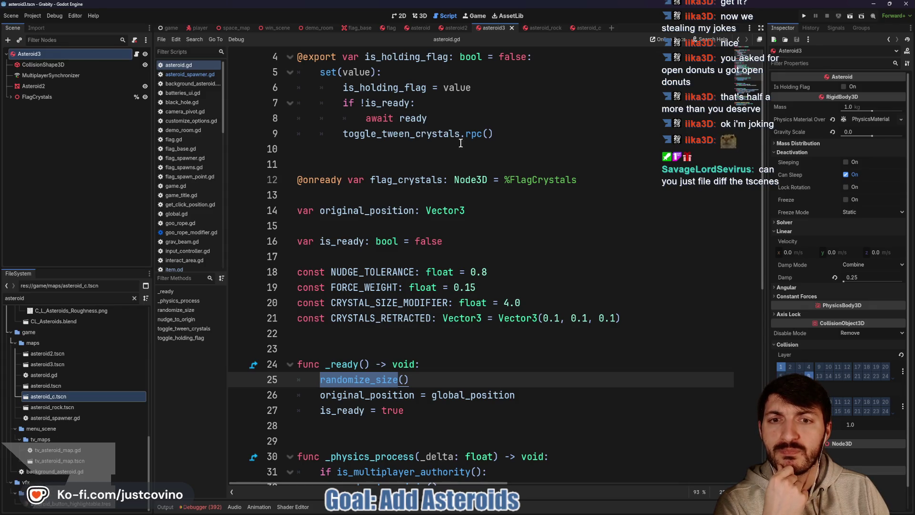
# View the C asteroid in 3D, compare the sphere asteroid's physics, then open space_map
pyautogui.click(583, 26)
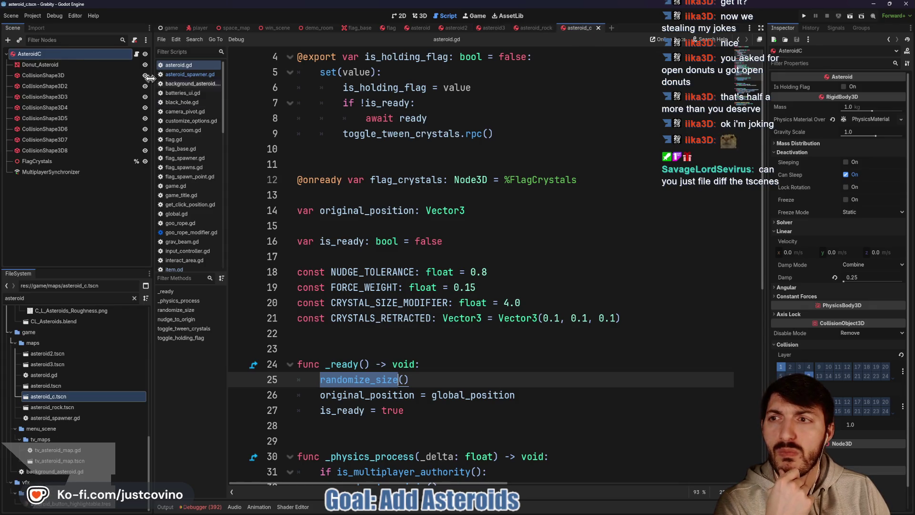
pyautogui.click(420, 16)
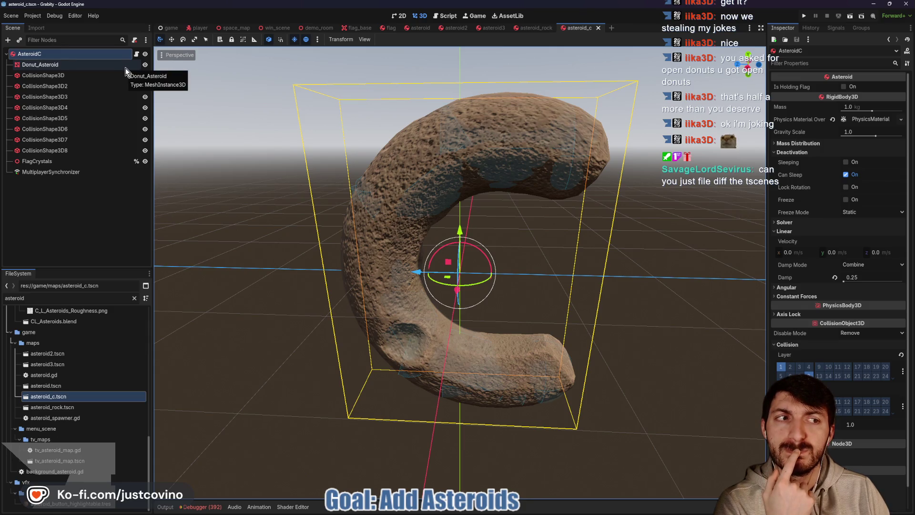
pyautogui.click(410, 30)
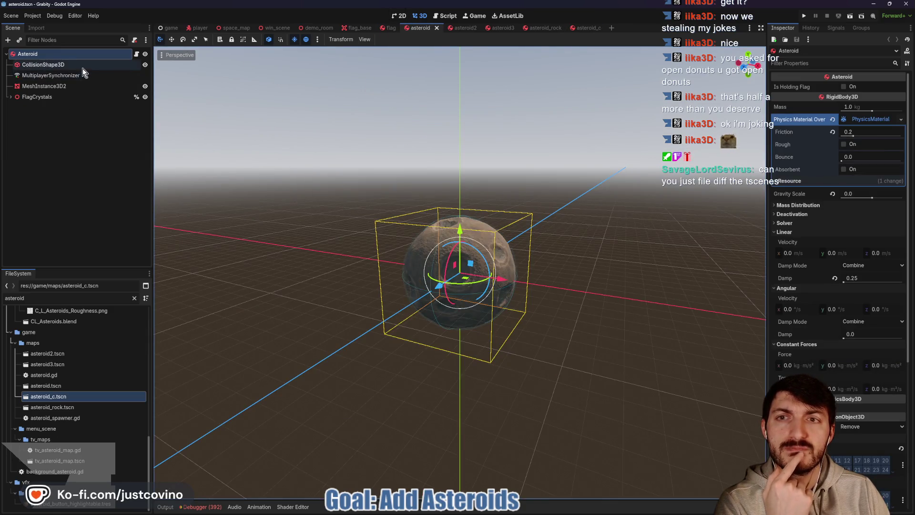
pyautogui.click(874, 117)
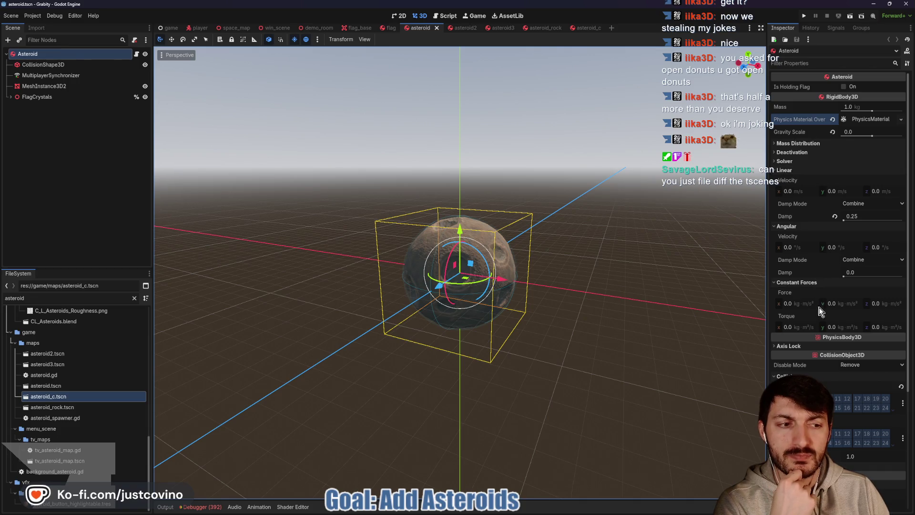
pyautogui.scroll(-3, 795, 281)
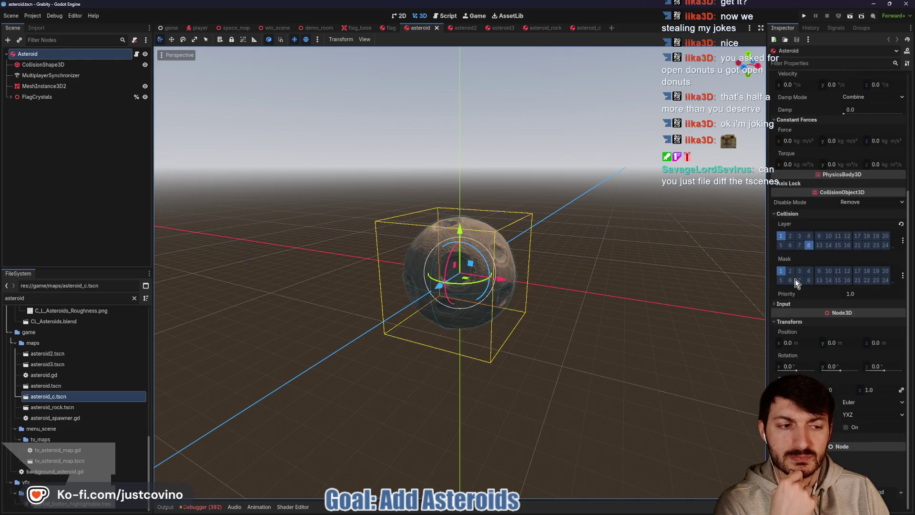
pyautogui.scroll(3, 787, 277)
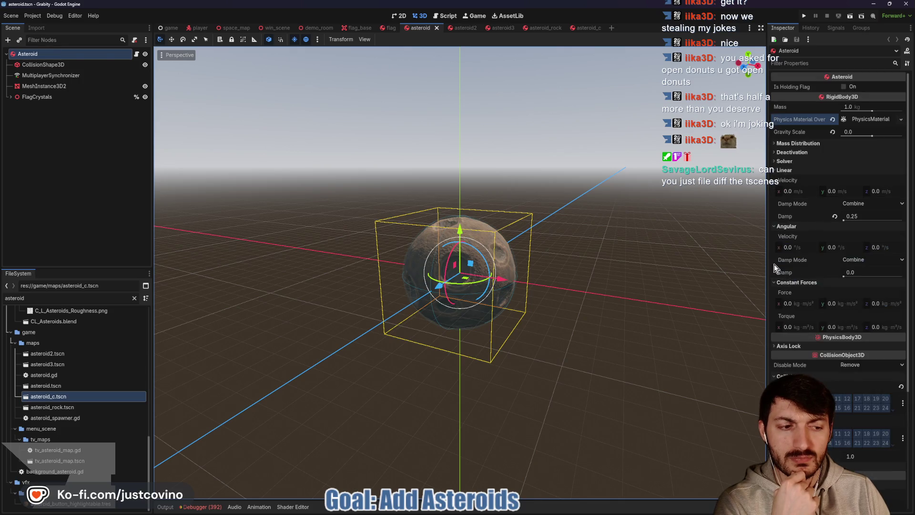
pyautogui.click(584, 30)
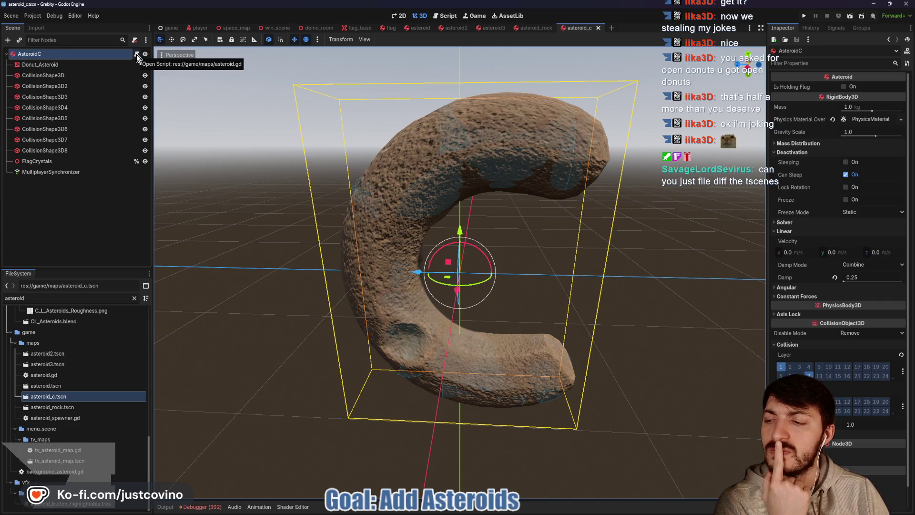
pyautogui.click(233, 29)
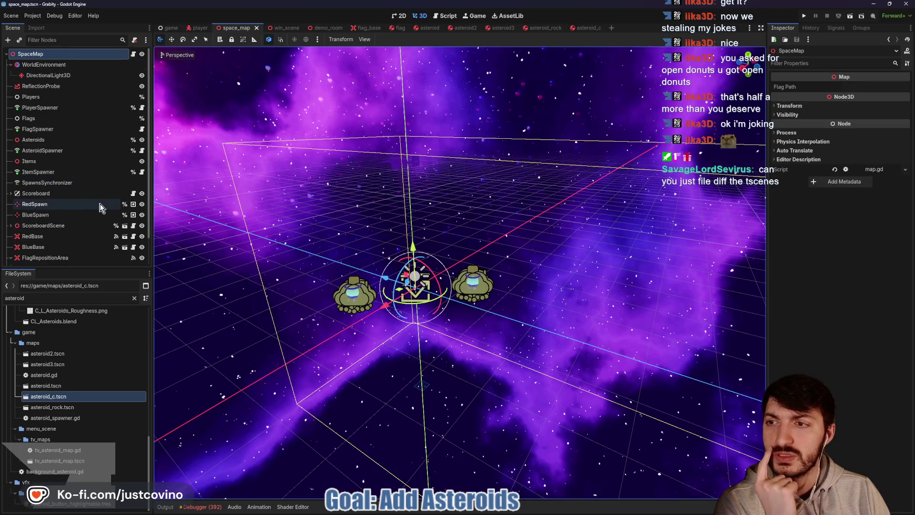
# Check that asteroid_spawner.gd's ASTEROIDS list includes asteroid_c and is picked at random
pyautogui.click(141, 150)
pyautogui.doubleClick(432, 289)
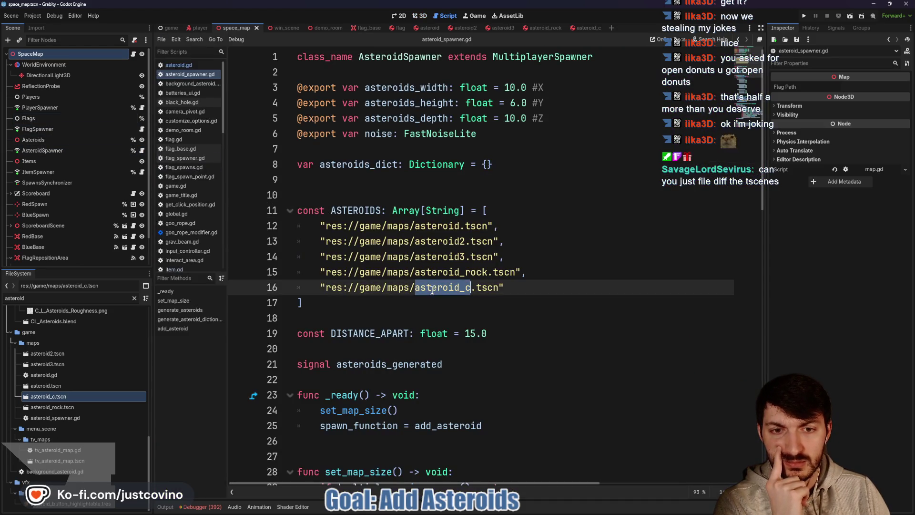
pyautogui.scroll(-1, 555, 294)
pyautogui.moveTo(515, 232)
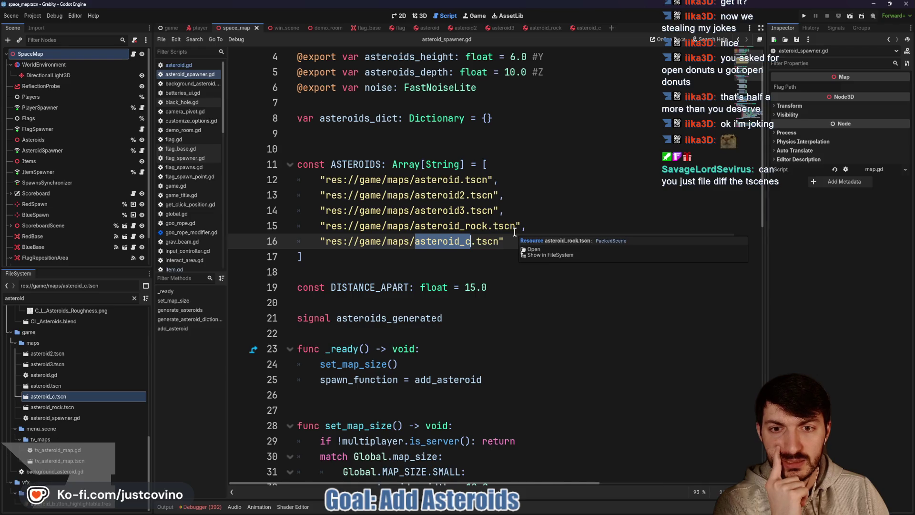
pyautogui.scroll(-9, 487, 230)
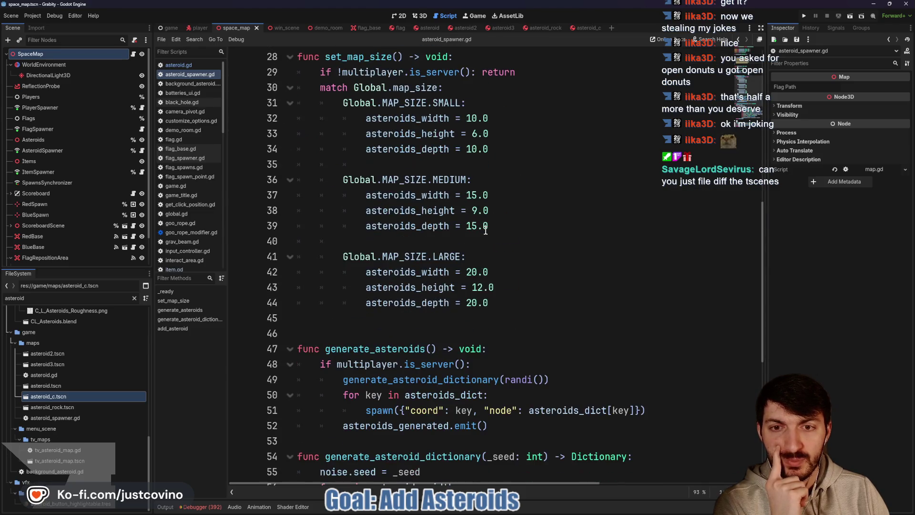
pyautogui.scroll(-3, 486, 231)
pyautogui.scroll(-2, 485, 231)
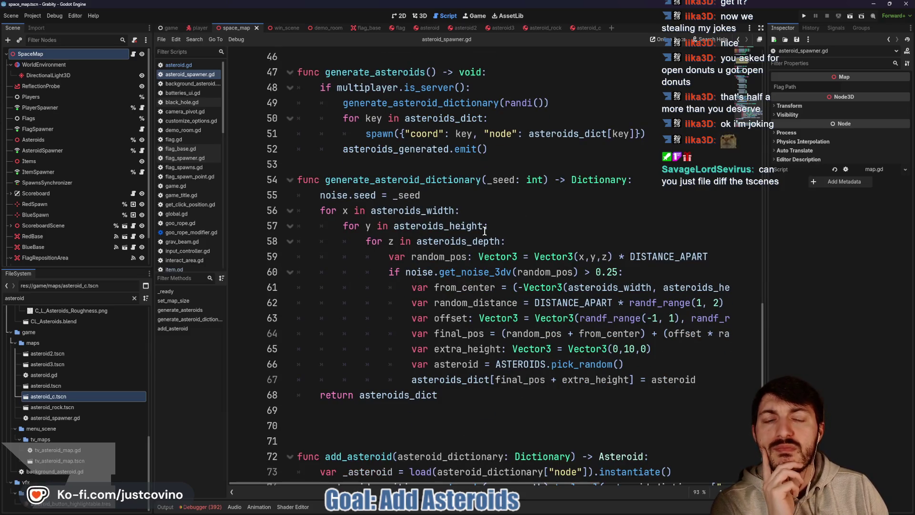
pyautogui.scroll(-1, 485, 231)
pyautogui.scroll(5, 481, 227)
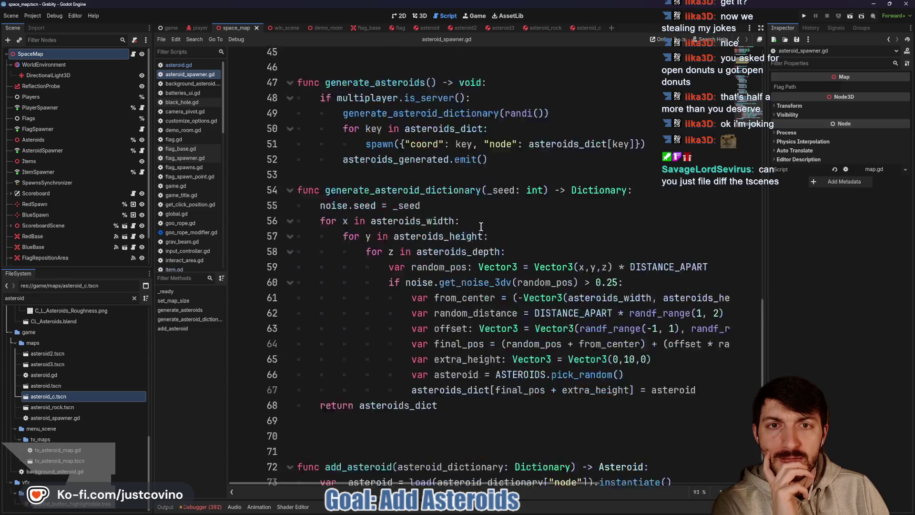
pyautogui.scroll(-5, 481, 227)
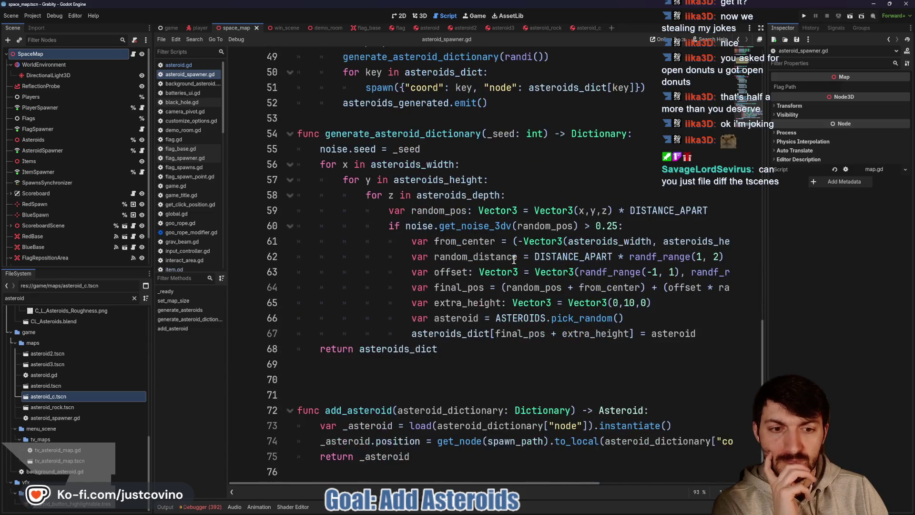
pyautogui.doubleClick(516, 318)
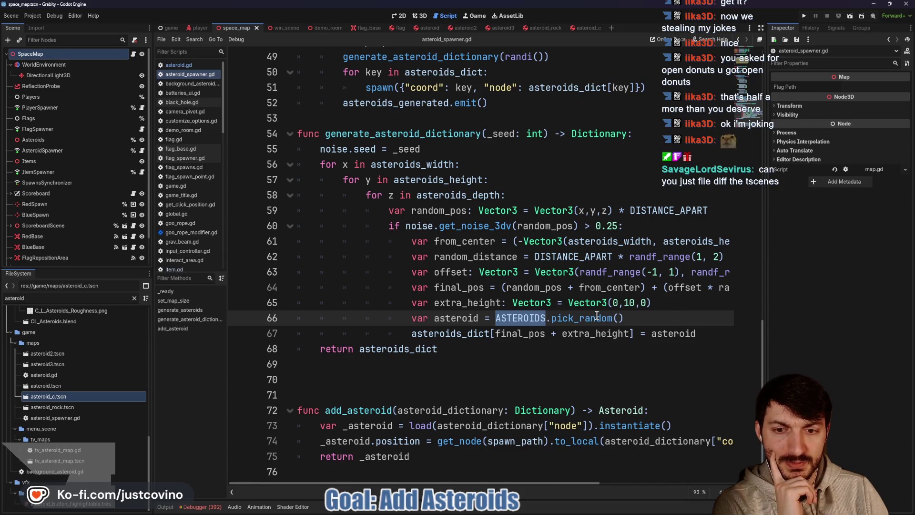
pyautogui.scroll(5, 577, 315)
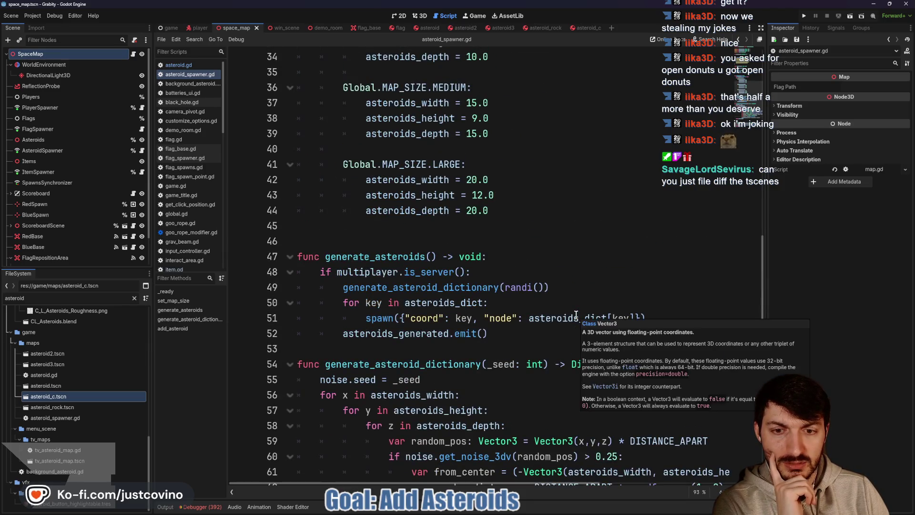
# Add a blank line after line 53 in asteroid_spawner.gd and save
pyautogui.click(470, 347)
pyautogui.press('Return')
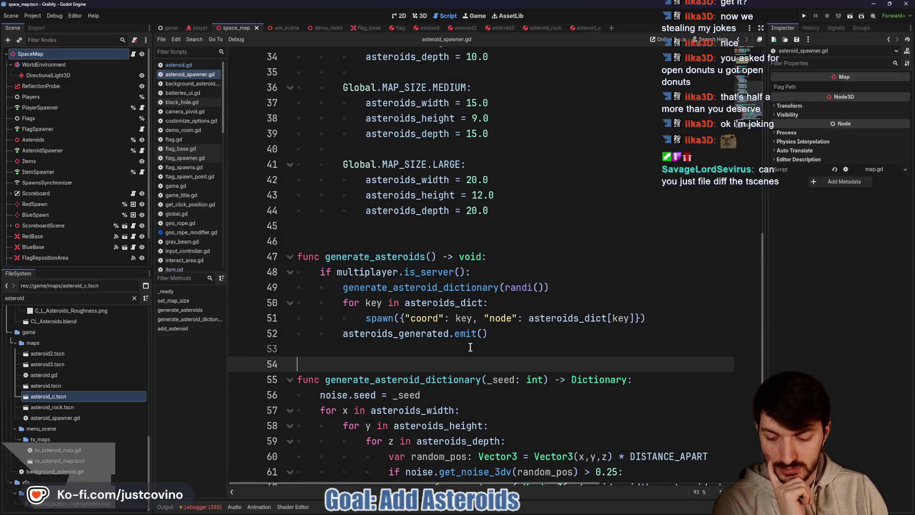
pyautogui.hotkey('ctrl', 's')
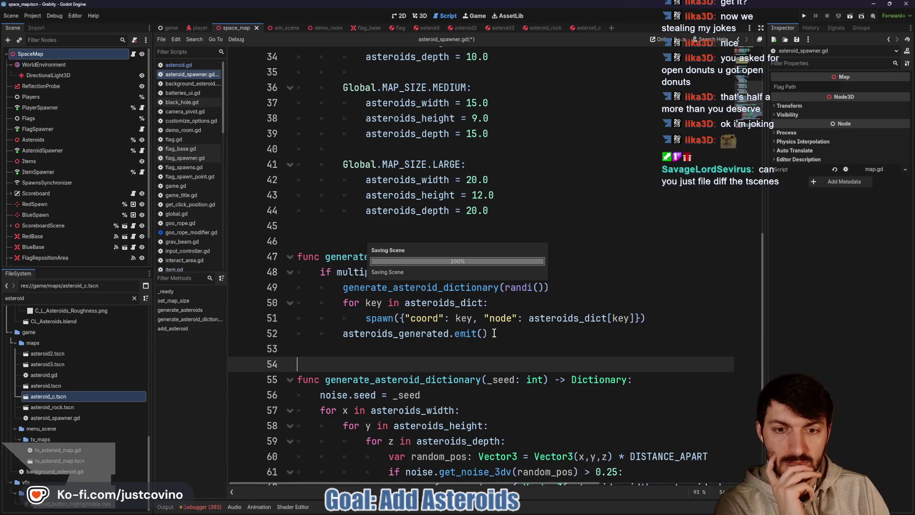
pyautogui.scroll(4, 498, 335)
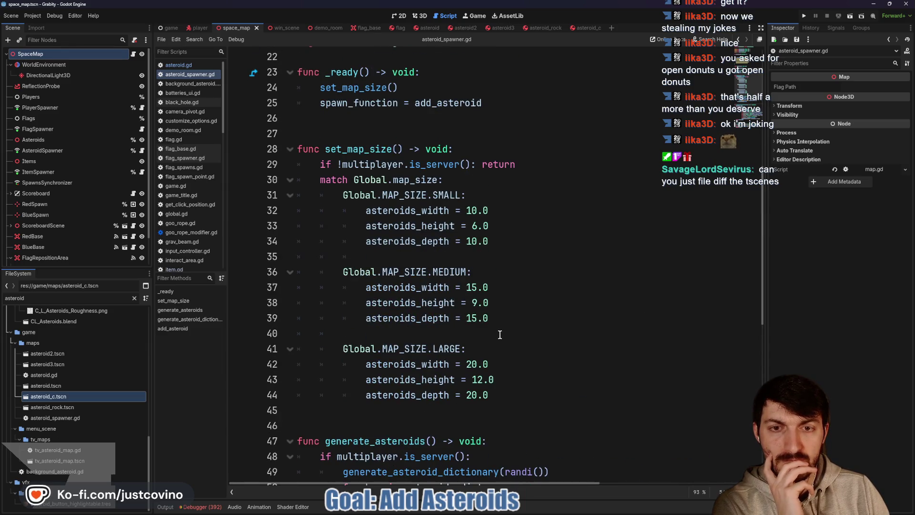